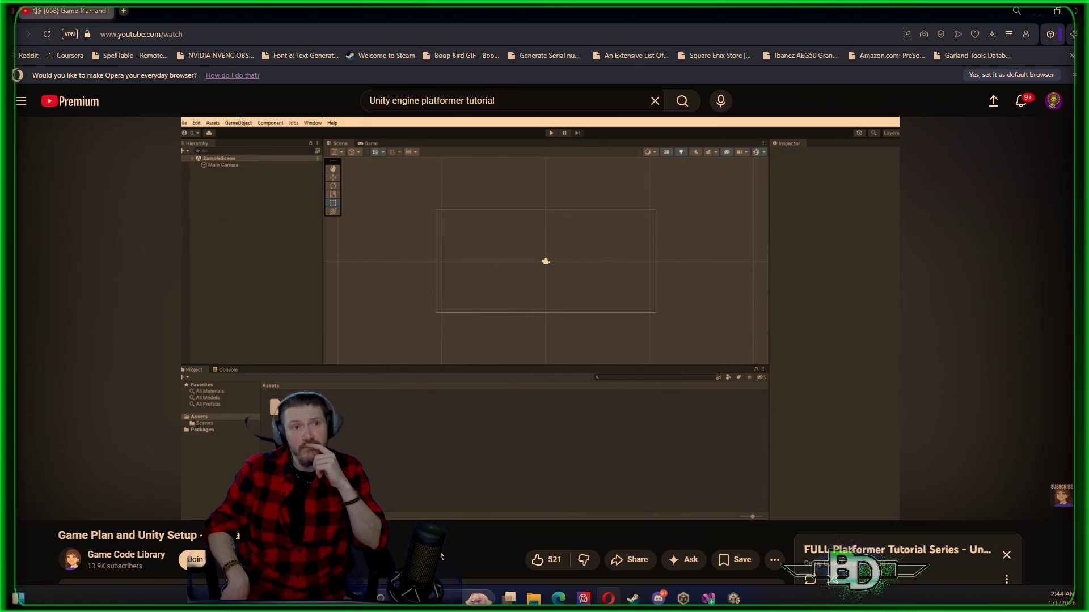
# - Pause and resume the Unity setup tutorial, scrolling the YouTube page briefly
pyautogui.click(444, 315)
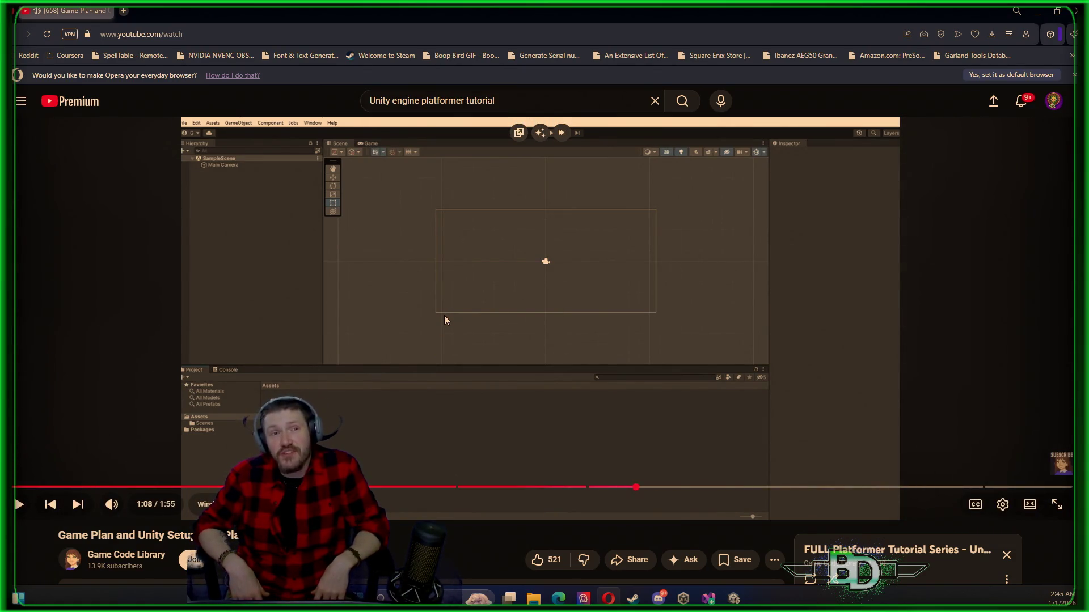
pyautogui.click(444, 318)
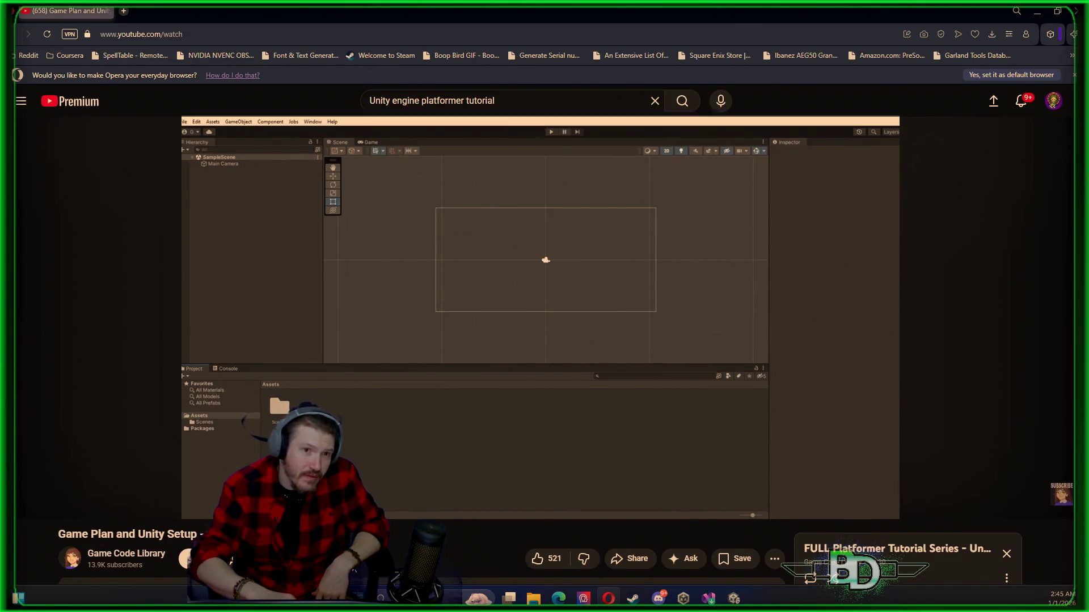
pyautogui.scroll(-1, 544, 341)
pyautogui.scroll(-2, 544, 340)
pyautogui.scroll(3, 544, 341)
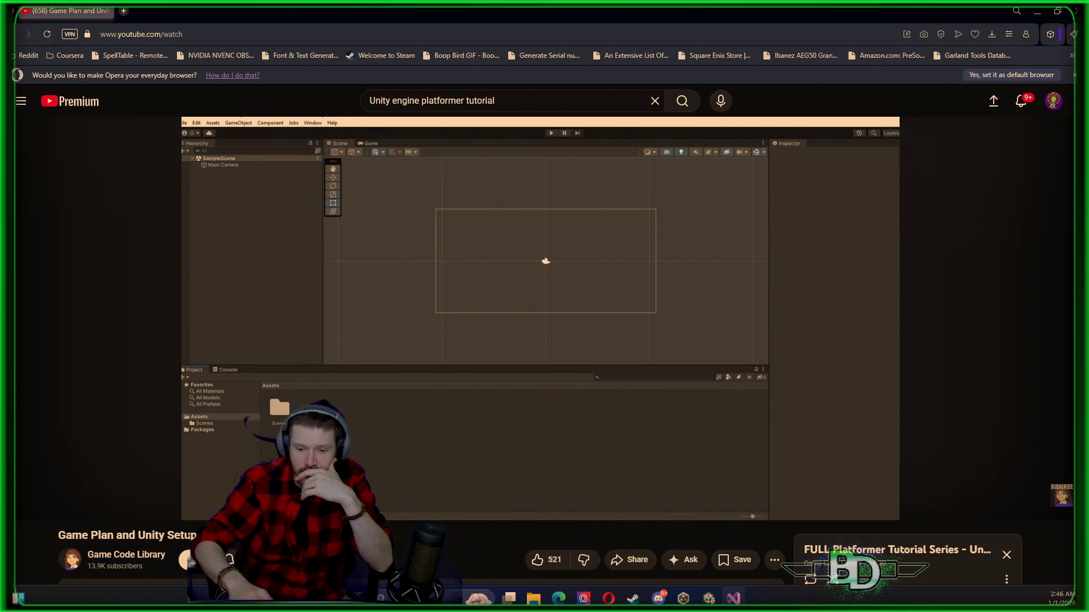
# - Finish the setup video, skip to the Input System movement tutorial, and bring up Unity Hub
pyautogui.click(372, 344)
pyautogui.click(372, 342)
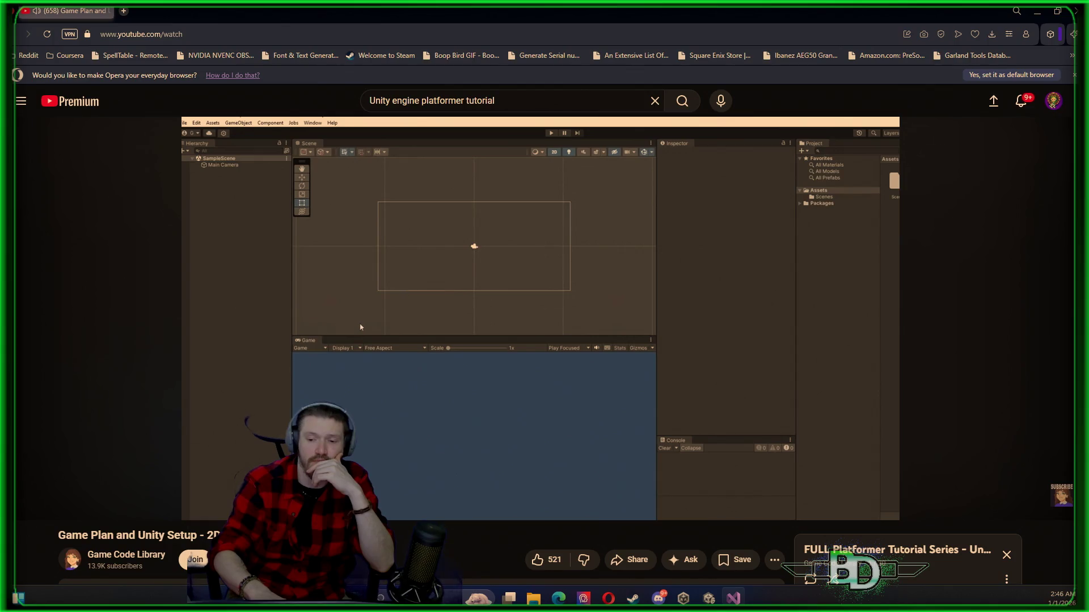
pyautogui.moveTo(720, 348)
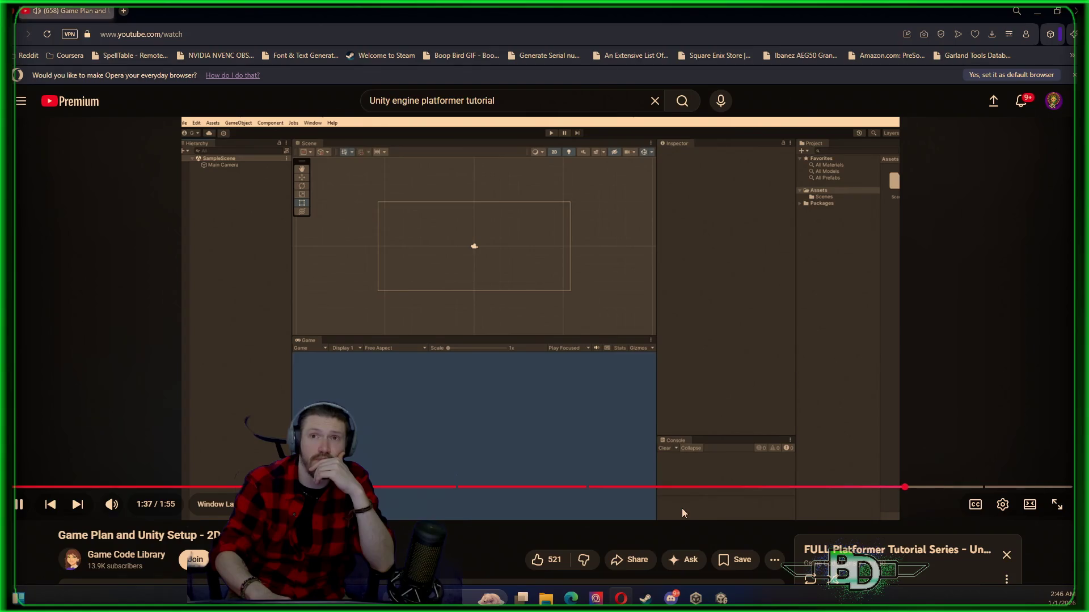
pyautogui.click(77, 504)
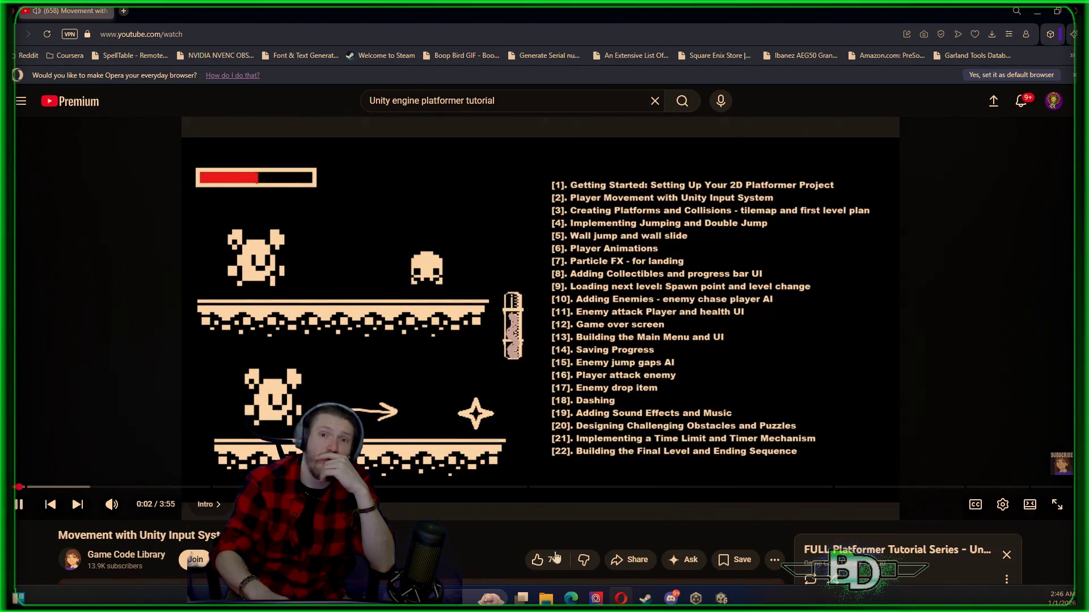
pyautogui.click(695, 599)
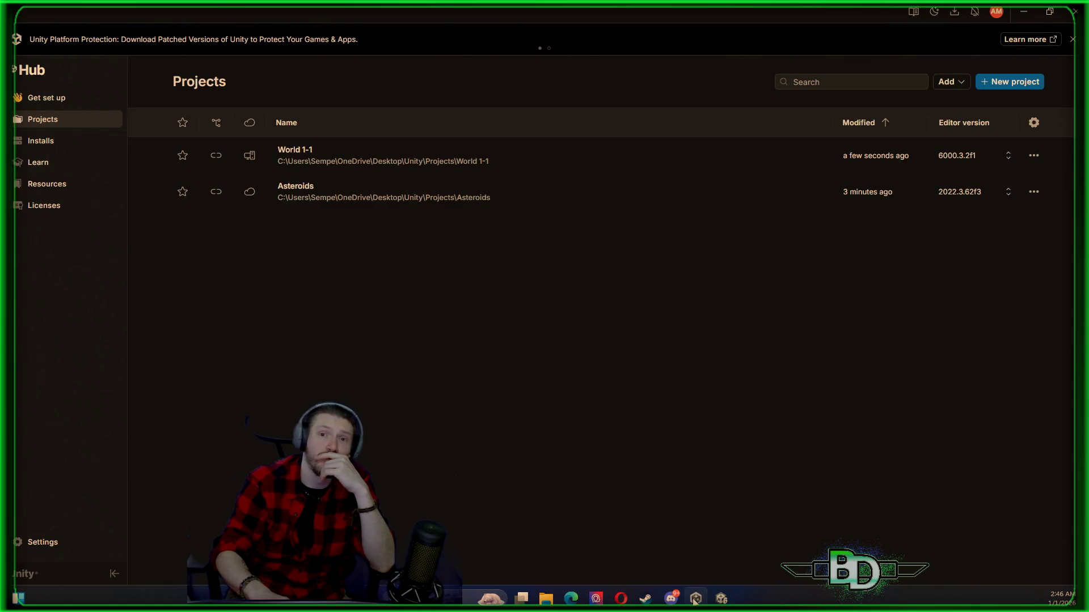
# - Open the World 1-1 project in the Unity editor, then minimize it back to the tutorial
pyautogui.click(695, 598)
pyautogui.click(720, 599)
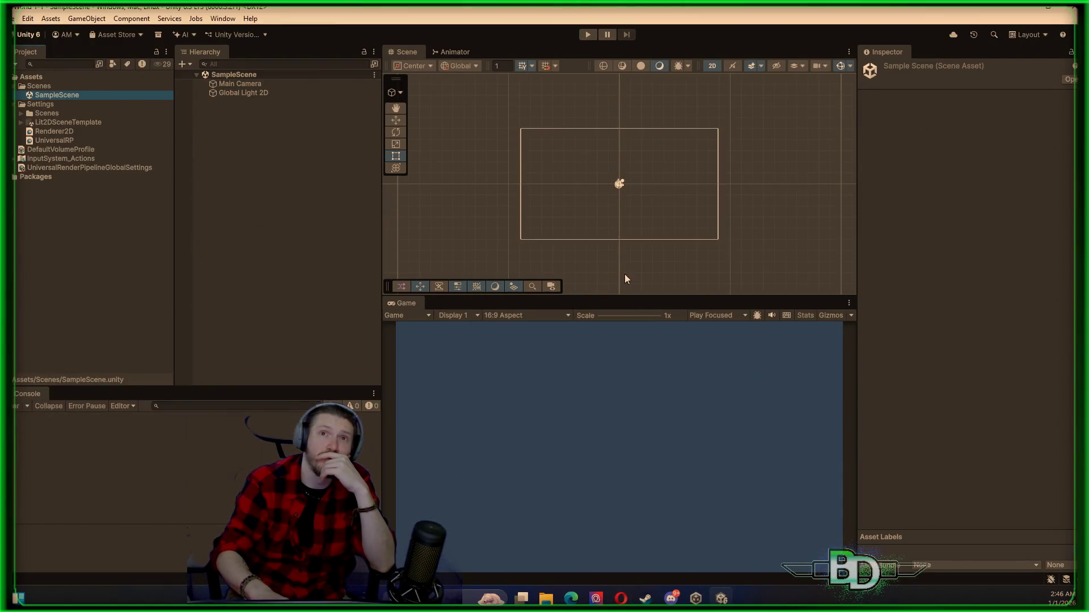
pyautogui.press('super+Down')
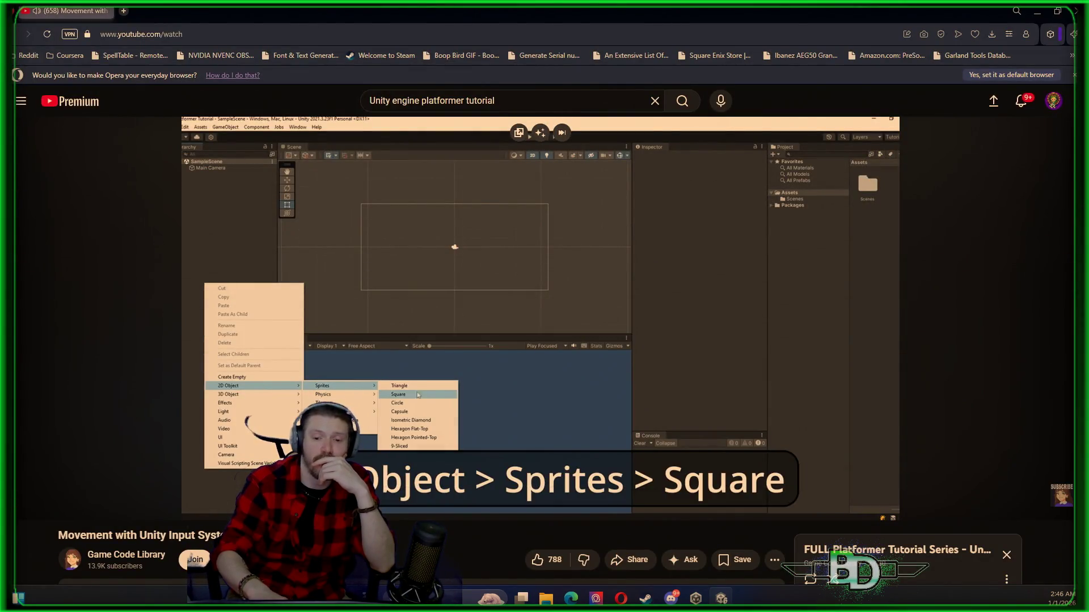
# - Rewind the movement tutorial to 0:04 and replay it
pyautogui.click(535, 228)
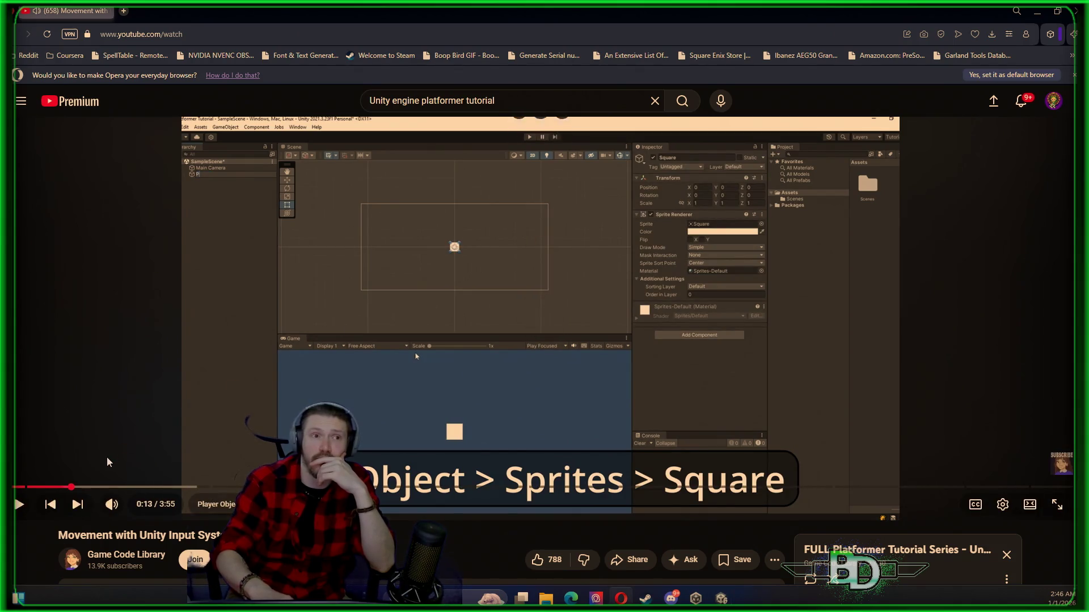
pyautogui.click(56, 487)
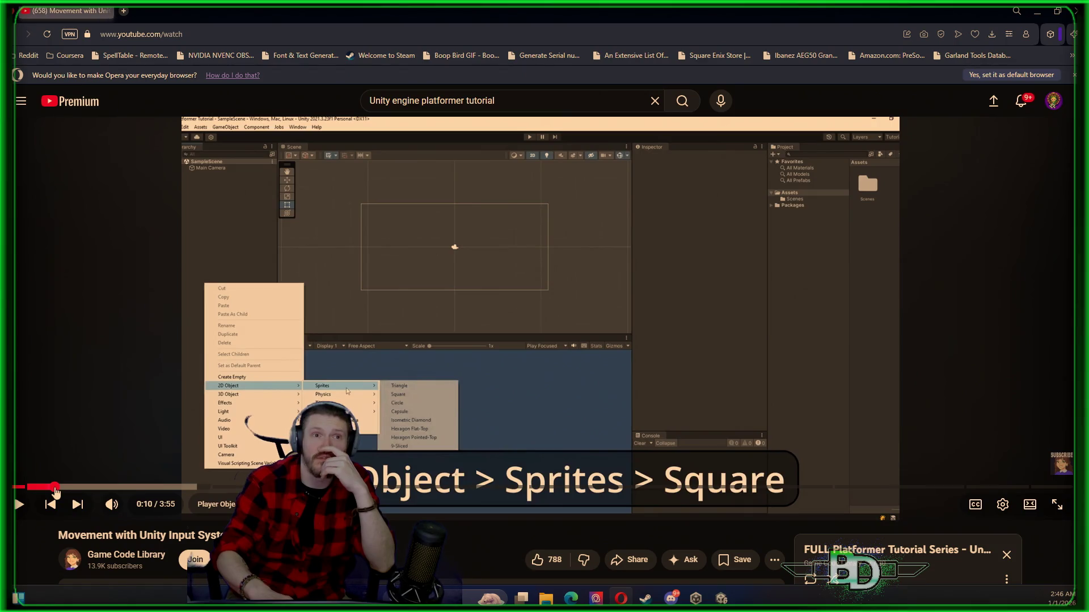
pyautogui.click(49, 487)
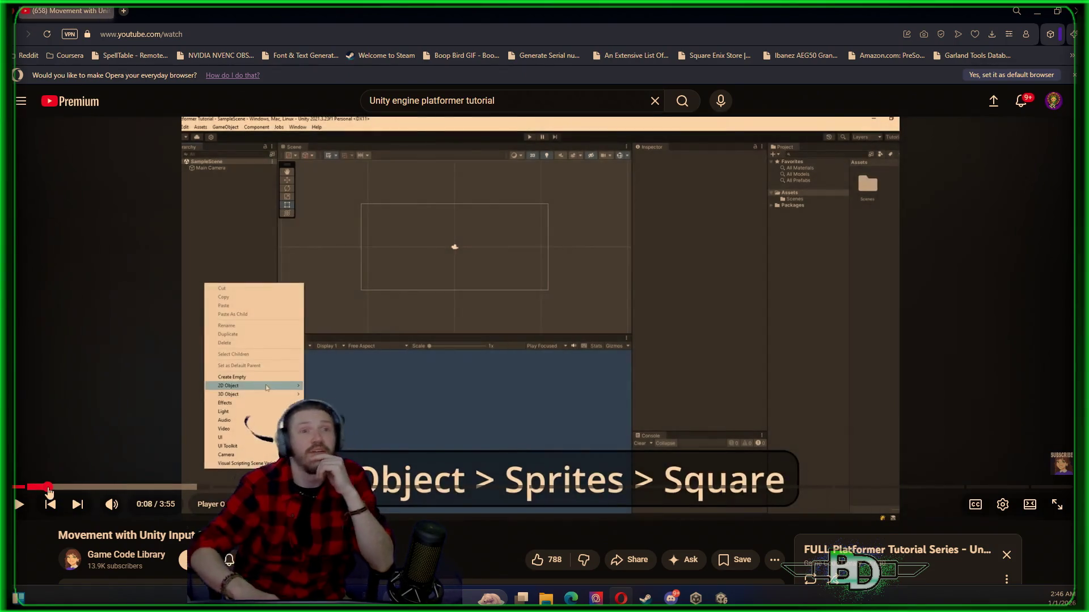
pyautogui.click(30, 488)
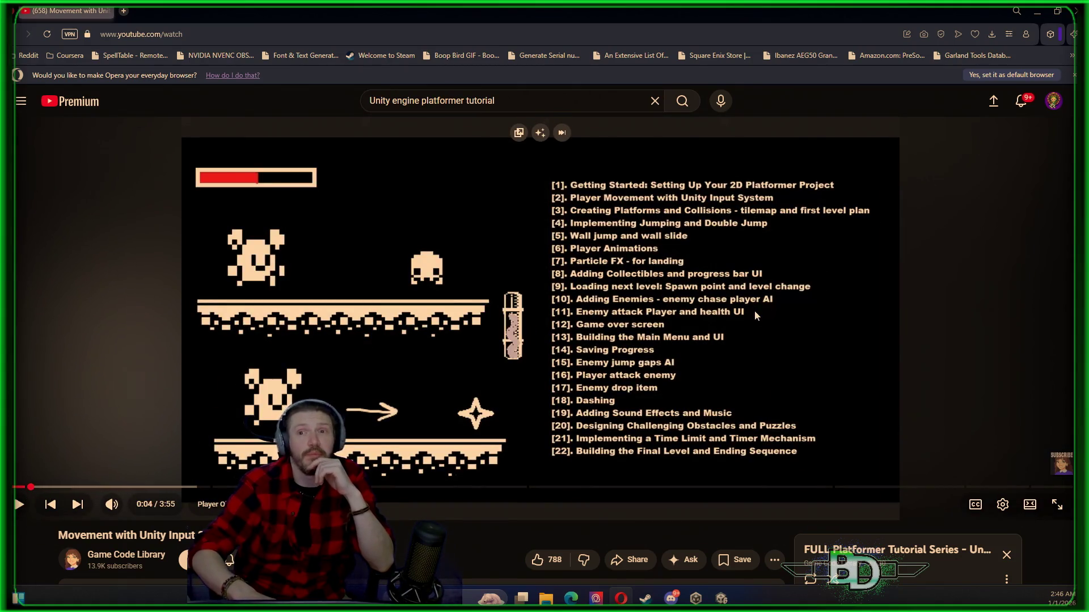
pyautogui.click(755, 313)
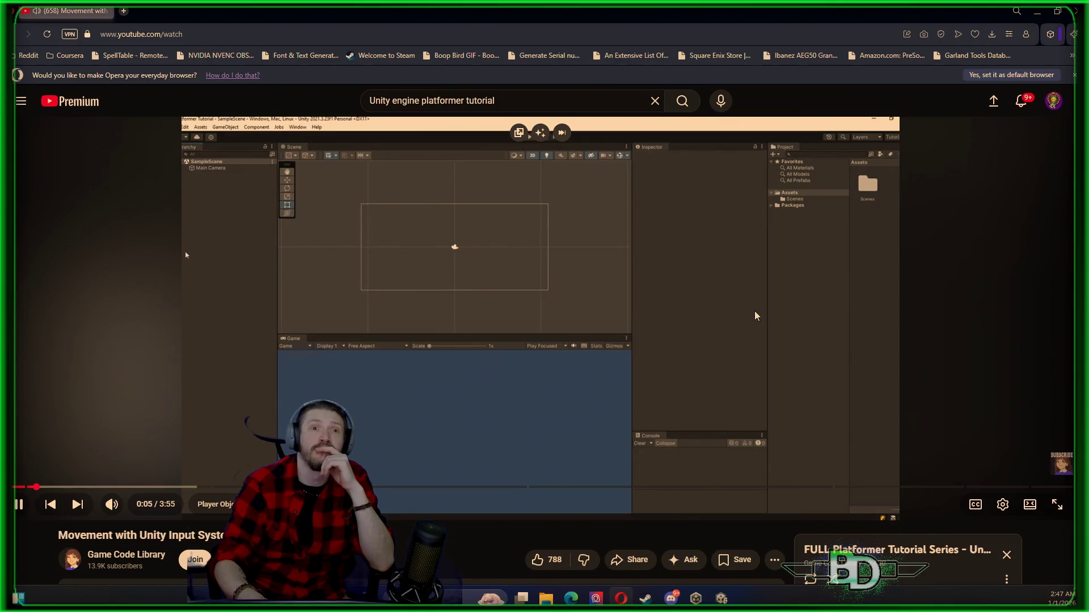
# - Turn on English captions and pause the tutorial at 0:11 on the new Square sprite
pyautogui.click(963, 471)
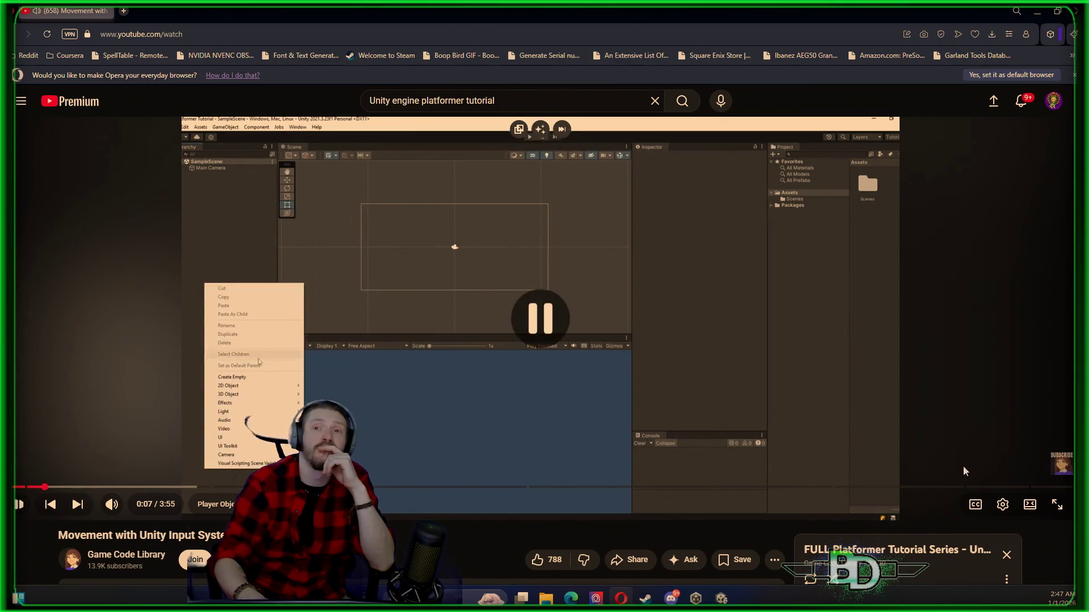
pyautogui.click(974, 504)
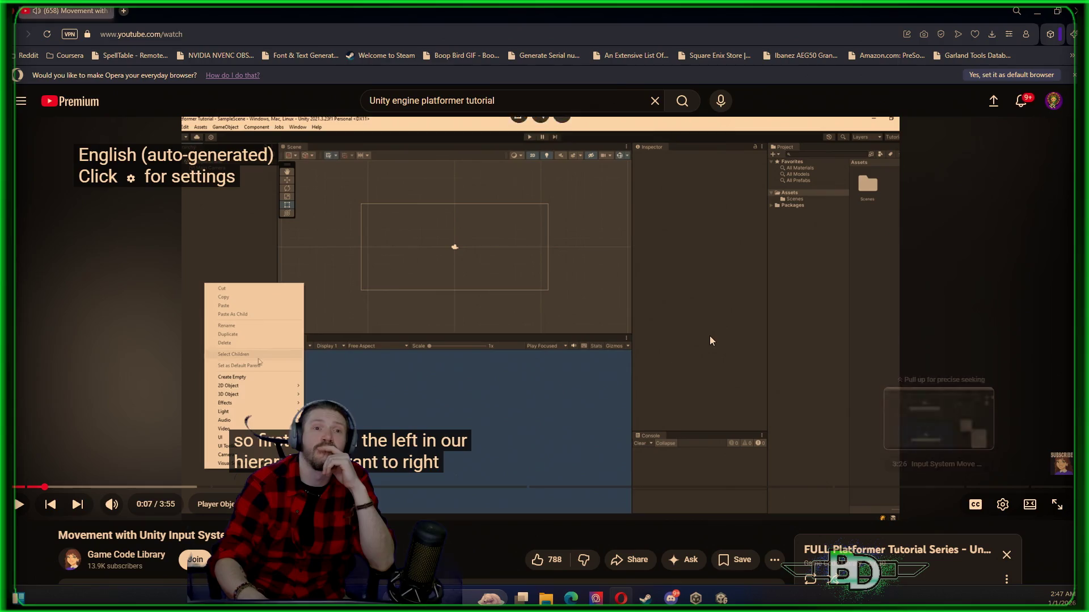
pyautogui.click(665, 309)
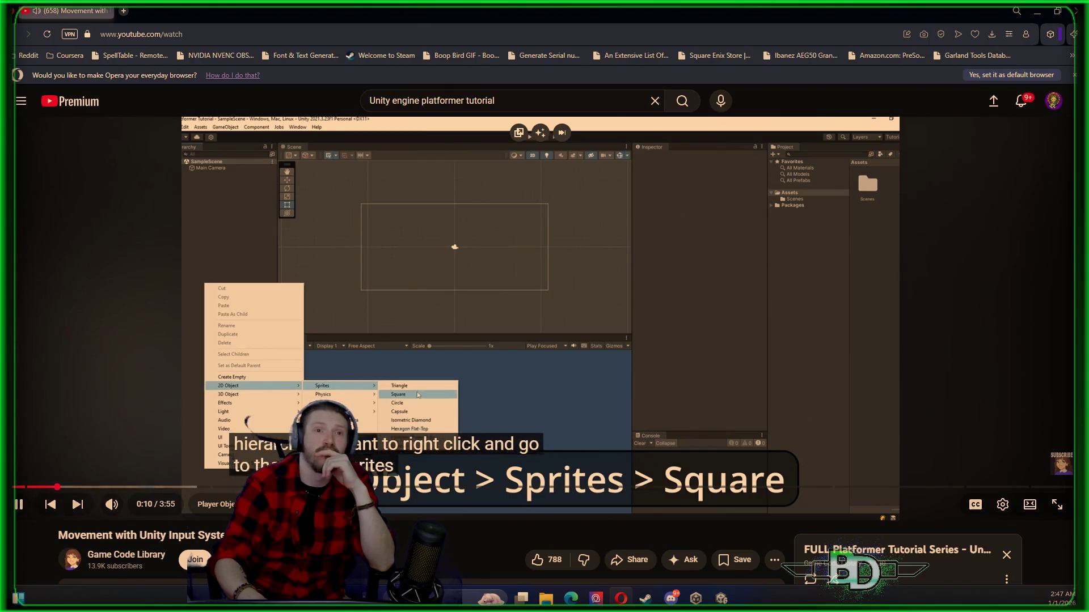
pyautogui.click(665, 309)
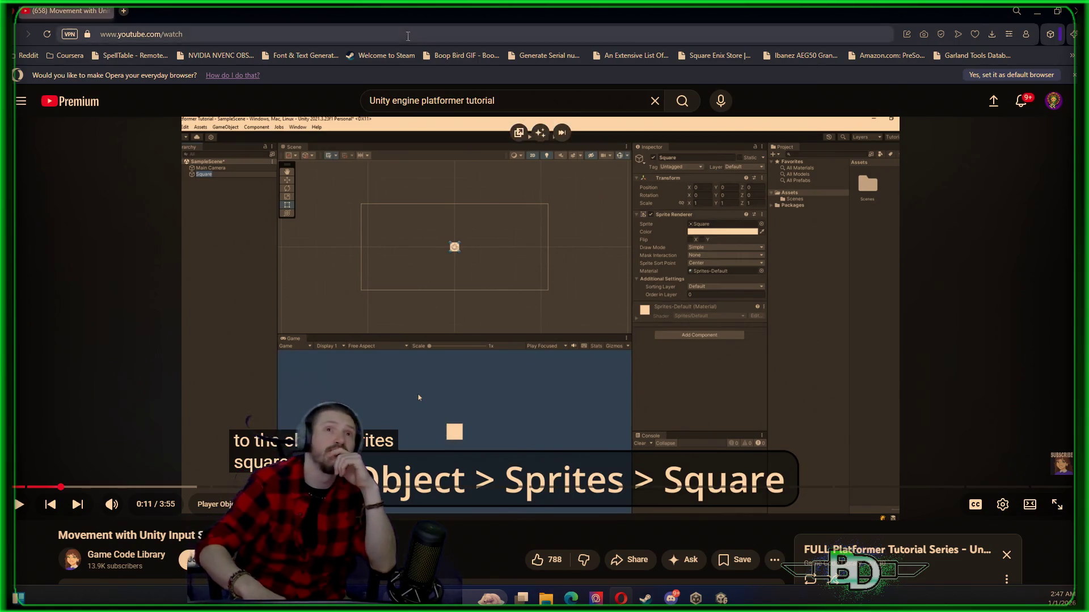
pyautogui.click(411, 34)
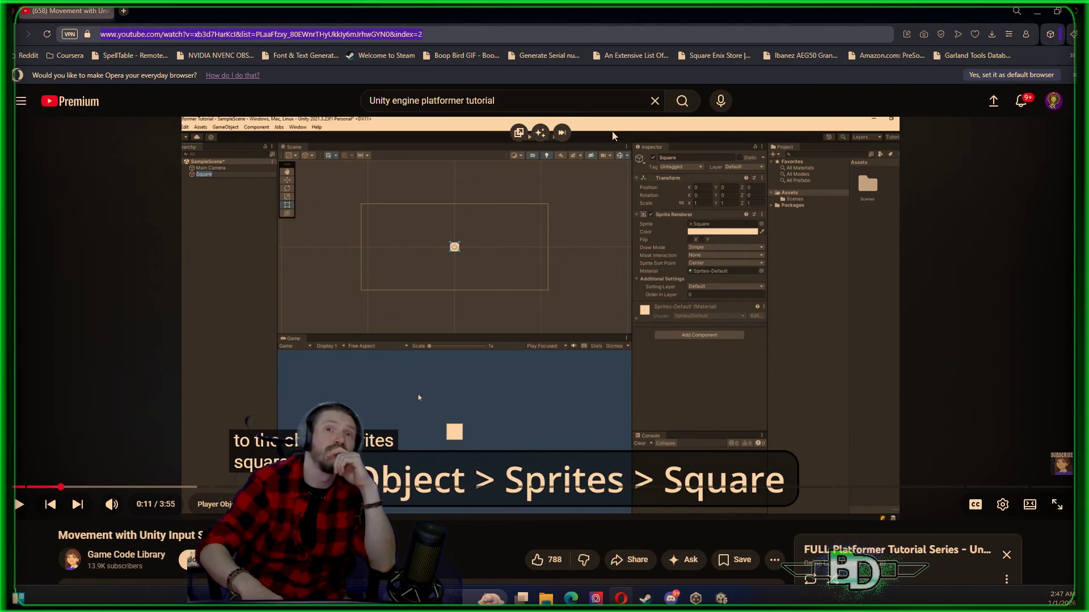
pyautogui.press('space')
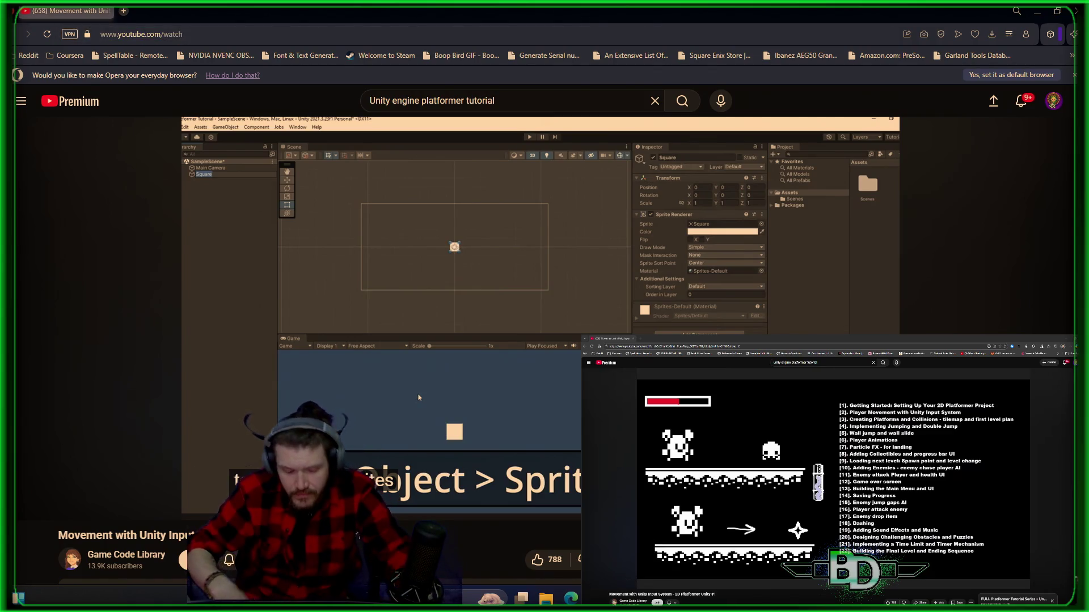
pyautogui.hotkey('alt', 'Tab')
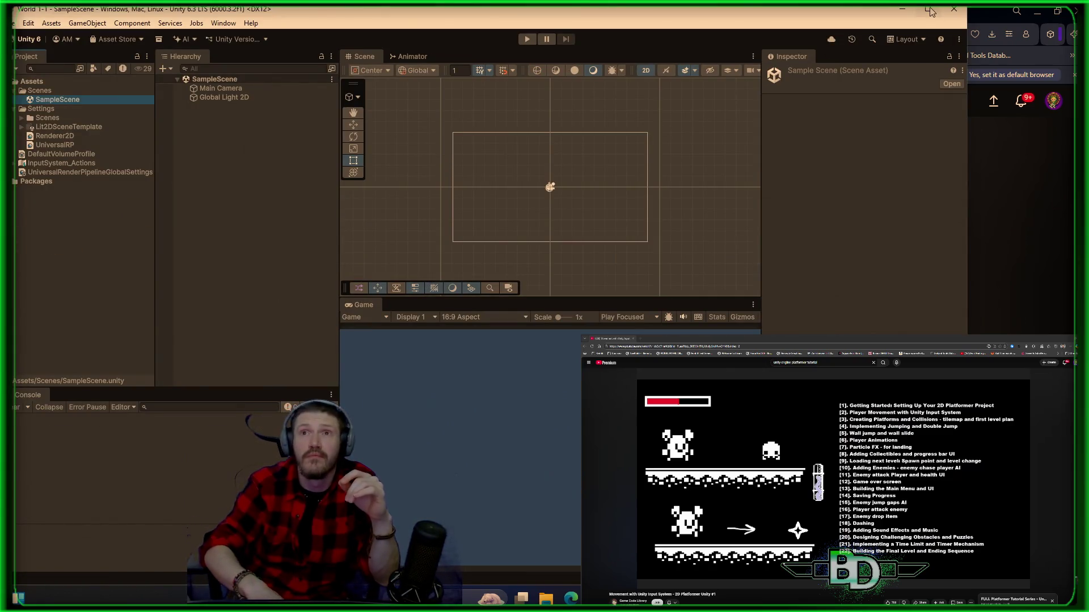
# - Maximize the Unity editor and rewind the tutorial to its platformer series intro
pyautogui.click(930, 10)
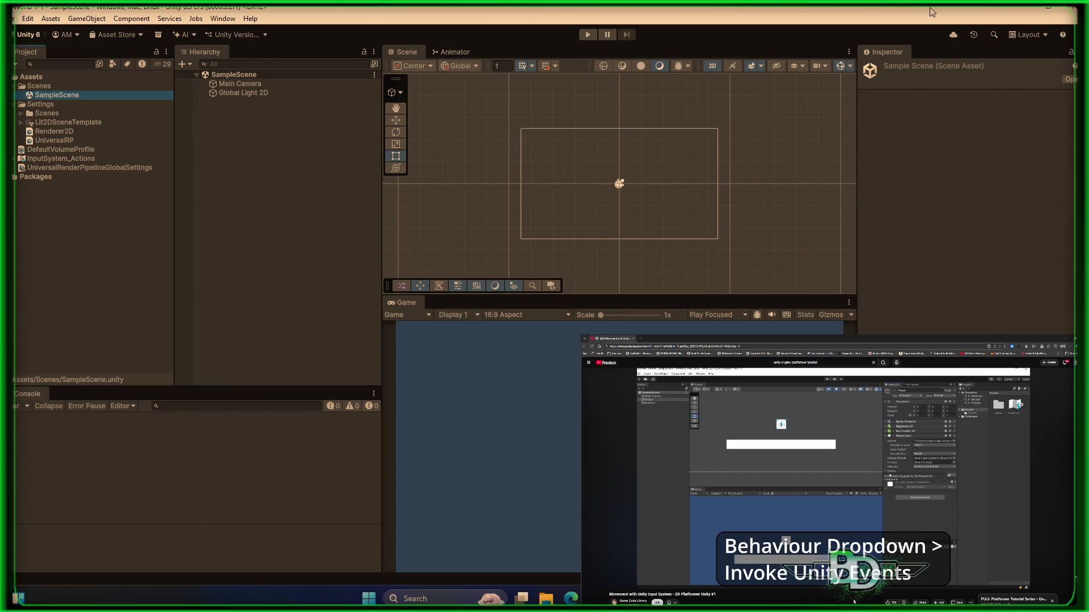
pyautogui.moveTo(859, 554)
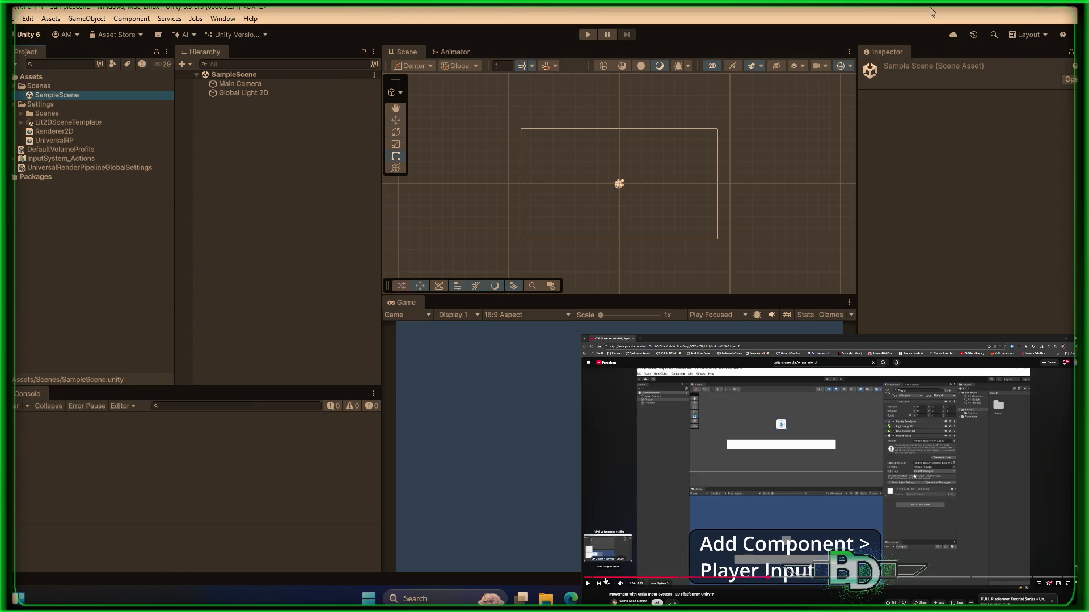
pyautogui.click(593, 580)
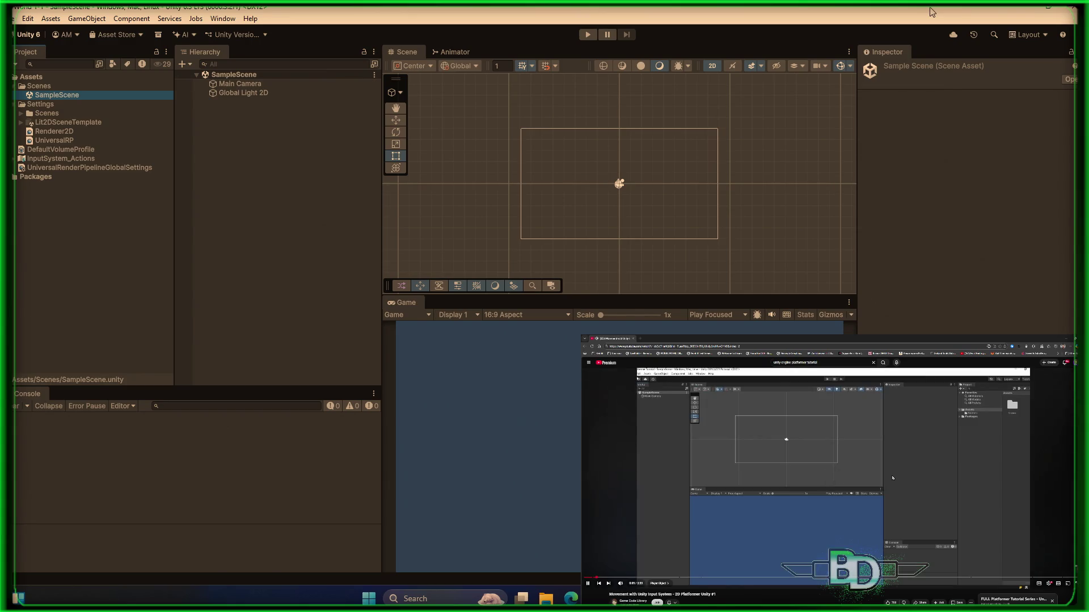
# - Pause the tutorial and inspect the Main Camera's settings in the Inspector
pyautogui.click(893, 478)
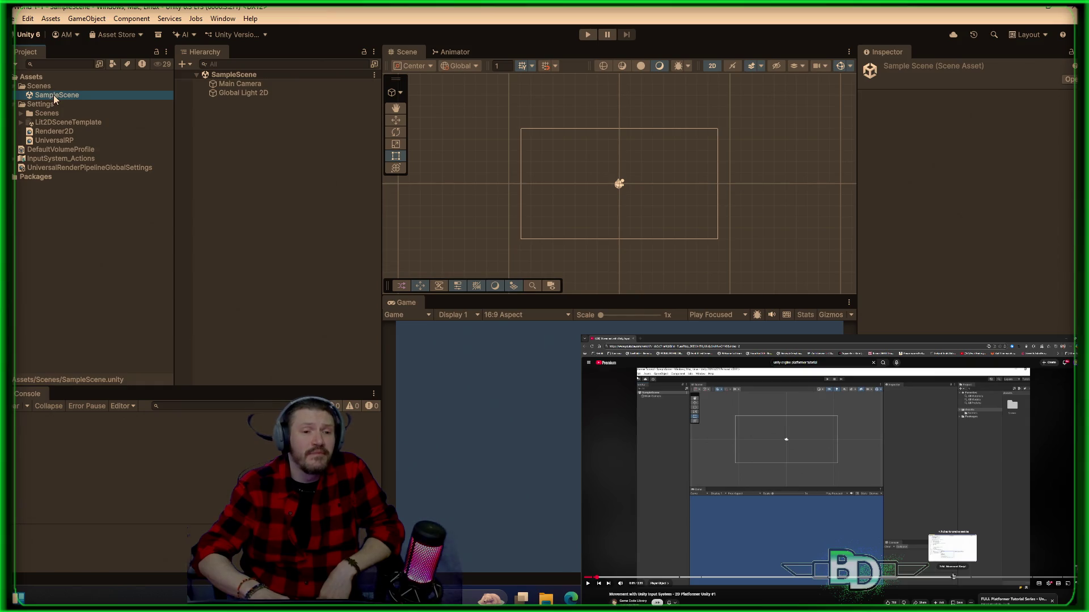
pyautogui.click(252, 85)
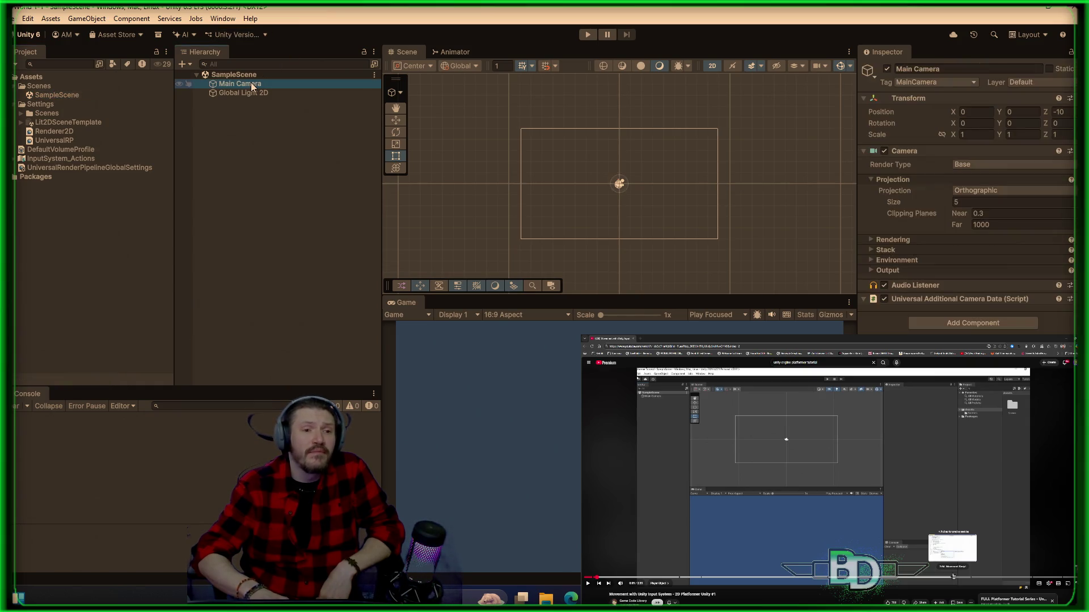
pyautogui.click(270, 209)
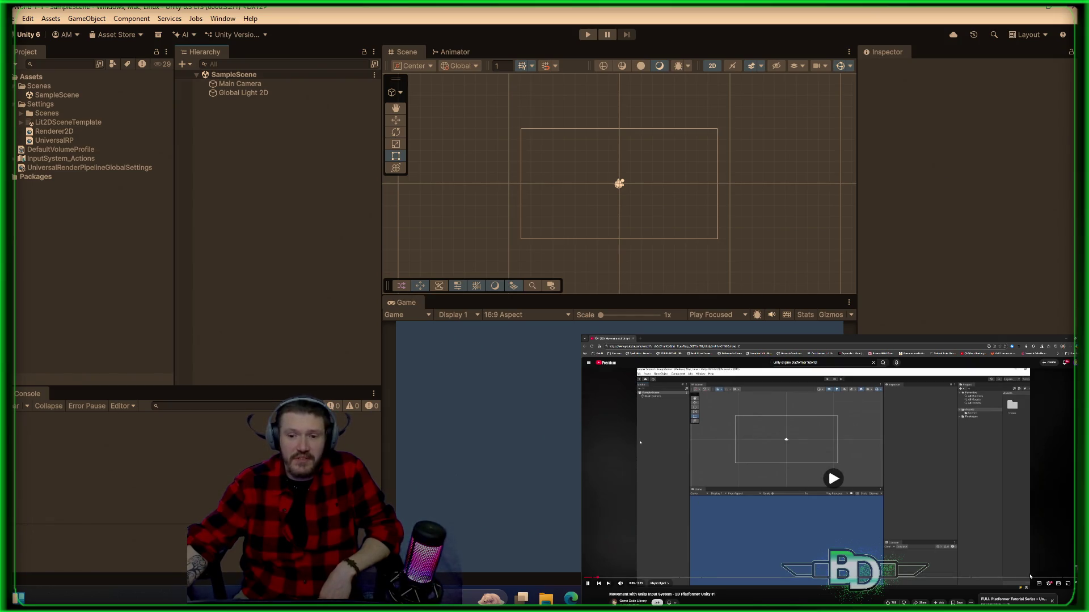
# - Enable the tutorial's captions, move them to the lower right, and bring up the Hierarchy's create menu
pyautogui.press('space')
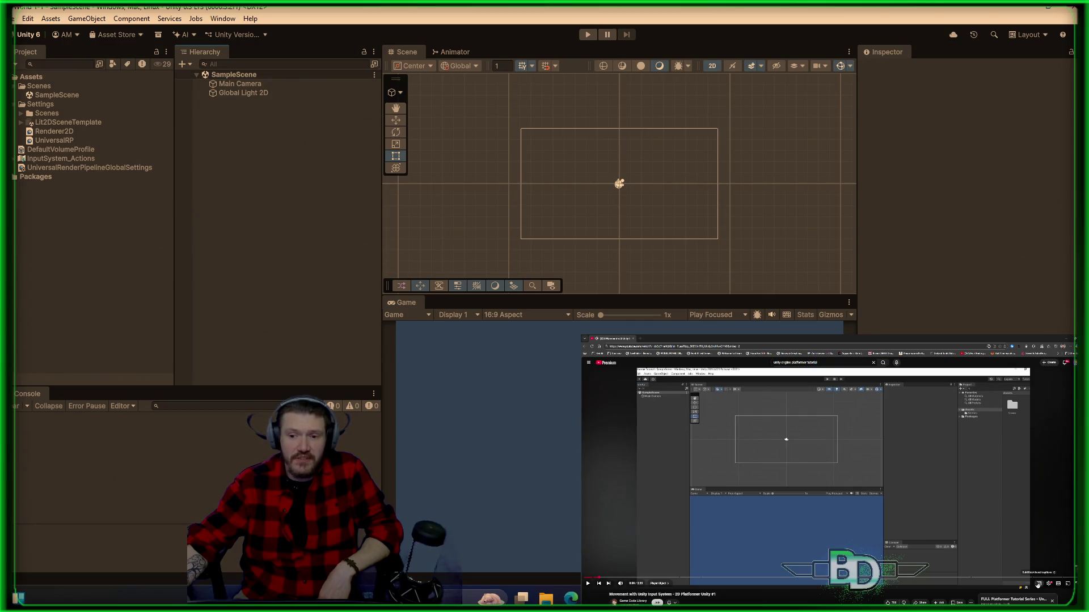
pyautogui.click(1038, 584)
pyautogui.moveTo(759, 554)
pyautogui.mouseDown()
pyautogui.moveTo(998, 395)
pyautogui.moveTo(1003, 442)
pyautogui.mouseUp()
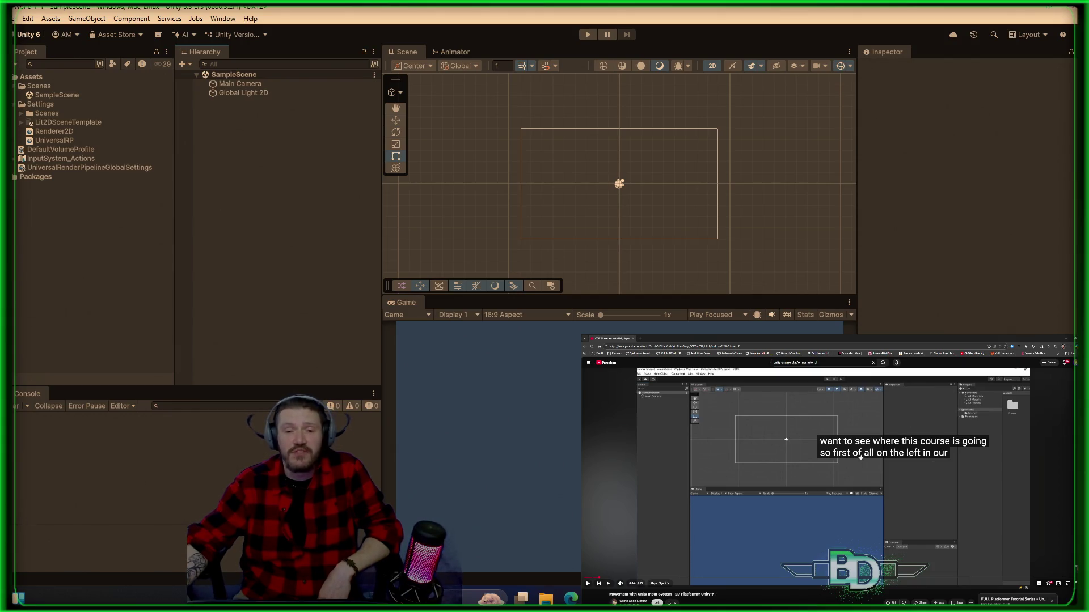
pyautogui.moveTo(874, 448); pyautogui.dragTo(876, 561)
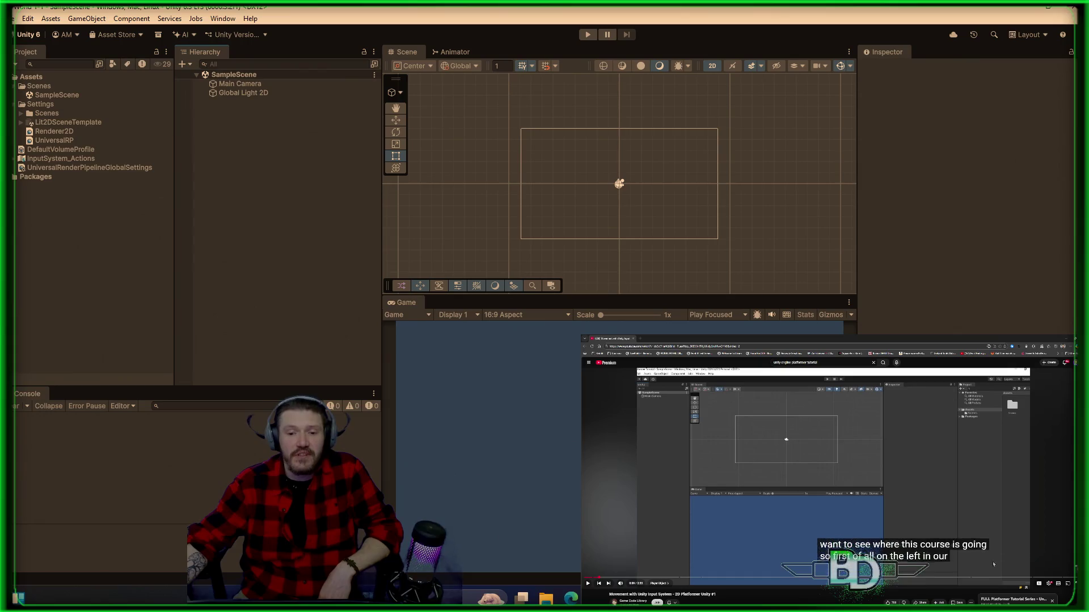
pyautogui.click(951, 489)
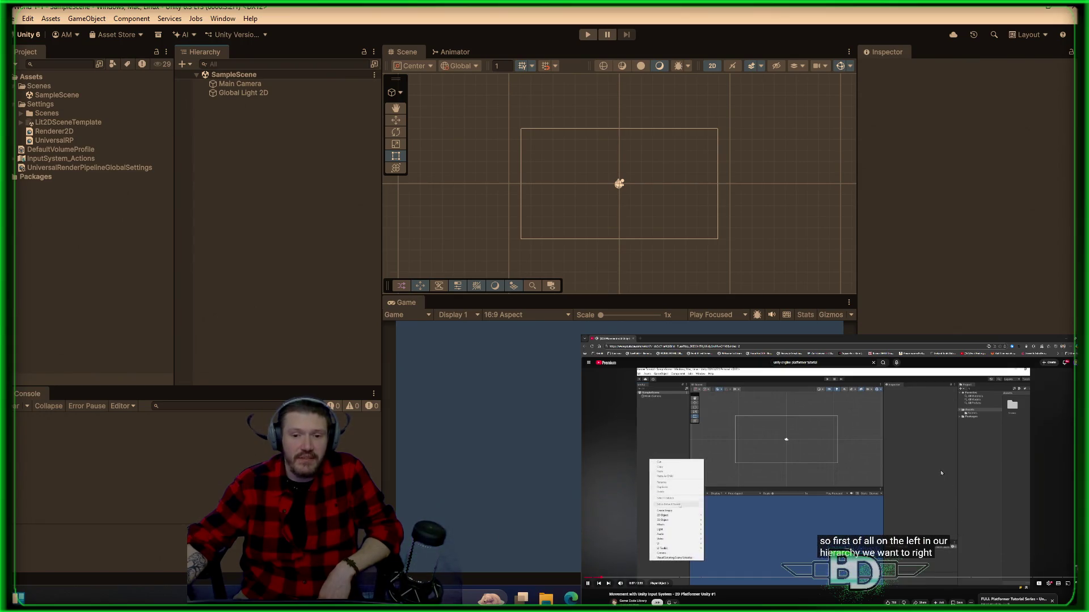
pyautogui.click(942, 473)
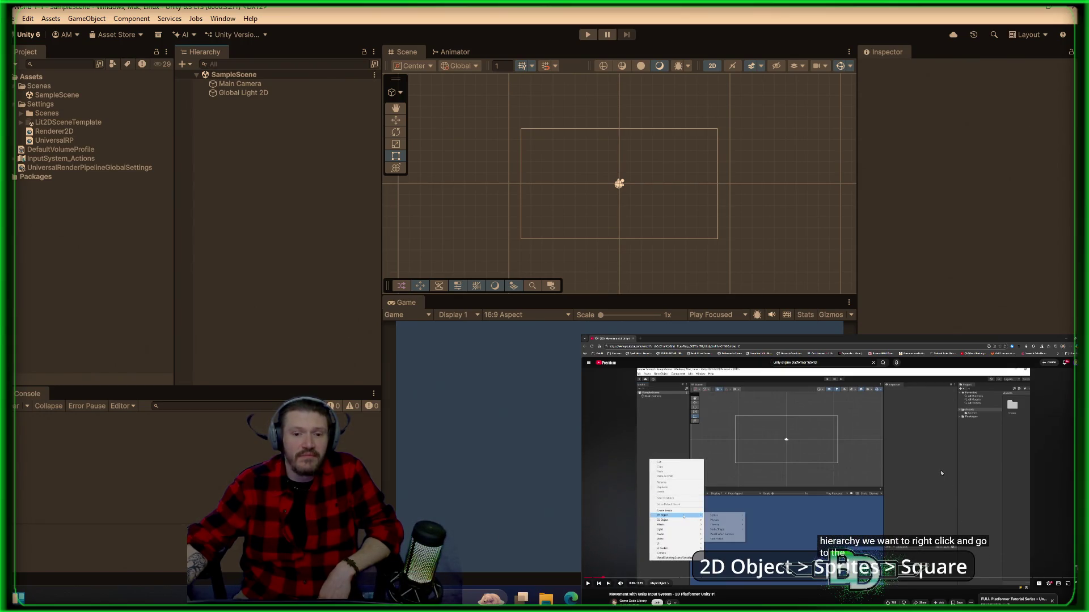
pyautogui.click(941, 473)
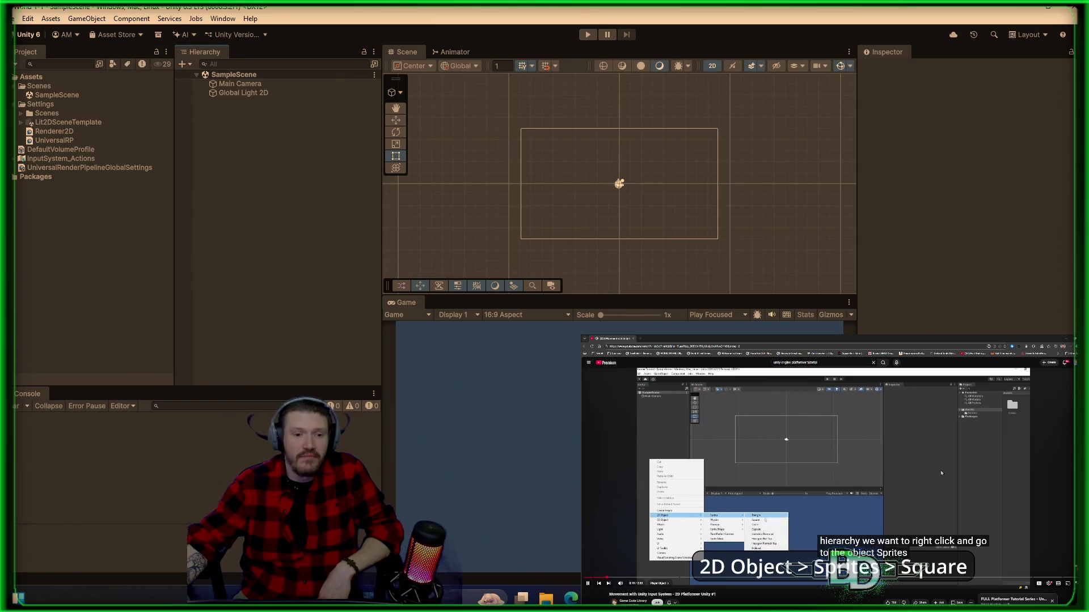
pyautogui.click(942, 473)
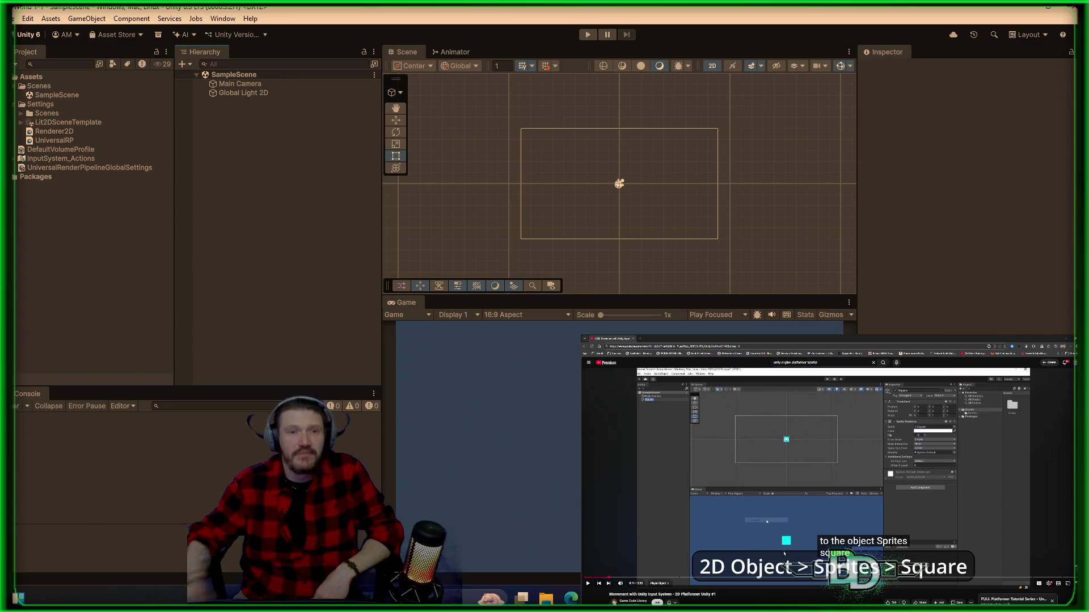
pyautogui.rightClick(203, 198)
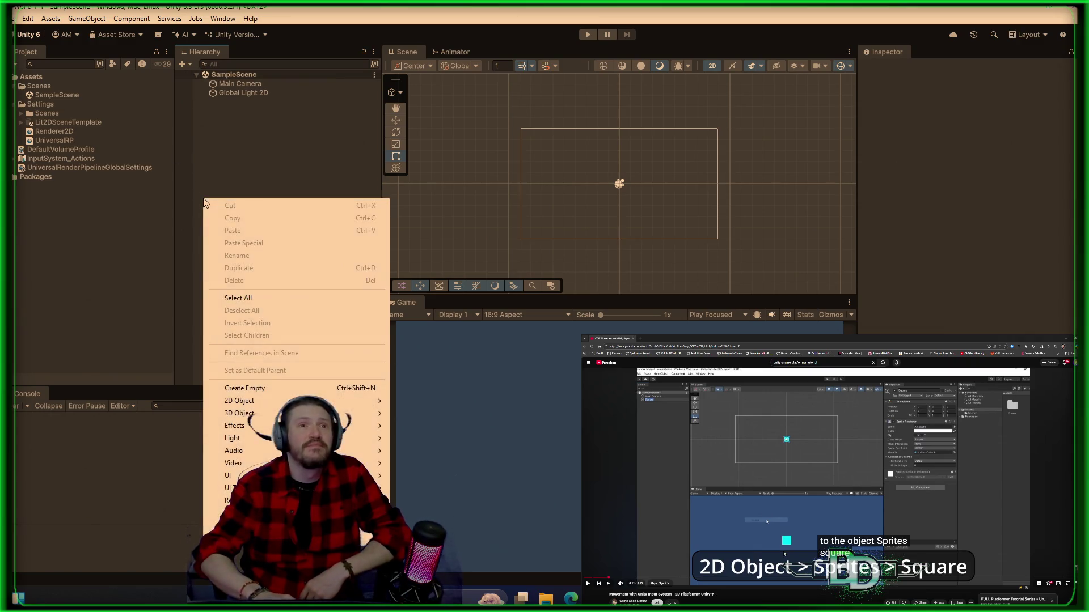
# - Add a 2D Square sprite from the Hierarchy and rename it Player
pyautogui.moveTo(351, 400)
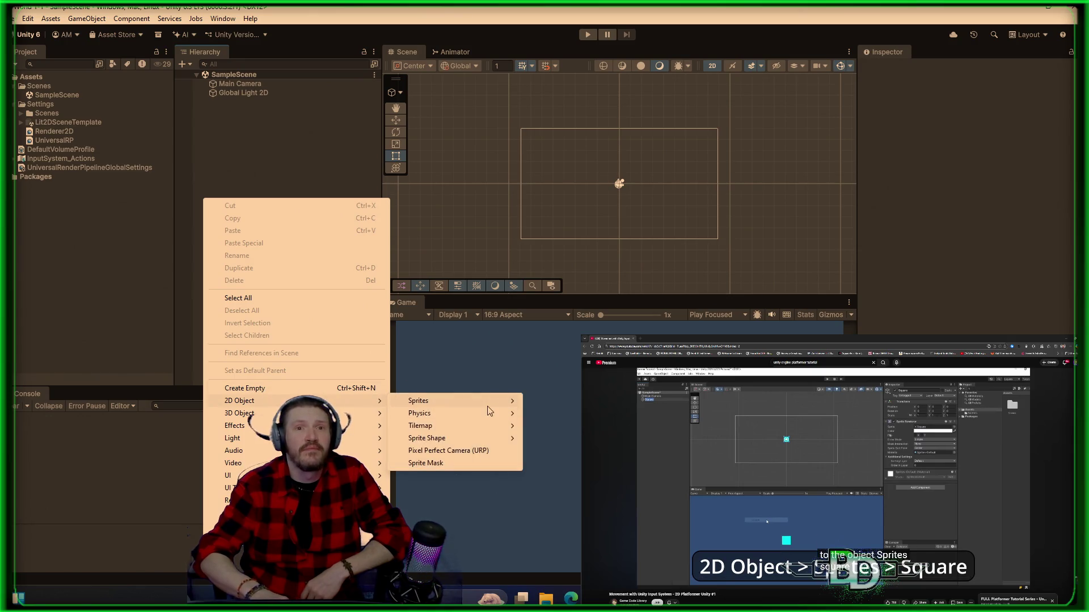
pyautogui.moveTo(477, 401)
pyautogui.click(551, 413)
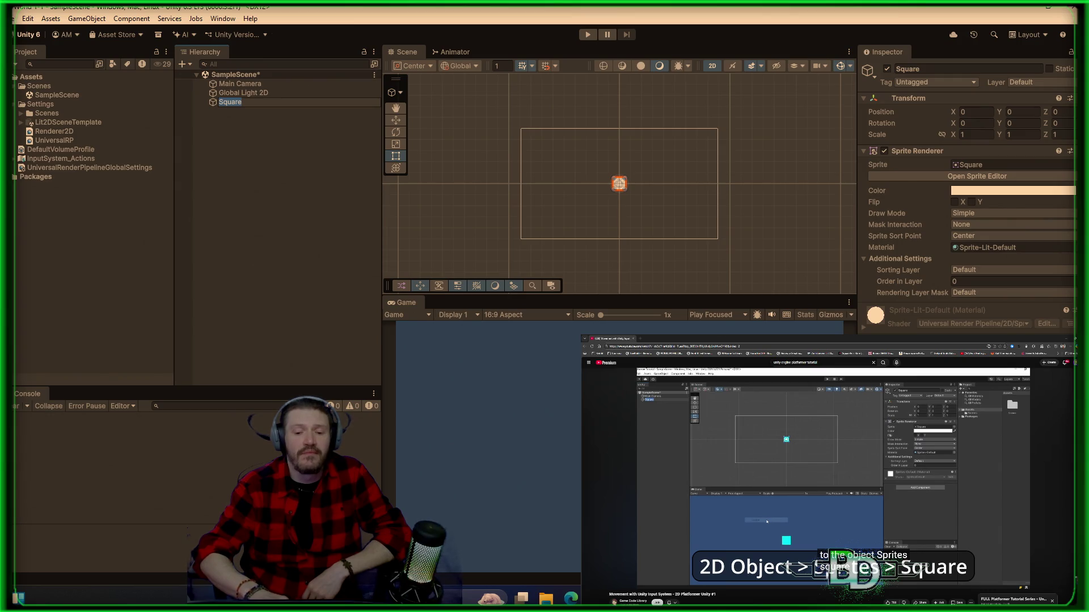
pyautogui.click(822, 442)
pyautogui.click(821, 443)
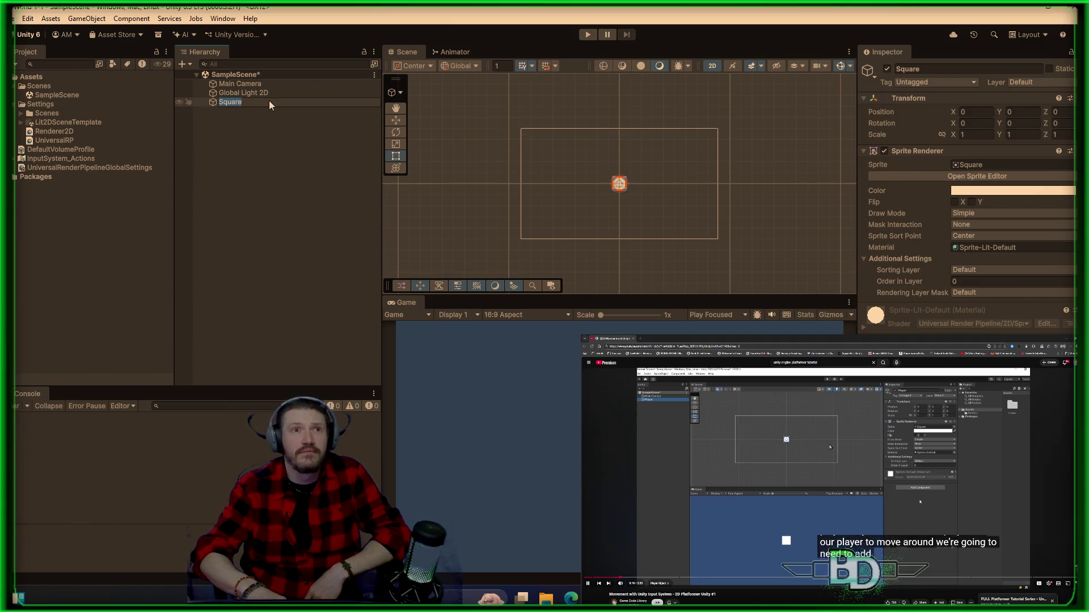
pyautogui.write('Player')
pyautogui.press('Return')
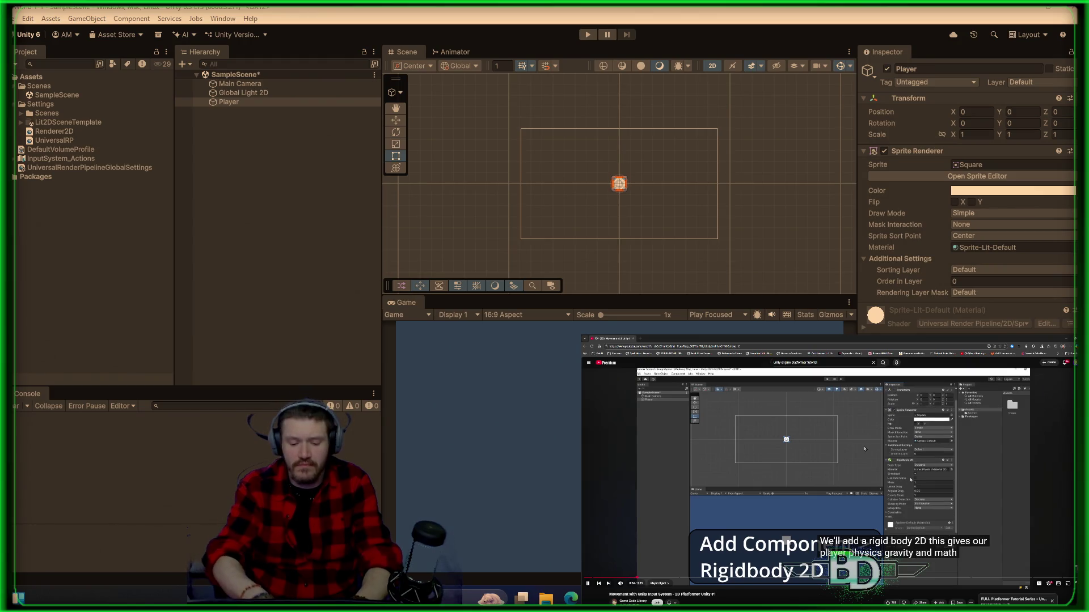
# - Give Player a Dynamic Rigidbody 2D component, then deselect it in the Scene
pyautogui.press('Return')
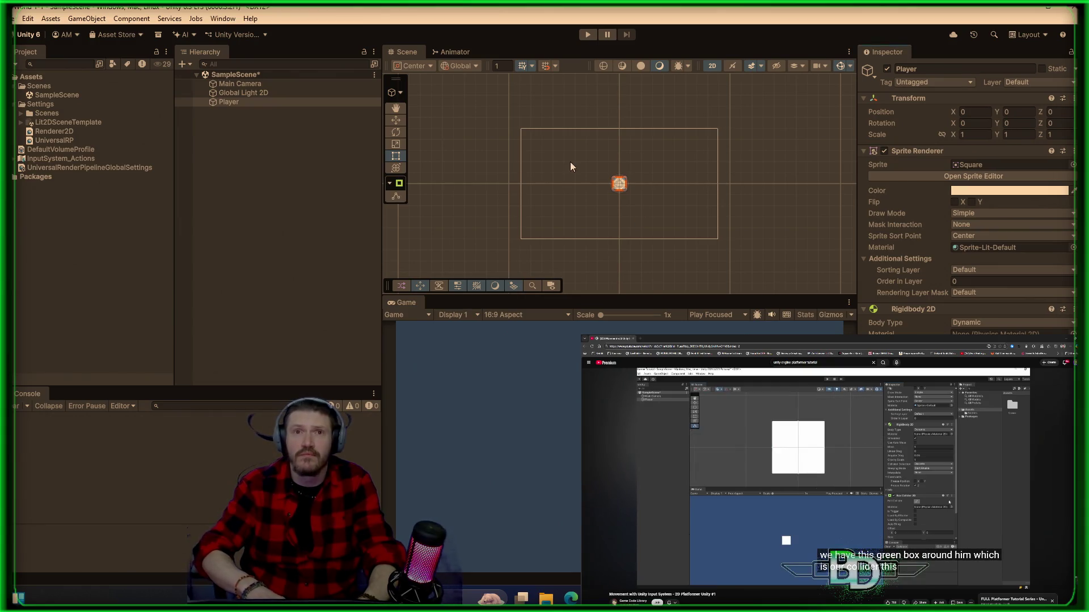
pyautogui.scroll(4, 597, 206)
pyautogui.scroll(3, 597, 207)
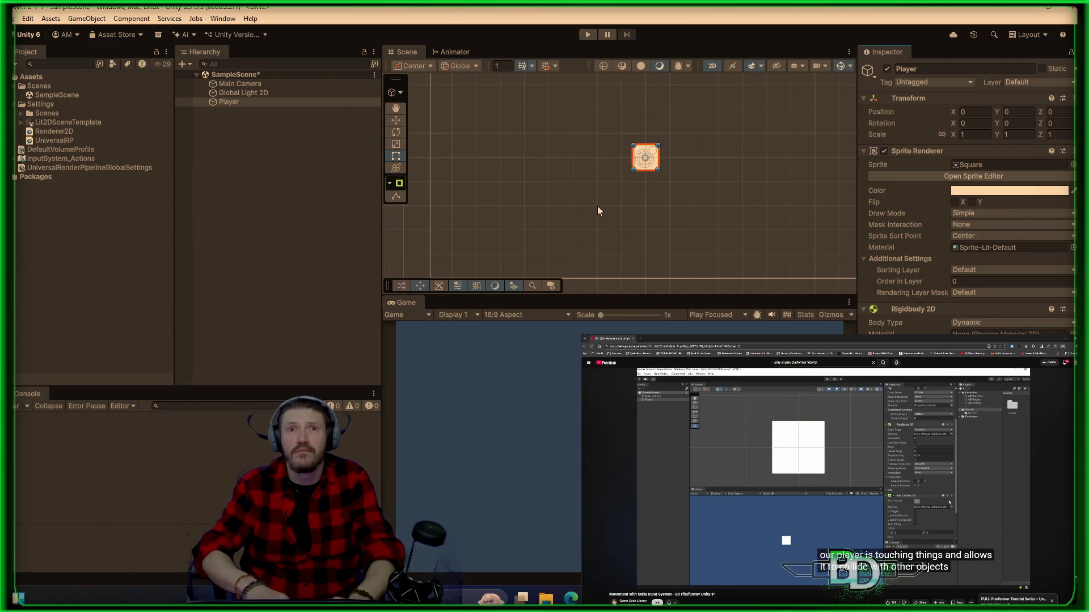
pyautogui.click(598, 206)
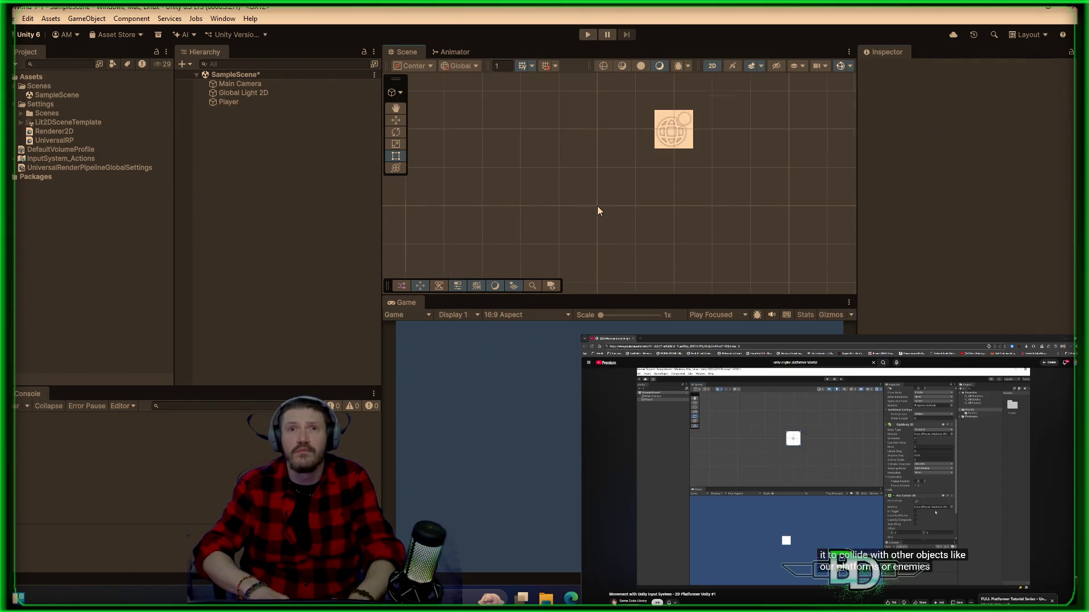
# - Add a second Square sprite and stretch it into a wide platform below Player
pyautogui.scroll(-3, 597, 211)
pyautogui.scroll(-4, 597, 210)
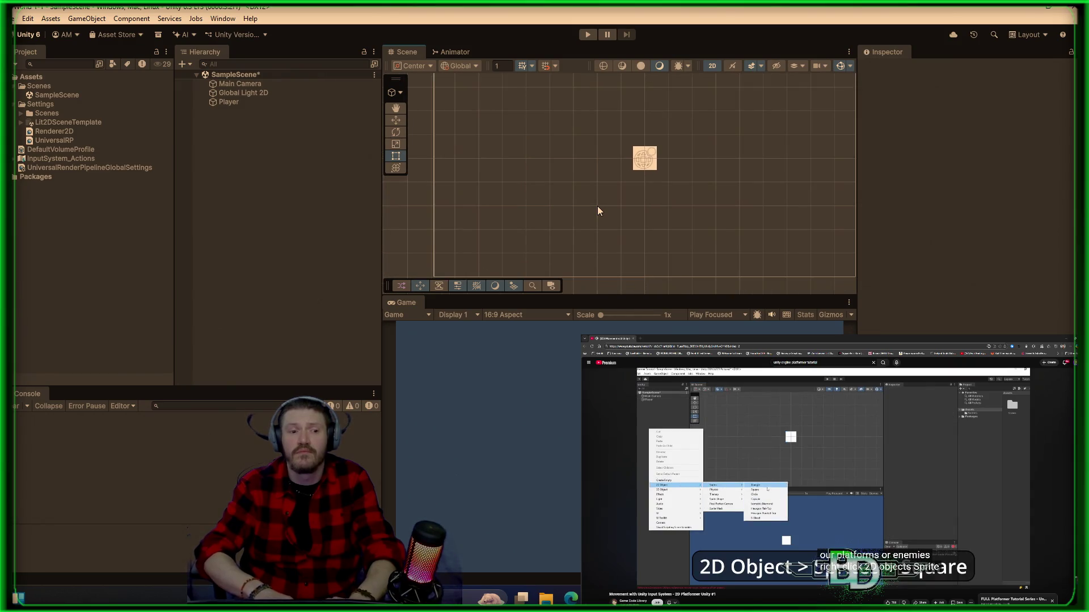
pyautogui.rightClick(248, 172)
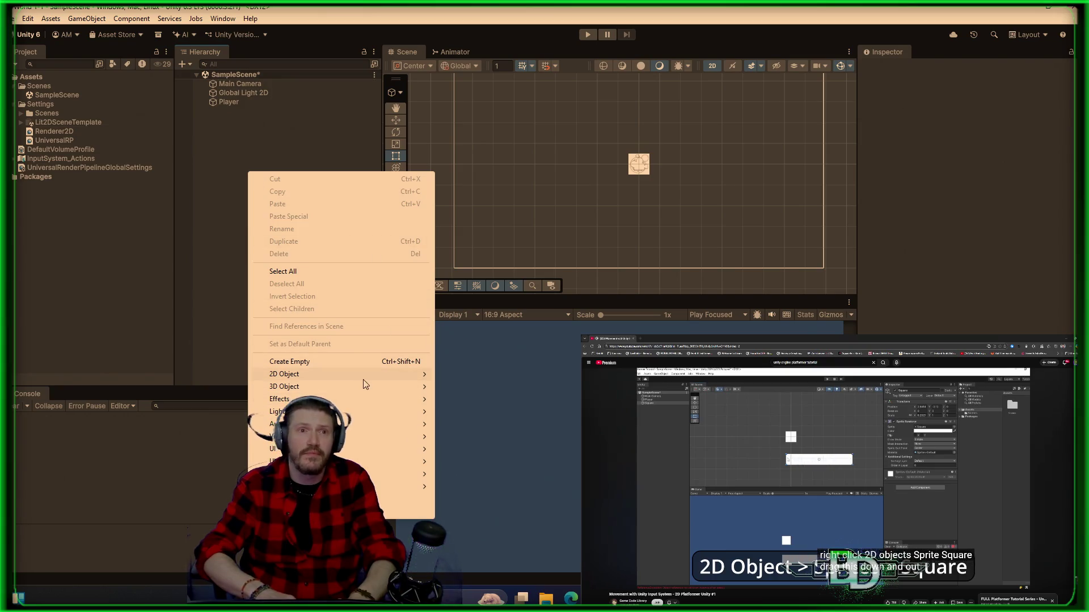
pyautogui.moveTo(363, 375)
pyautogui.moveTo(510, 374)
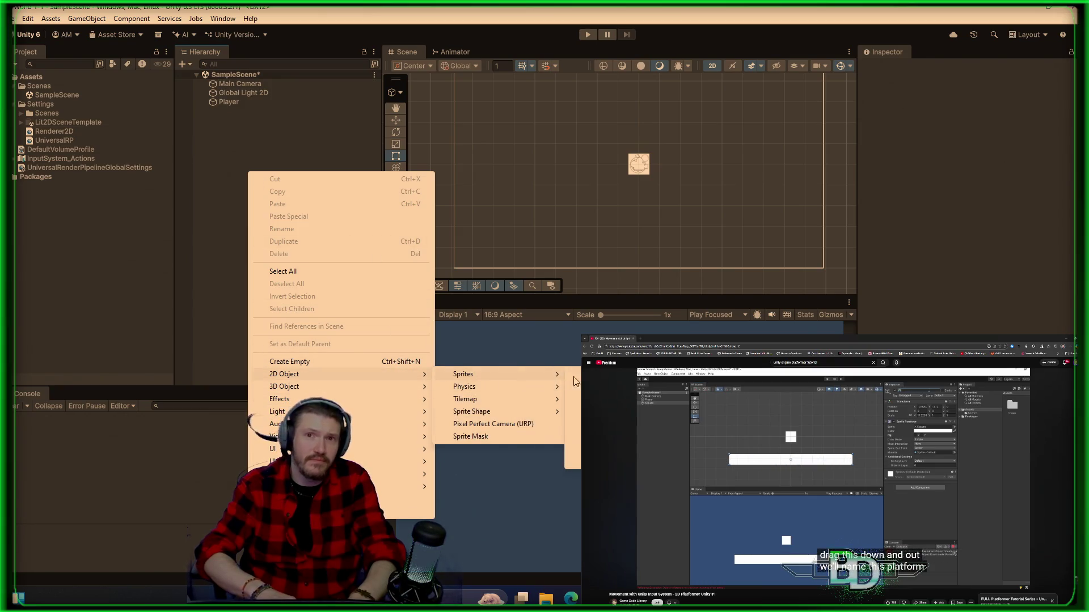
pyautogui.click(601, 386)
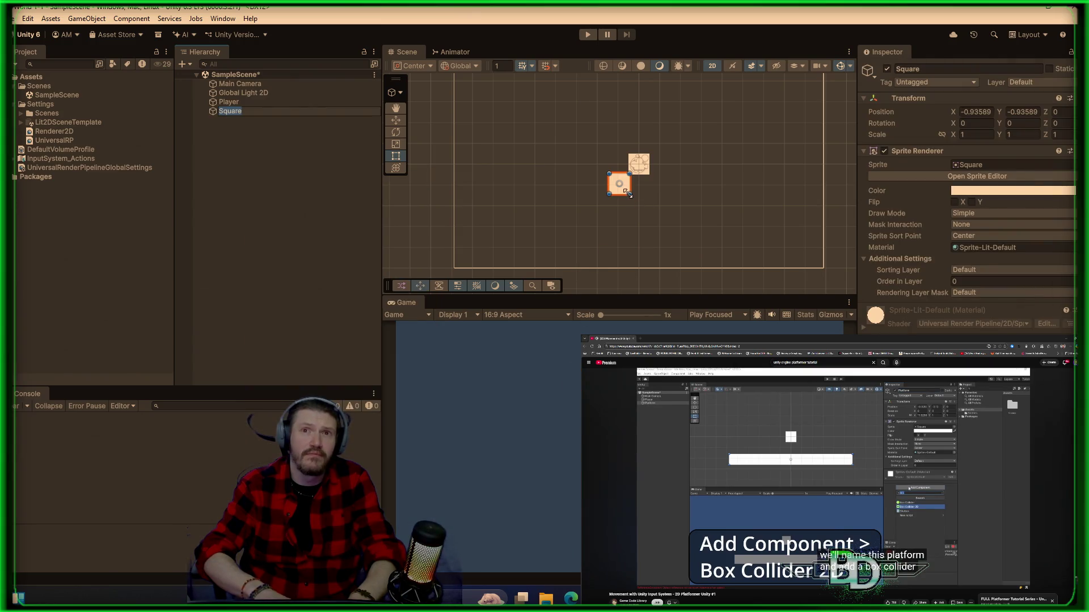
pyautogui.moveTo(629, 194)
pyautogui.mouseDown()
pyautogui.moveTo(815, 187)
pyautogui.moveTo(791, 207)
pyautogui.moveTo(783, 194)
pyautogui.moveTo(676, 244)
pyautogui.moveTo(777, 196)
pyautogui.moveTo(778, 219)
pyautogui.moveTo(817, 195)
pyautogui.moveTo(661, 211)
pyautogui.moveTo(673, 213)
pyautogui.mouseUp()
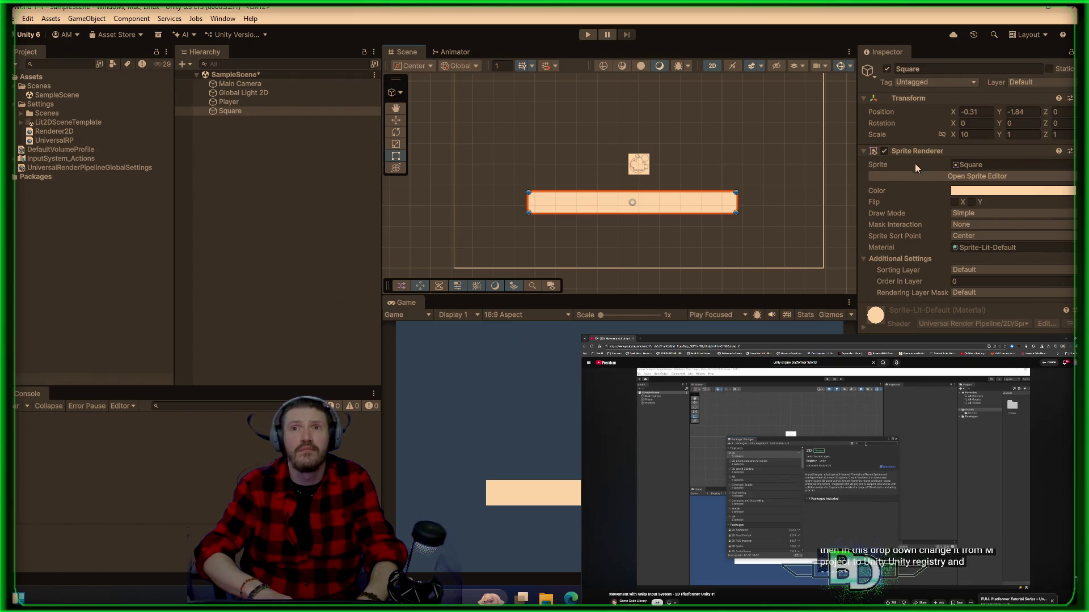
pyautogui.click(958, 177)
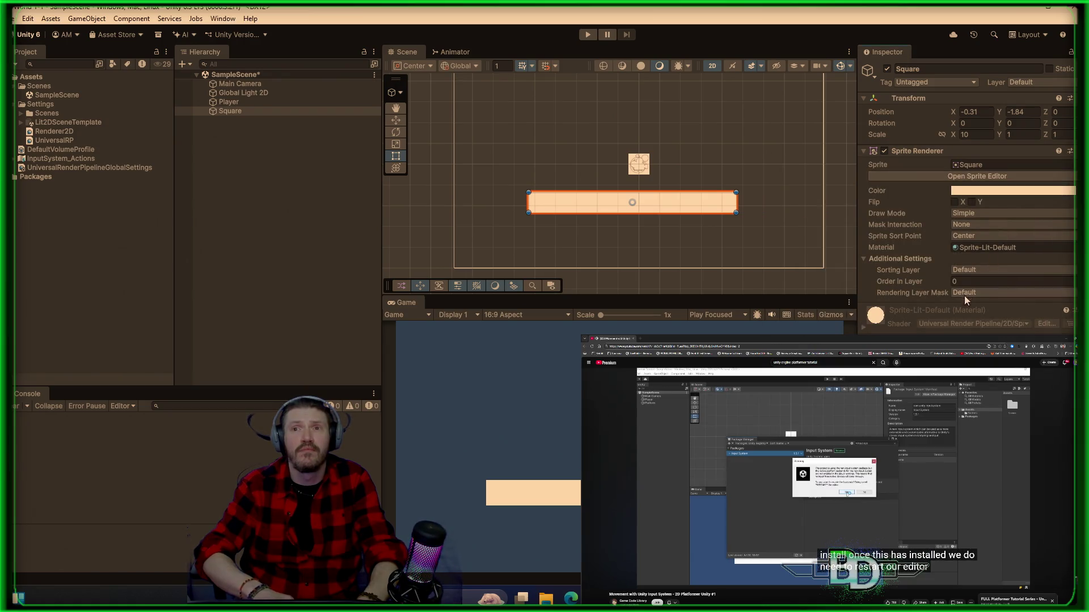
pyautogui.click(702, 244)
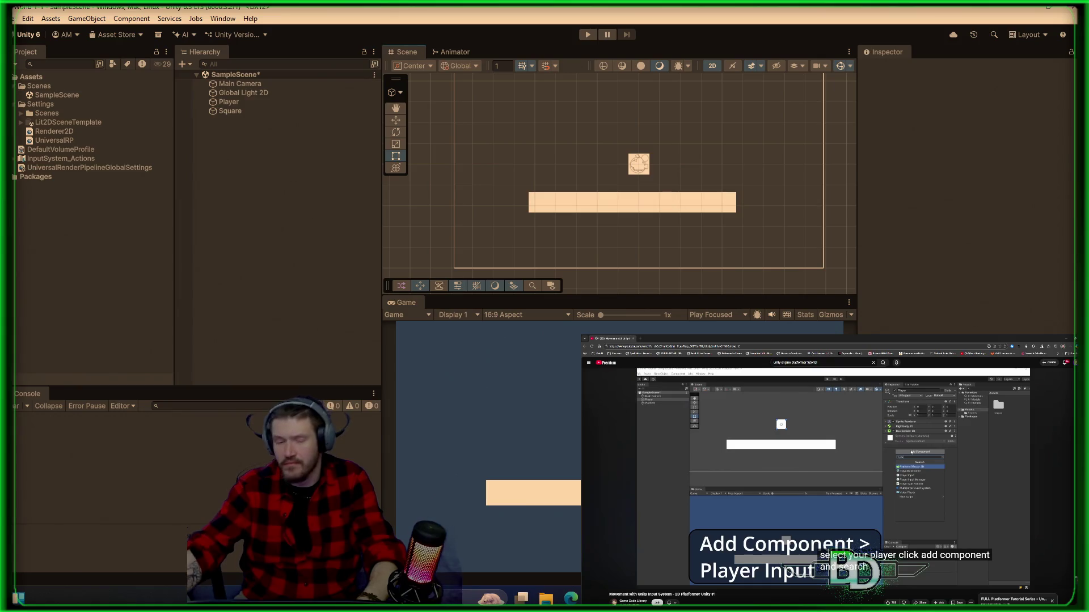
# - Rewind the tutorial back to its Package Manager part
pyautogui.press('space')
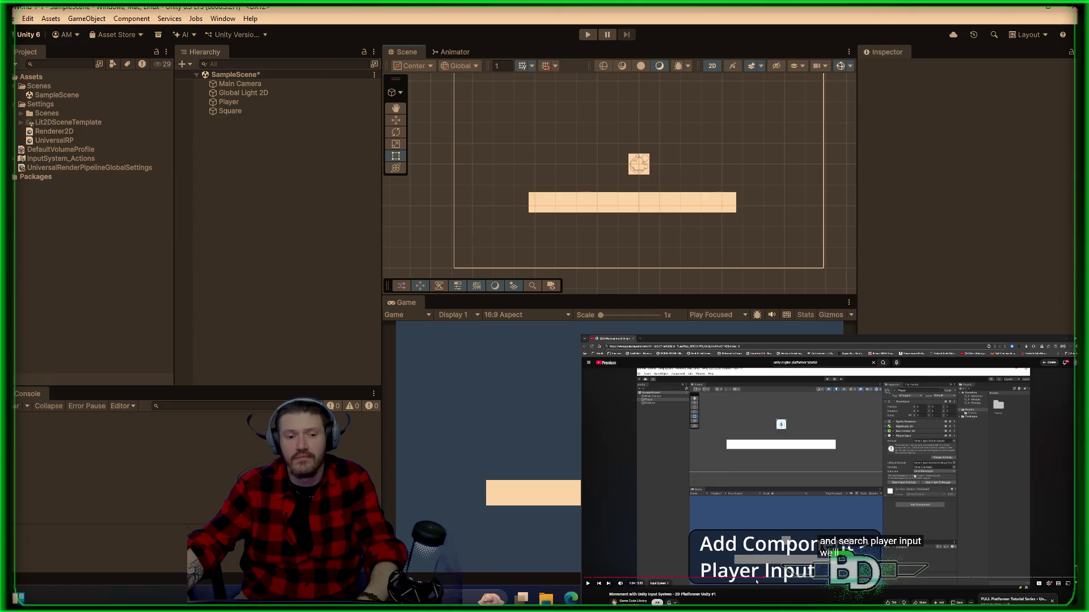
pyautogui.click(752, 582)
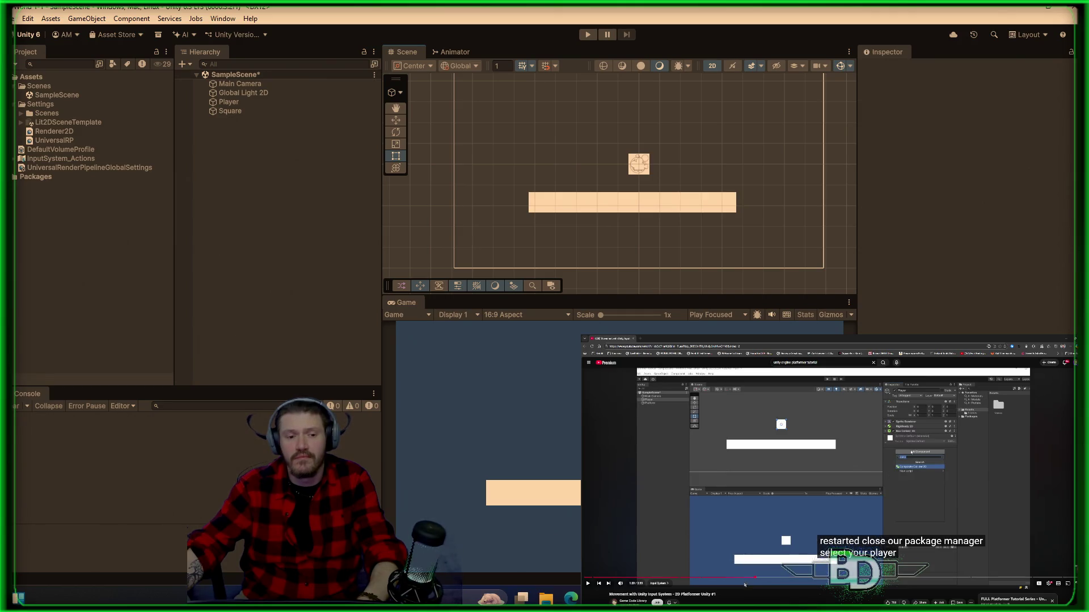
pyautogui.moveTo(745, 585); pyautogui.dragTo(709, 584)
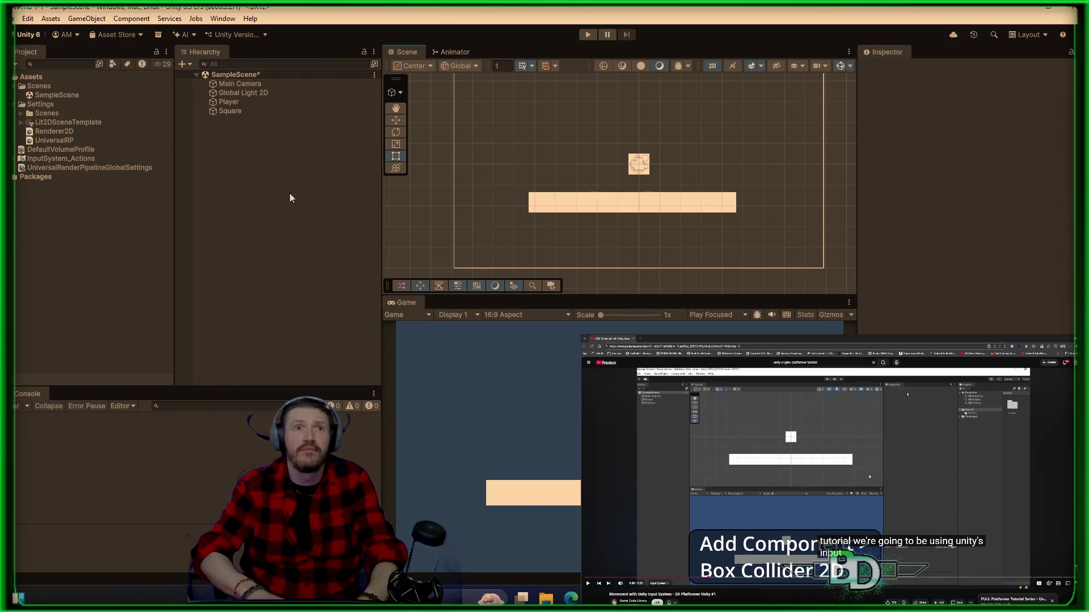
# - Select the Square platform and add a Box Collider 2D to it
pyautogui.click(238, 111)
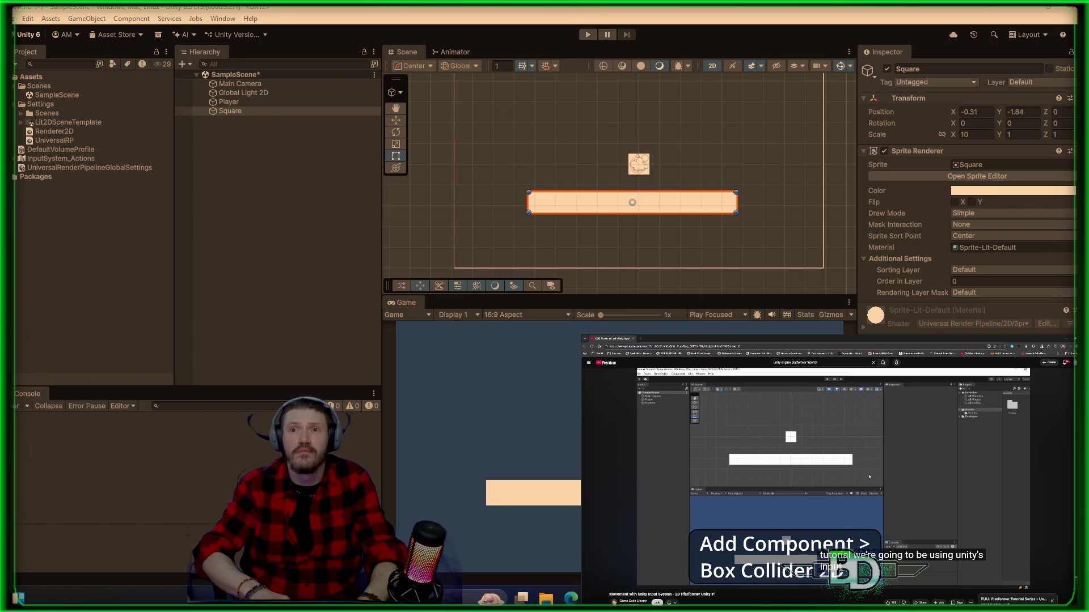
pyautogui.press('Return')
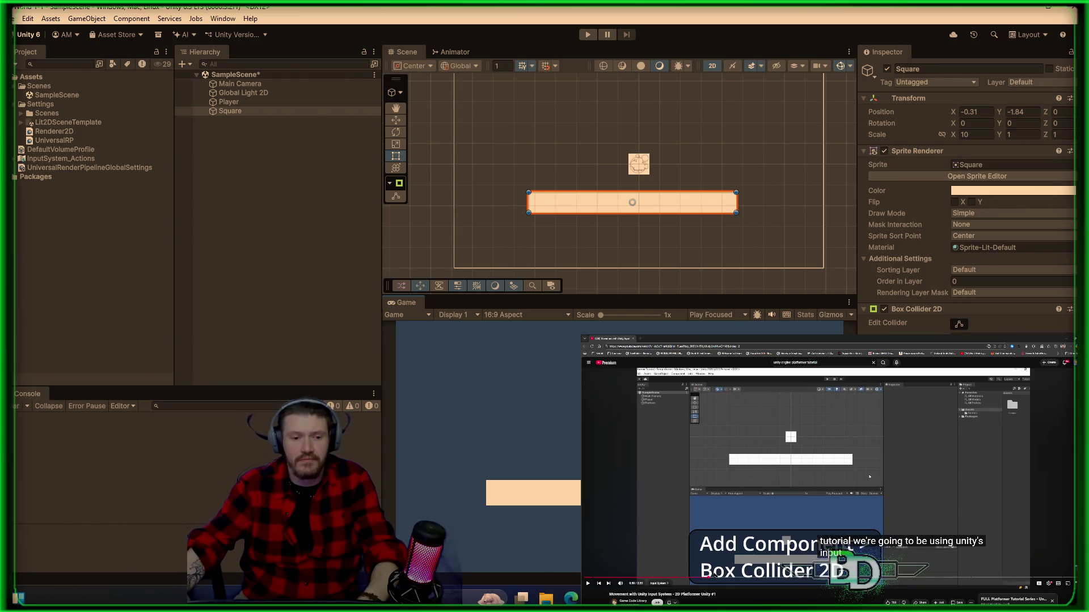
pyautogui.click(760, 579)
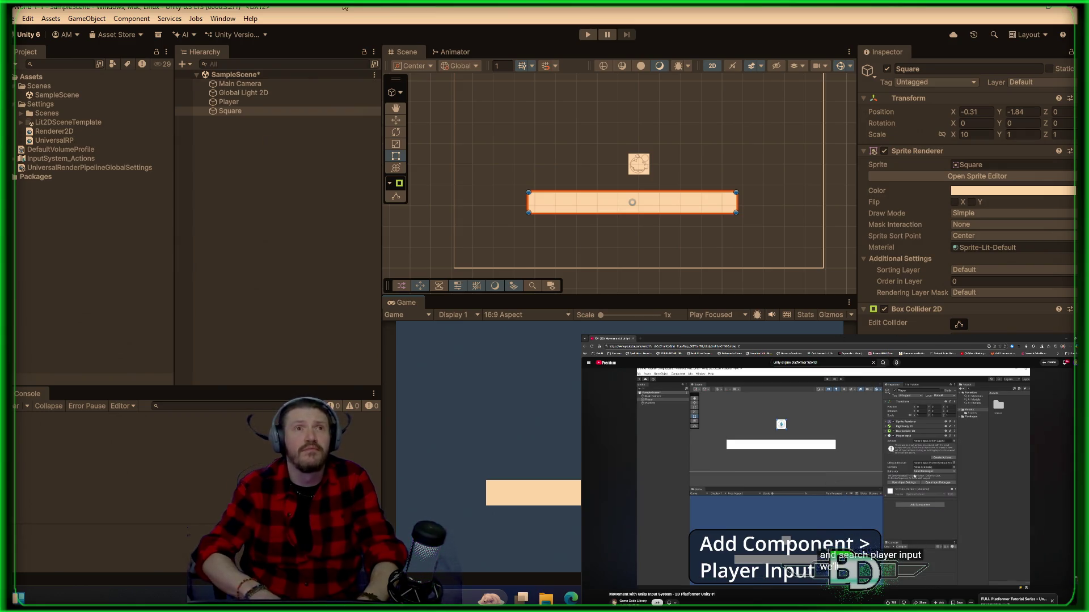
# - Select the Player object in the Unity scene, then switch over to the tutorial browser
pyautogui.click(263, 103)
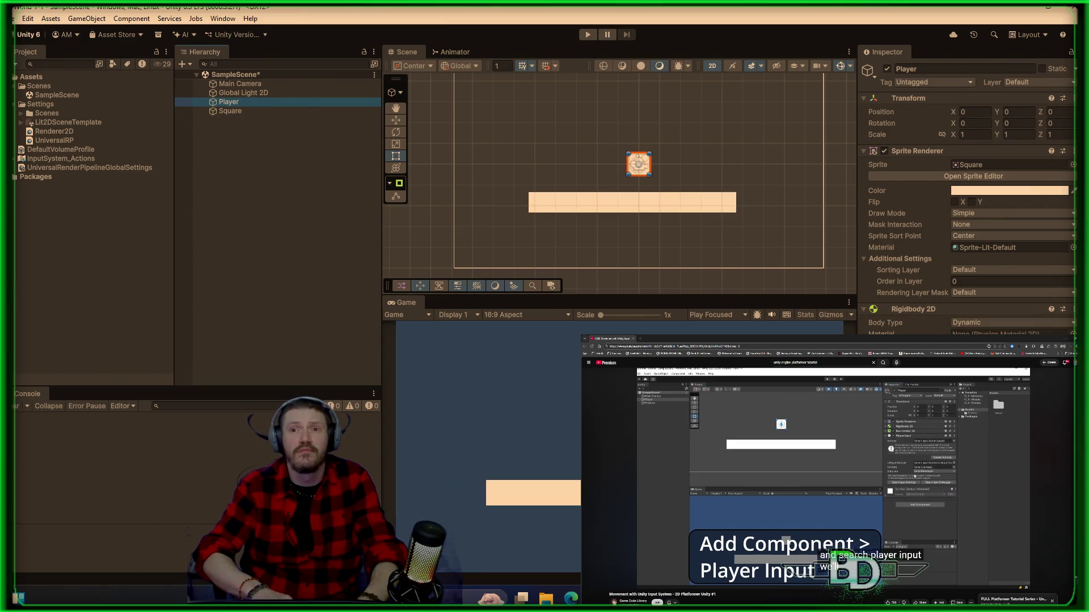
pyautogui.scroll(-3, 964, 199)
pyautogui.hotkey('alt', 'Tab')
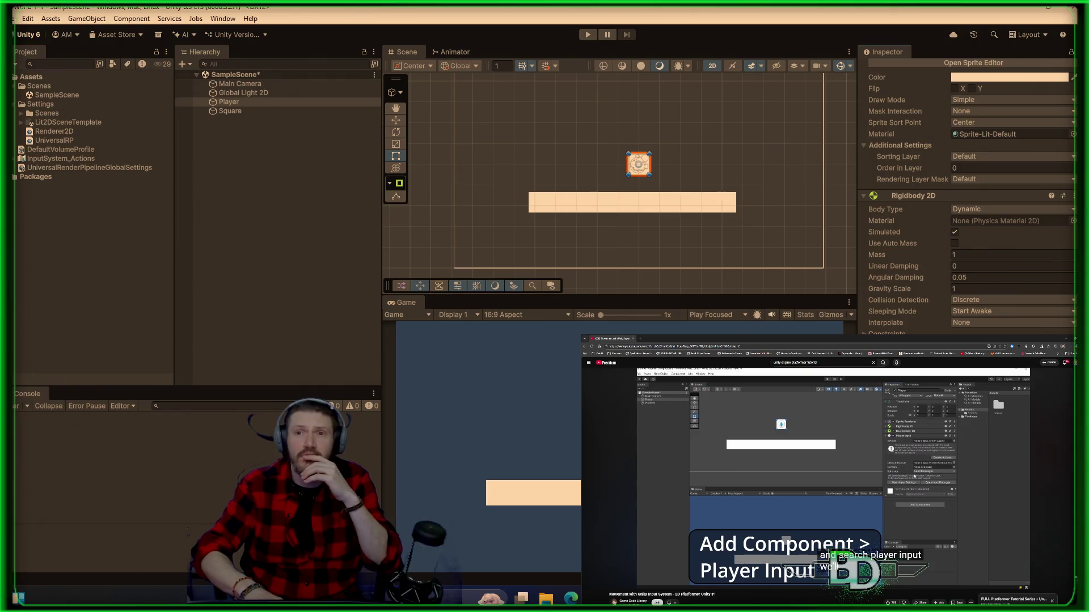
pyautogui.scroll(-5, 964, 193)
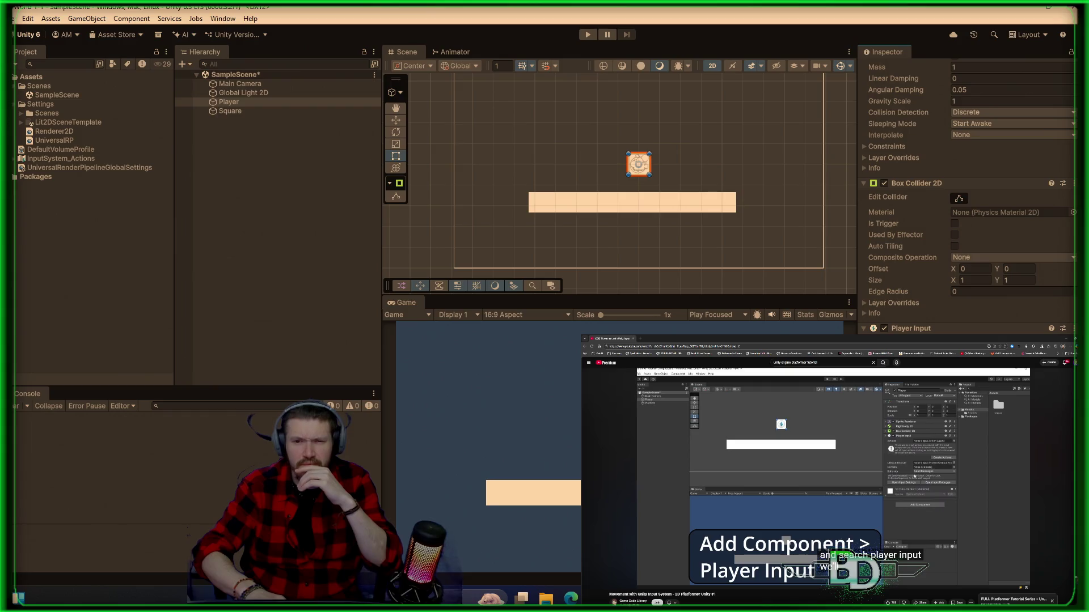
# - Resume the paused Player Input tutorial video
pyautogui.click(816, 475)
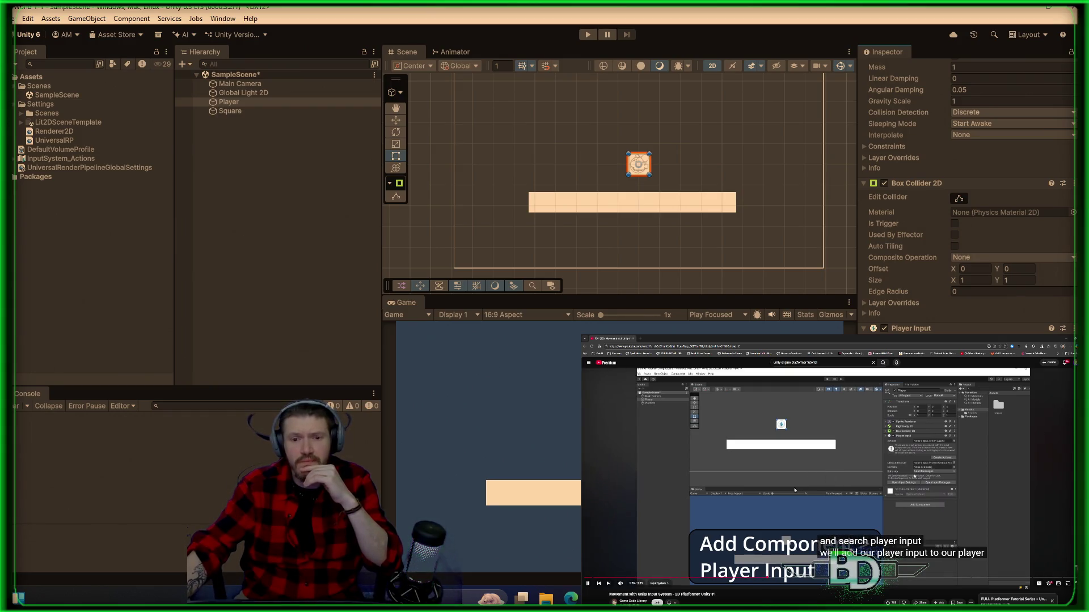
pyautogui.click(816, 475)
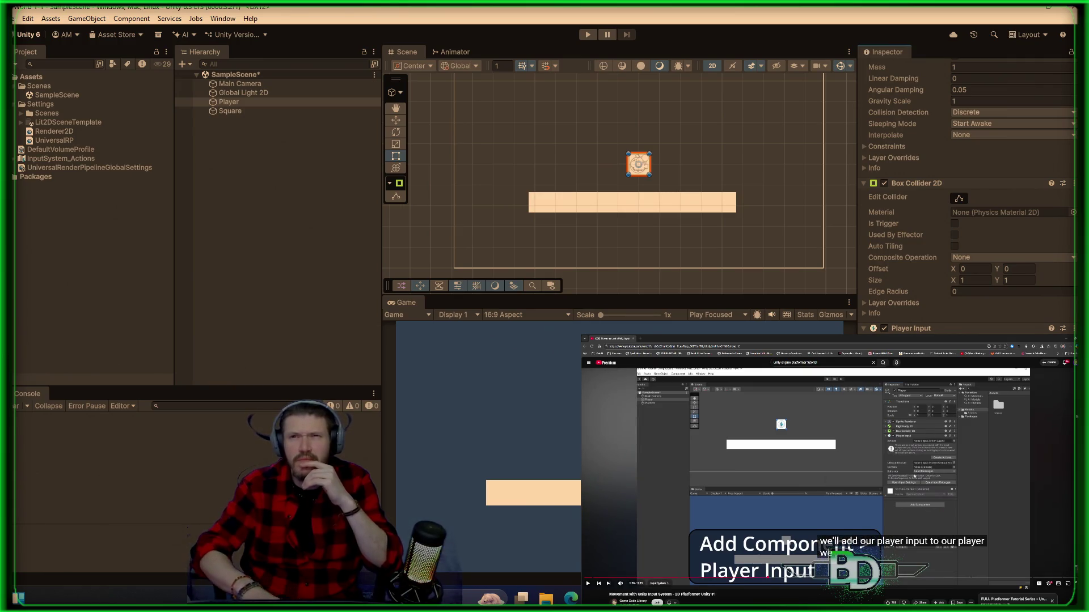
pyautogui.press('space')
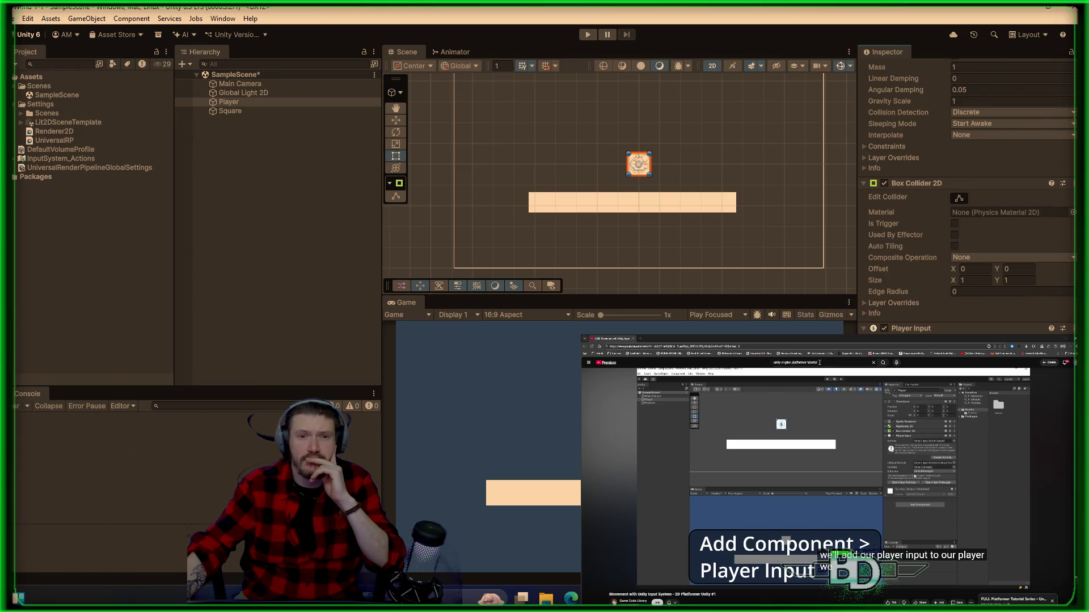
# - Add '2025' to the platformer tutorial search and play the first result, a Unity 6 2D platformer course
pyautogui.click(820, 362)
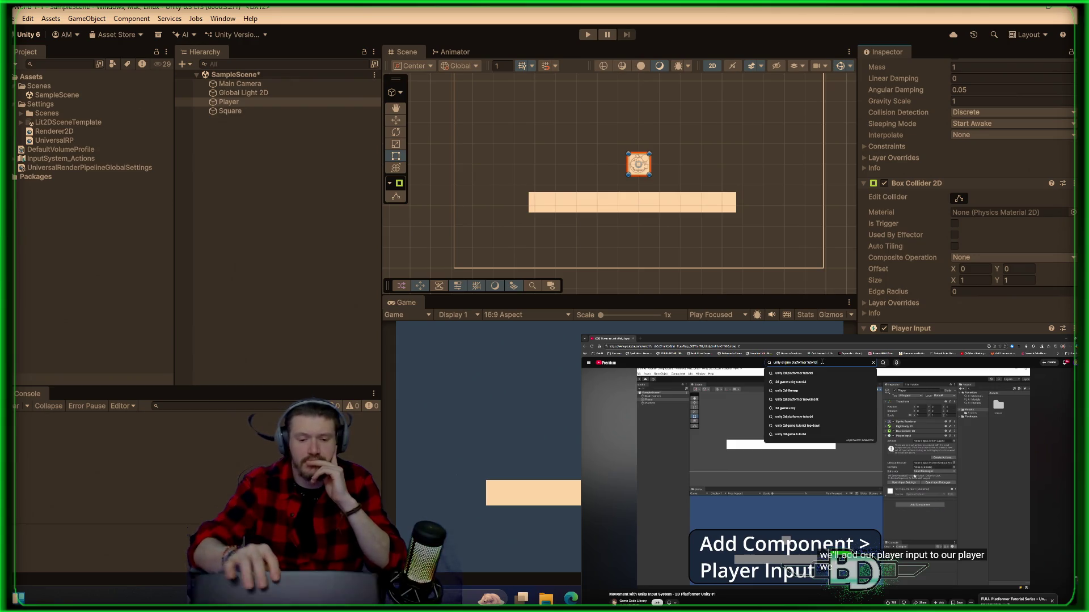
pyautogui.write(' 2025')
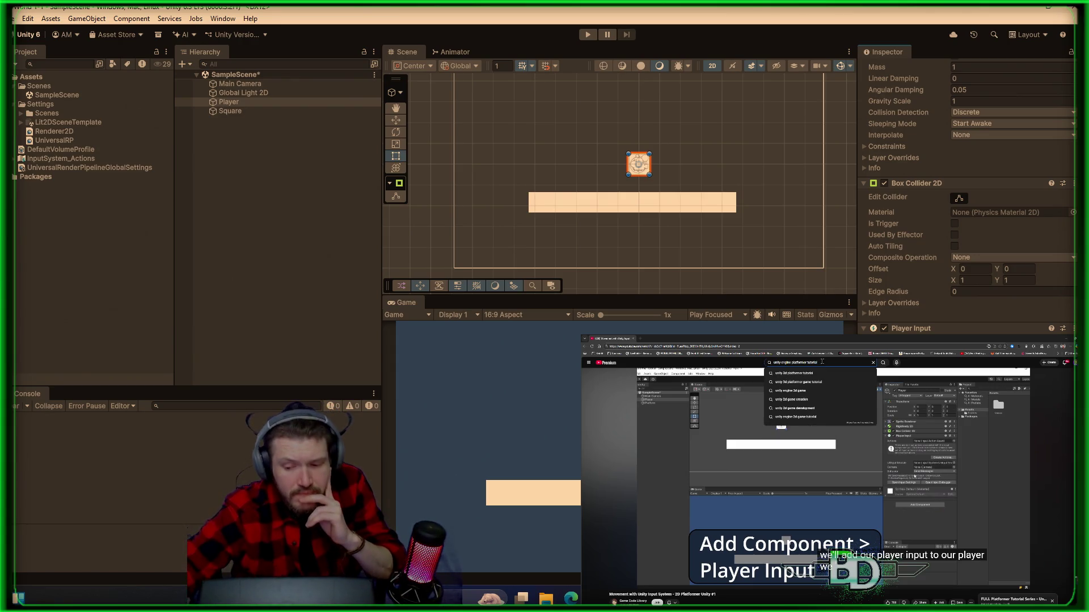
pyautogui.press('Return')
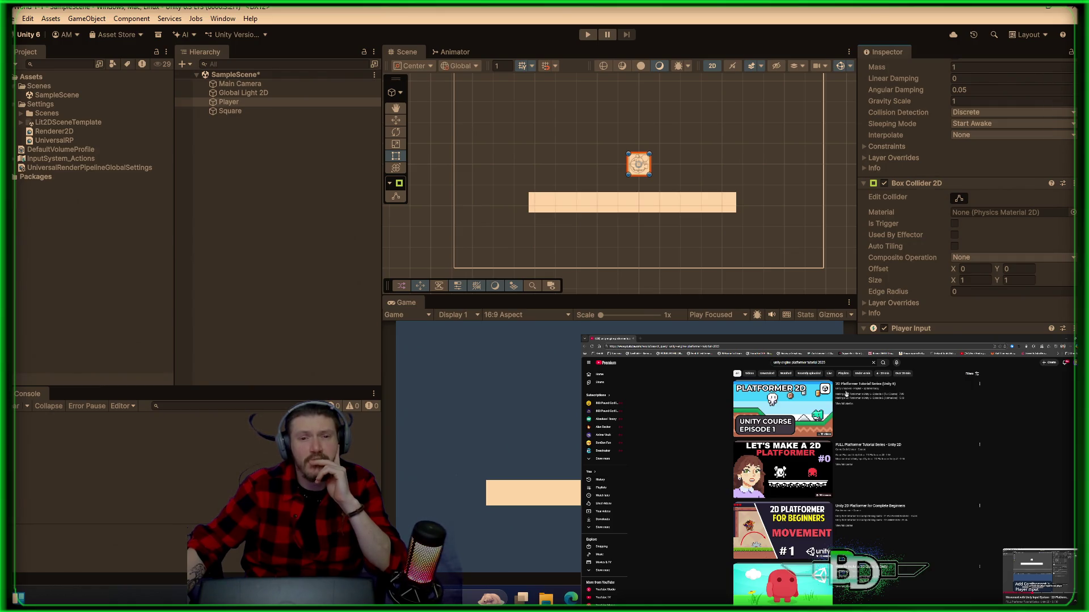
pyautogui.click(794, 402)
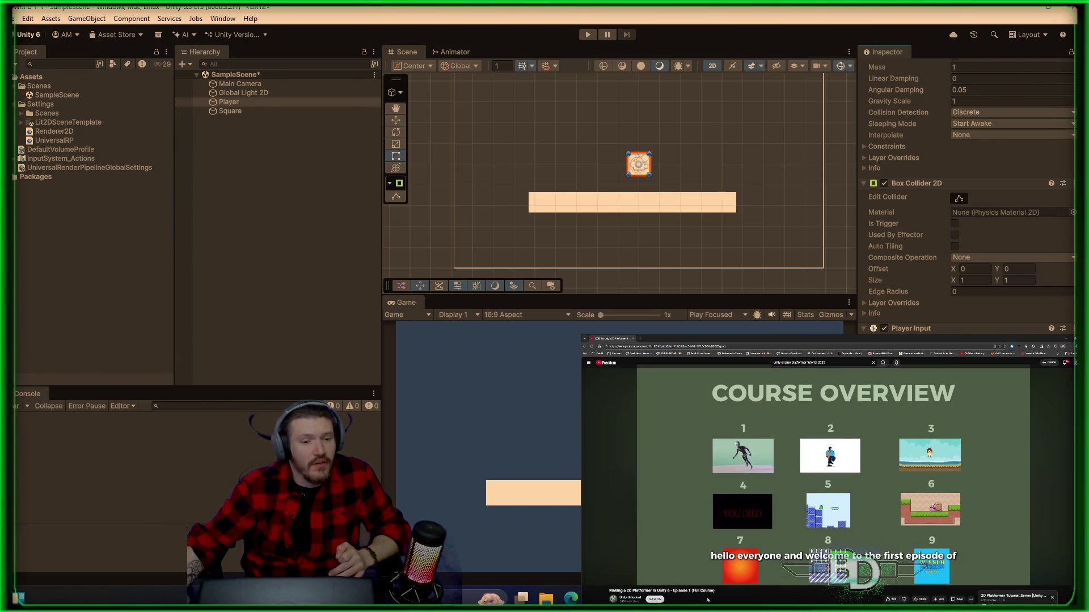
pyautogui.scroll(-4, 671, 520)
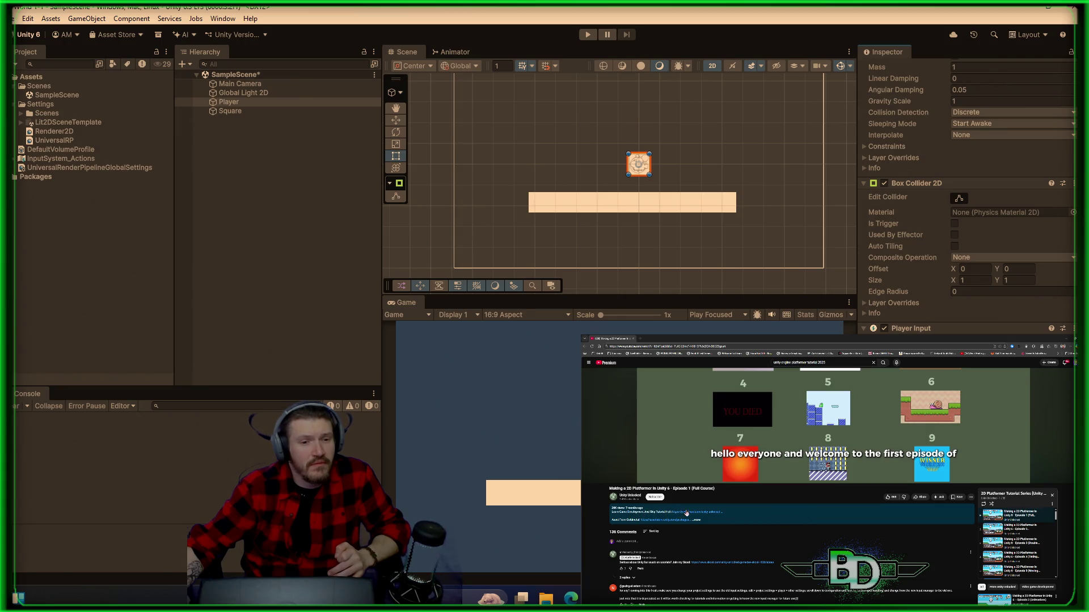
pyautogui.scroll(5, 889, 425)
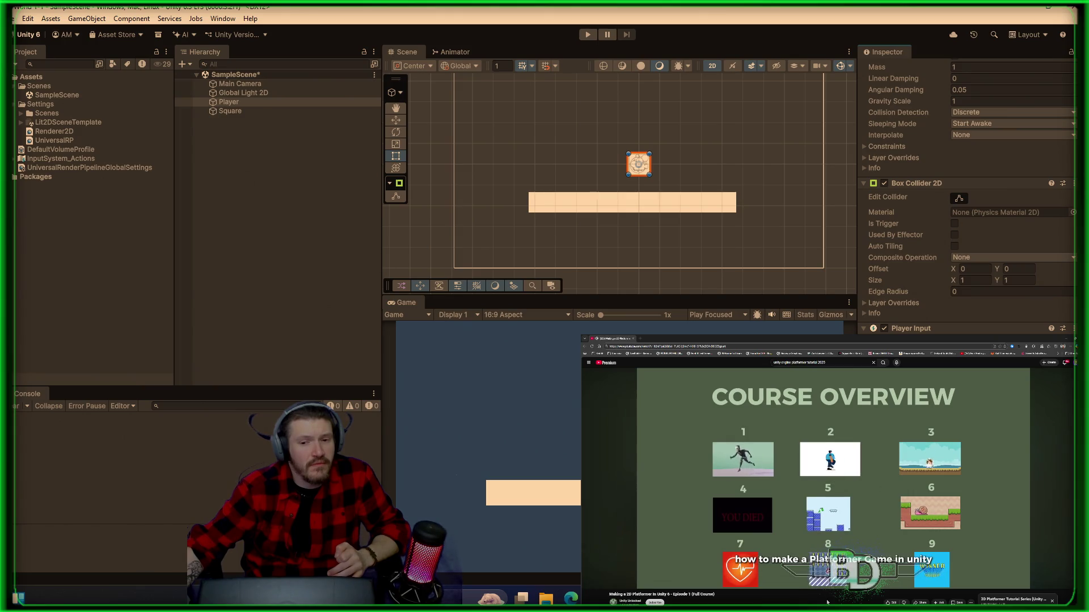
pyautogui.scroll(-2, 827, 602)
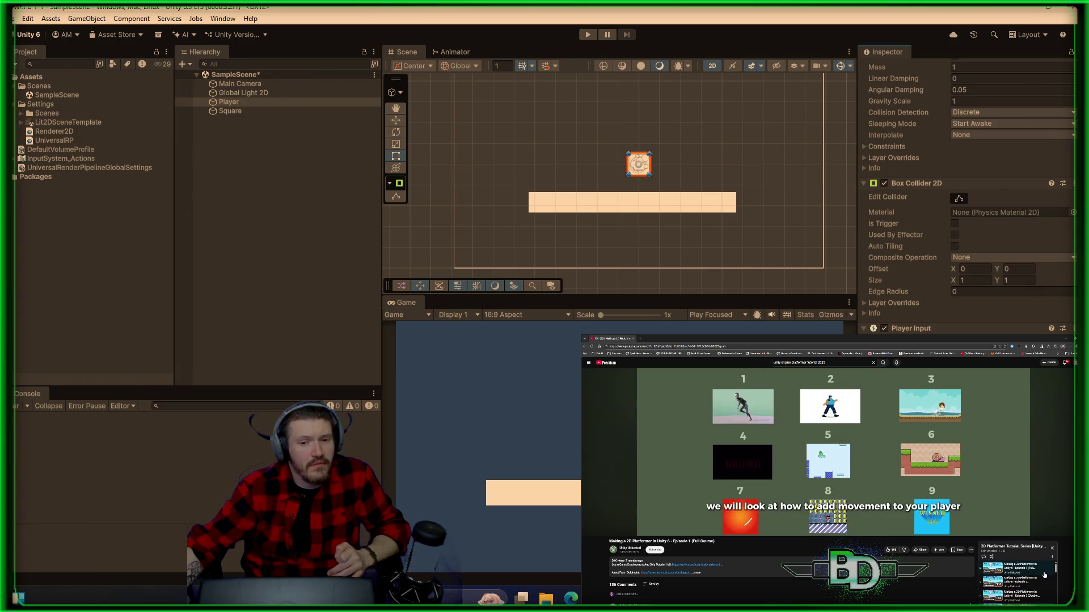
pyautogui.scroll(2, 1044, 575)
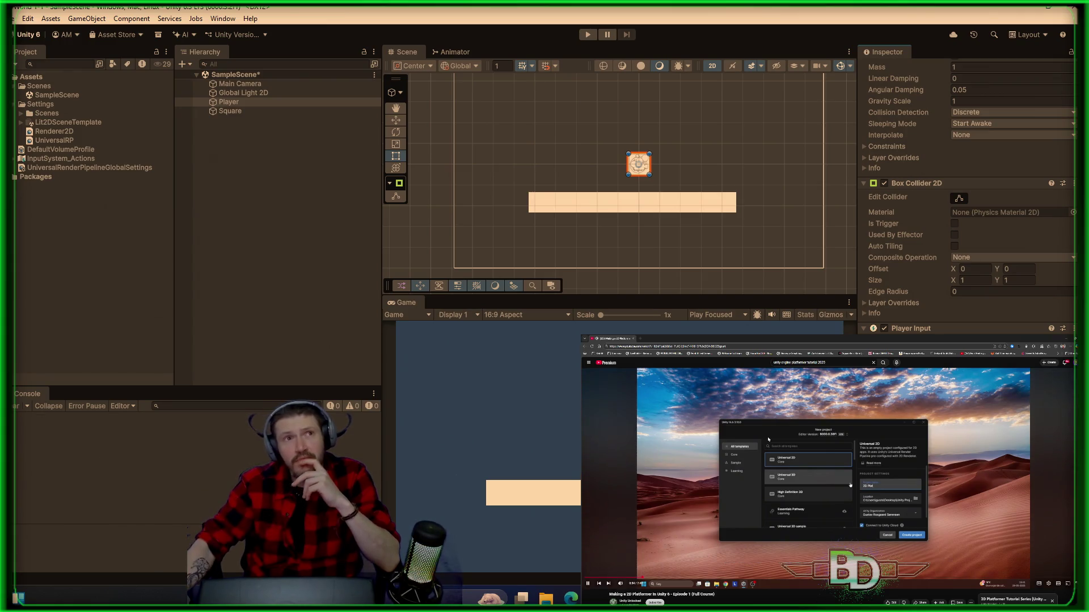
# - Delete the Player and Square objects from the Hierarchy
pyautogui.rightClick(228, 101)
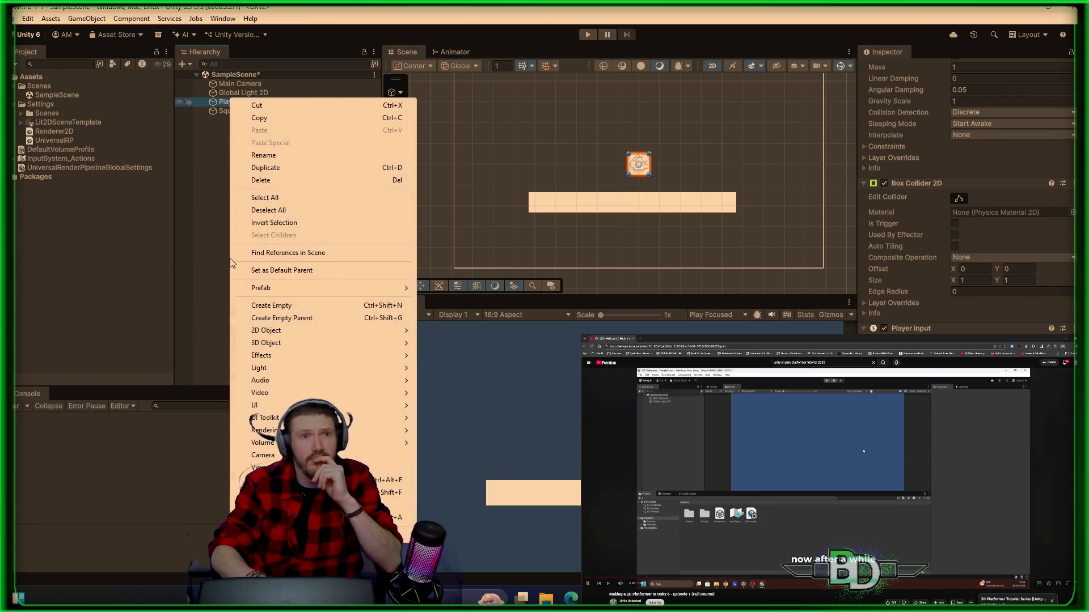
pyautogui.click(274, 181)
pyautogui.rightClick(240, 104)
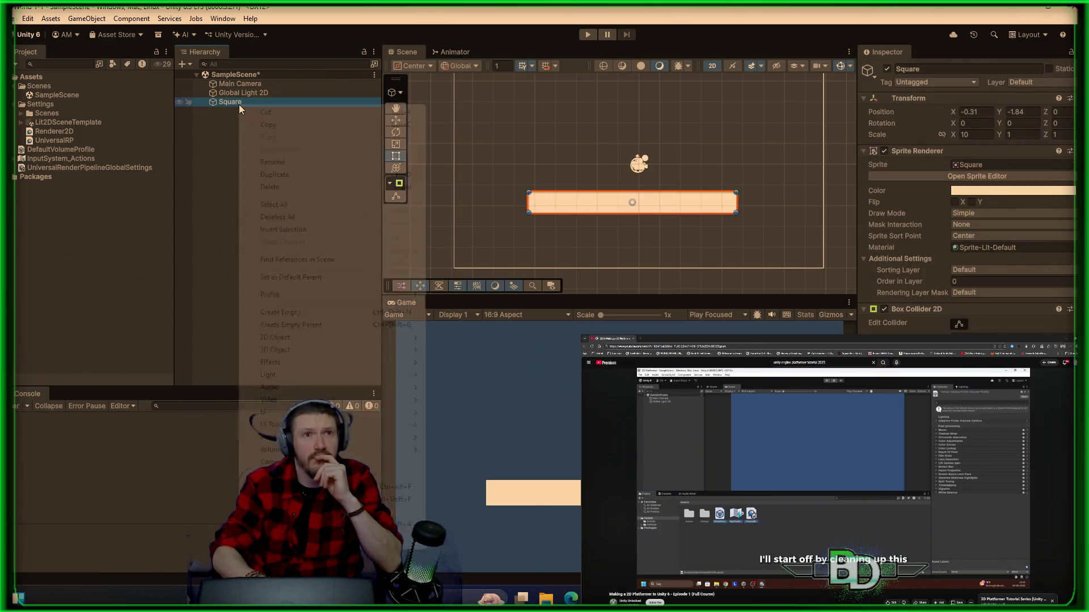
pyautogui.click(286, 193)
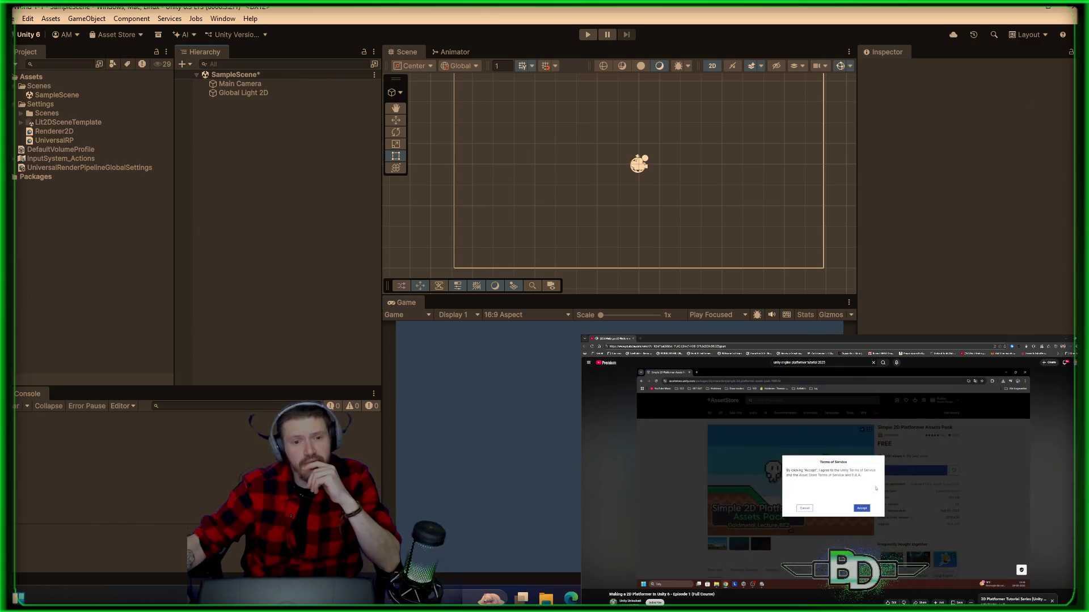
# - Pause the course, expand its description, and visit the Simple 2D Platformer Assets Pack page
pyautogui.click(760, 526)
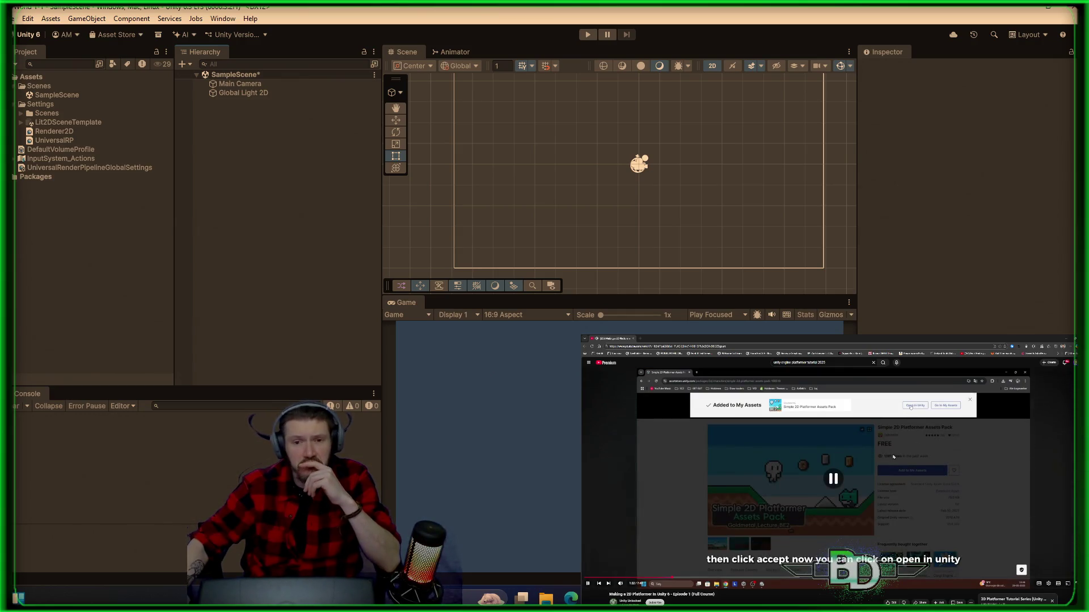
pyautogui.scroll(-4, 760, 526)
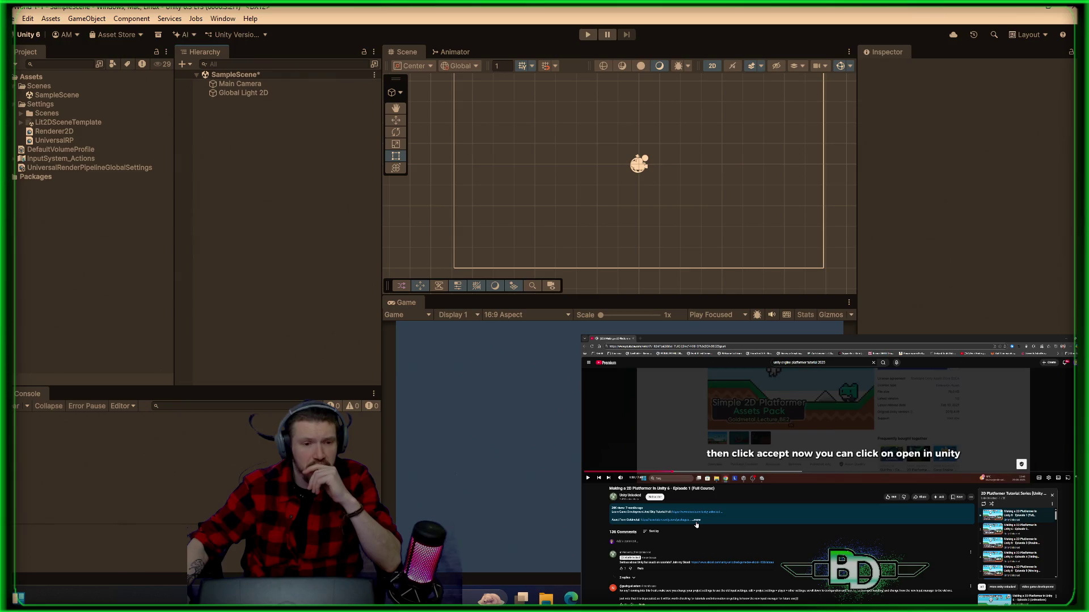
pyautogui.click(697, 524)
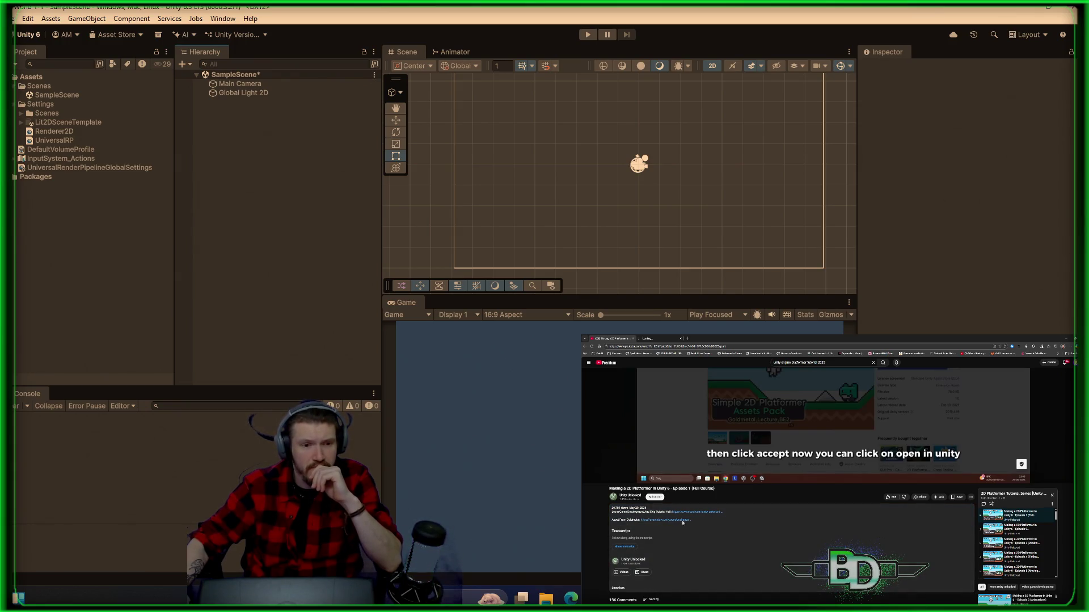
pyautogui.click(653, 340)
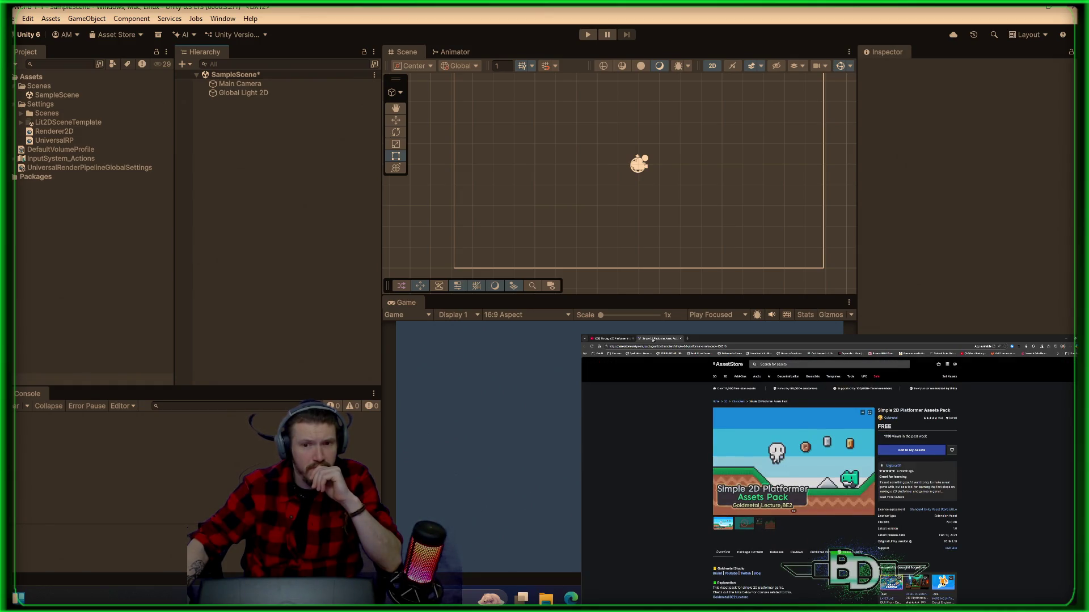
pyautogui.click(692, 347)
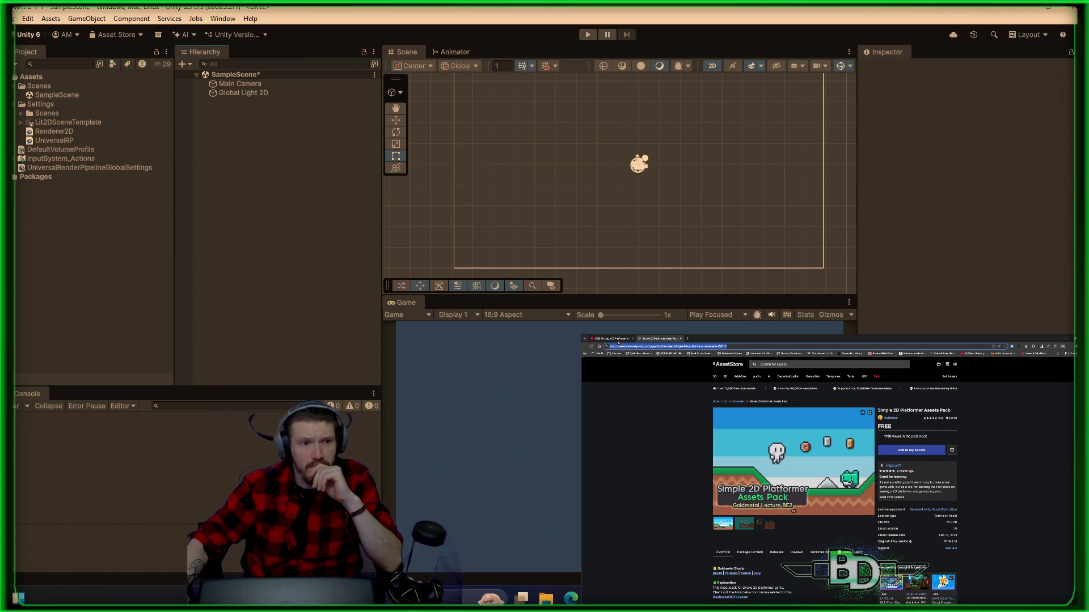
pyautogui.click(617, 339)
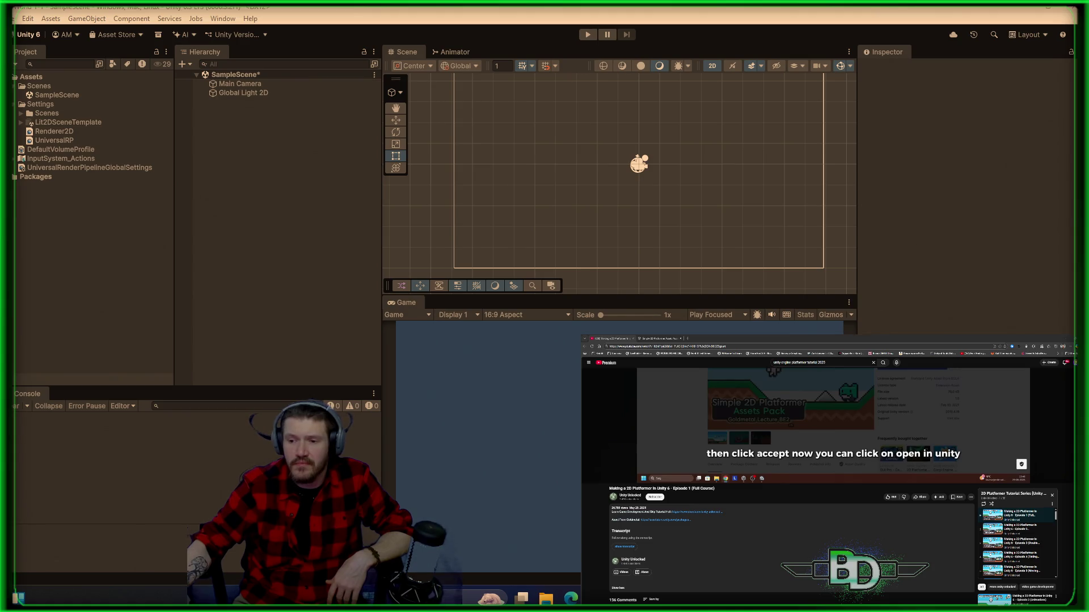
# - Rewind the tutorial to about 1:12 and pause at the Added to My Assets step
pyautogui.scroll(3, 760, 526)
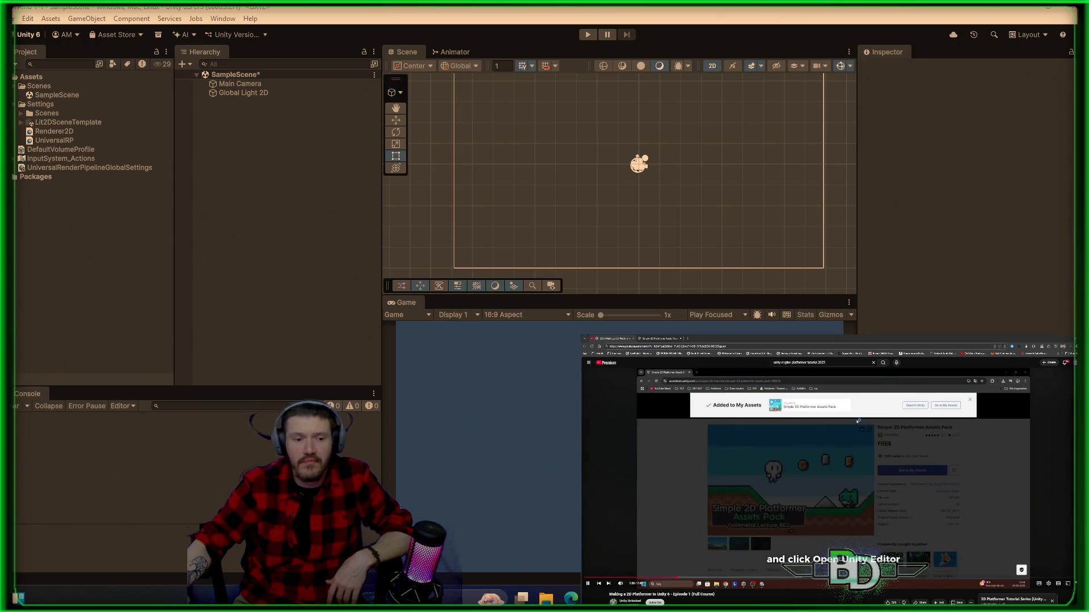
pyautogui.click(672, 579)
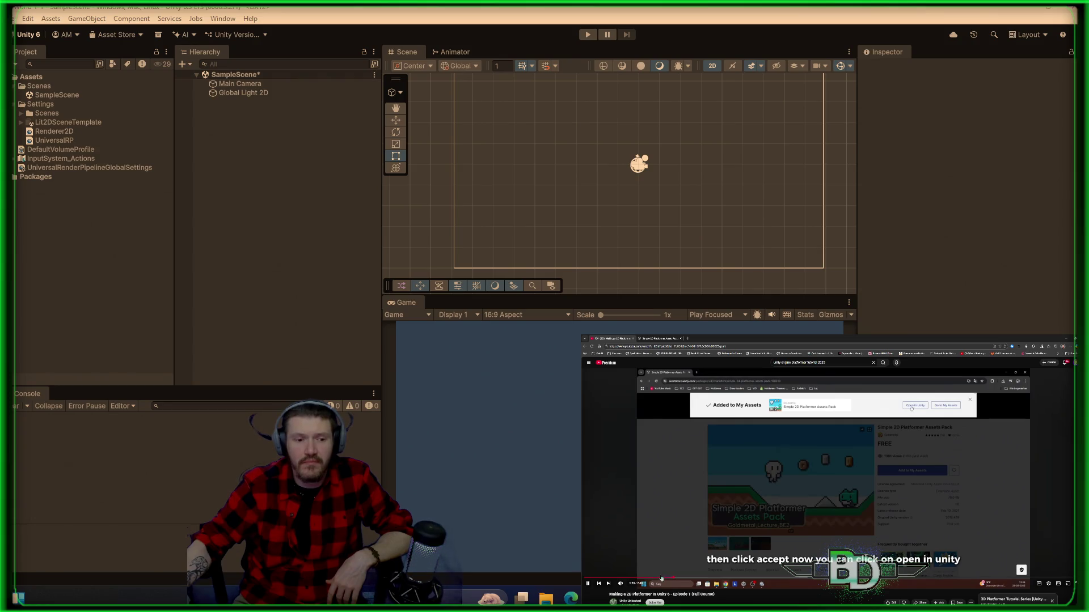
pyautogui.click(661, 578)
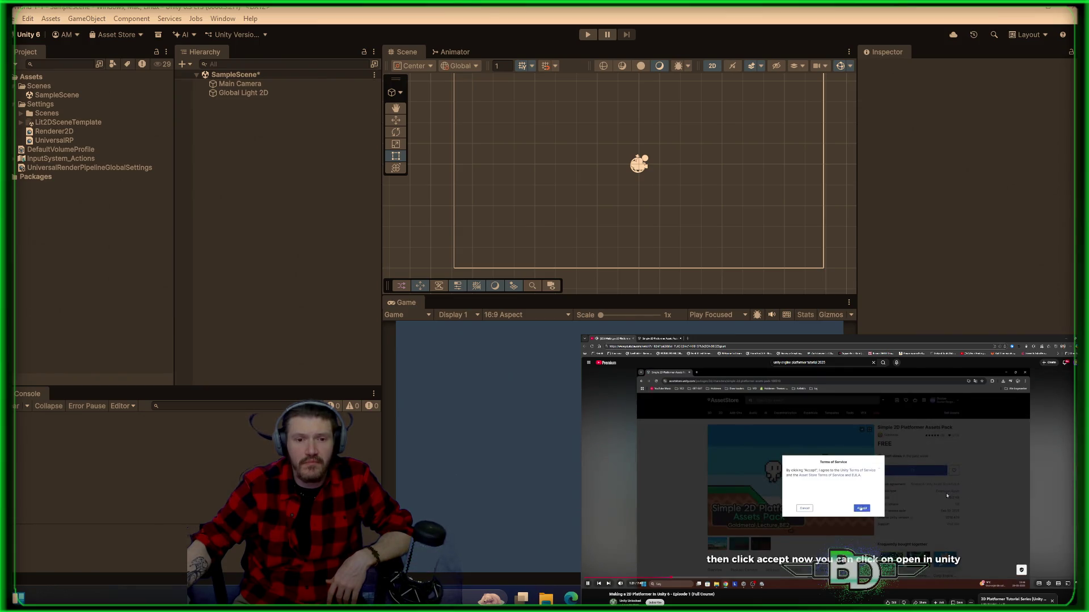
pyautogui.press('space')
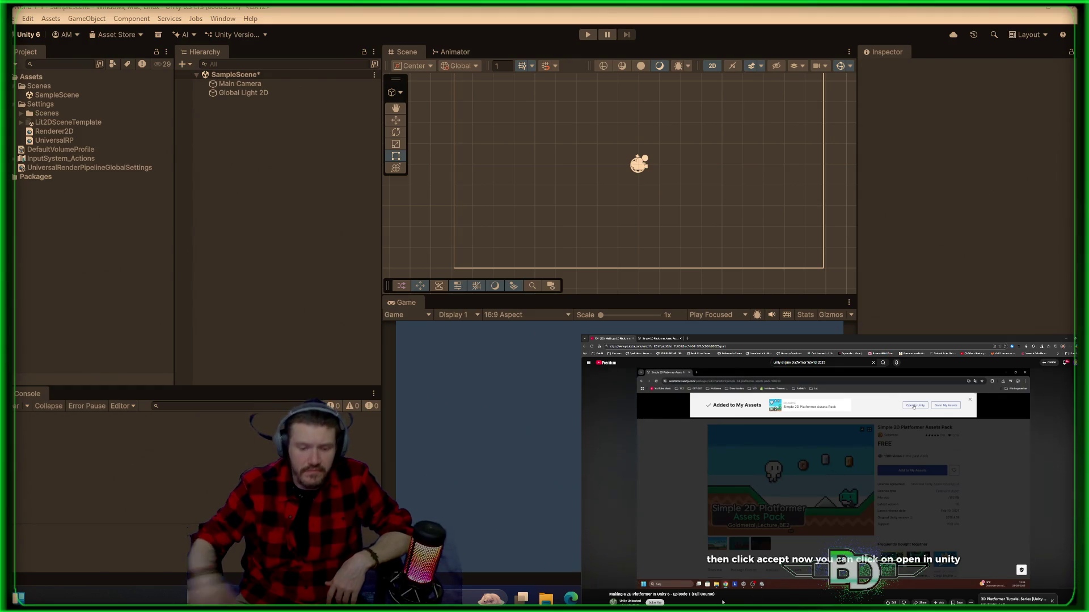
# - Switch from the browser back to Unity's Package Manager showing My Assets
pyautogui.hotkey('alt', 'Tab')
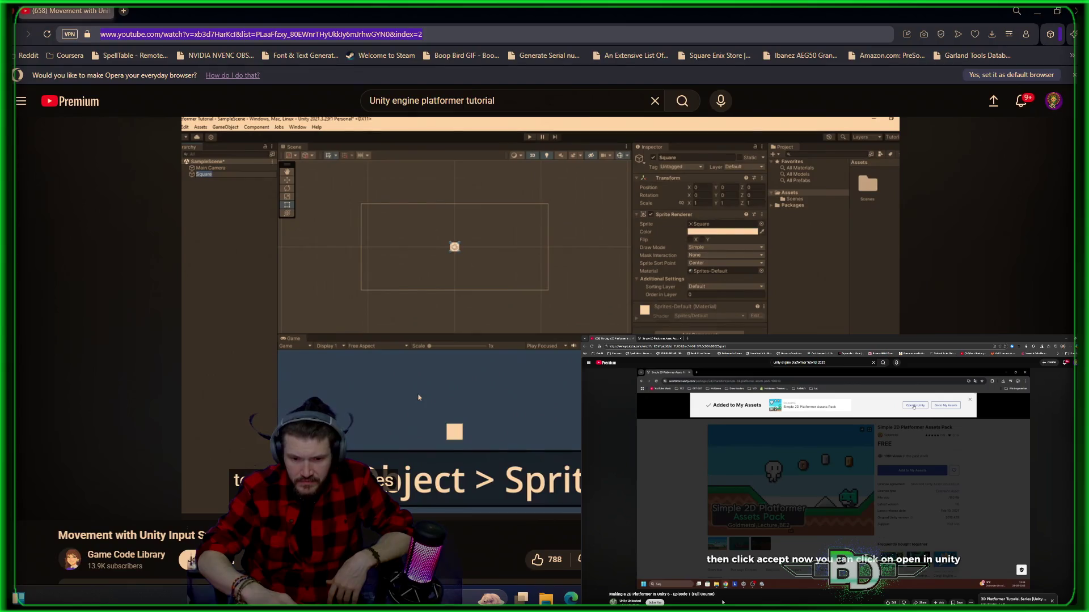
pyautogui.hotkey('alt', 'Tab')
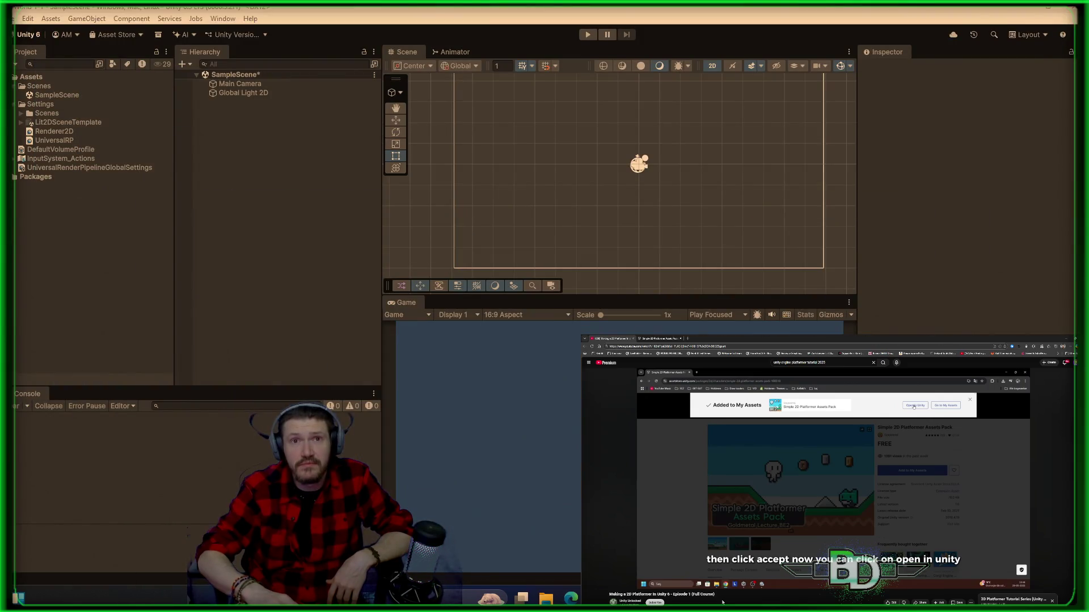
pyautogui.hotkey('alt', 'Tab')
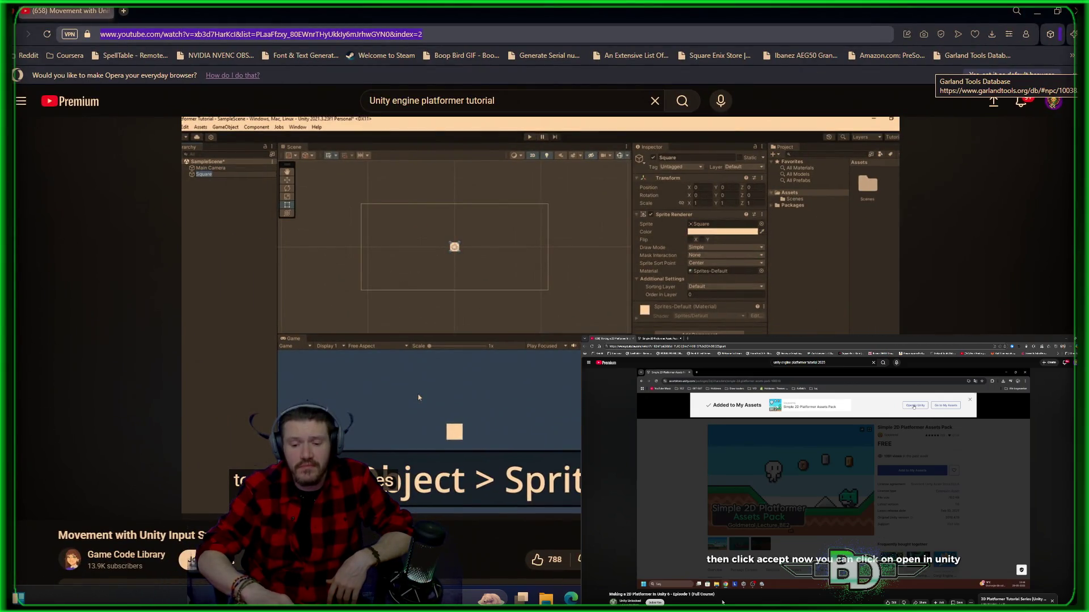
pyautogui.hotkey('alt', 'Tab')
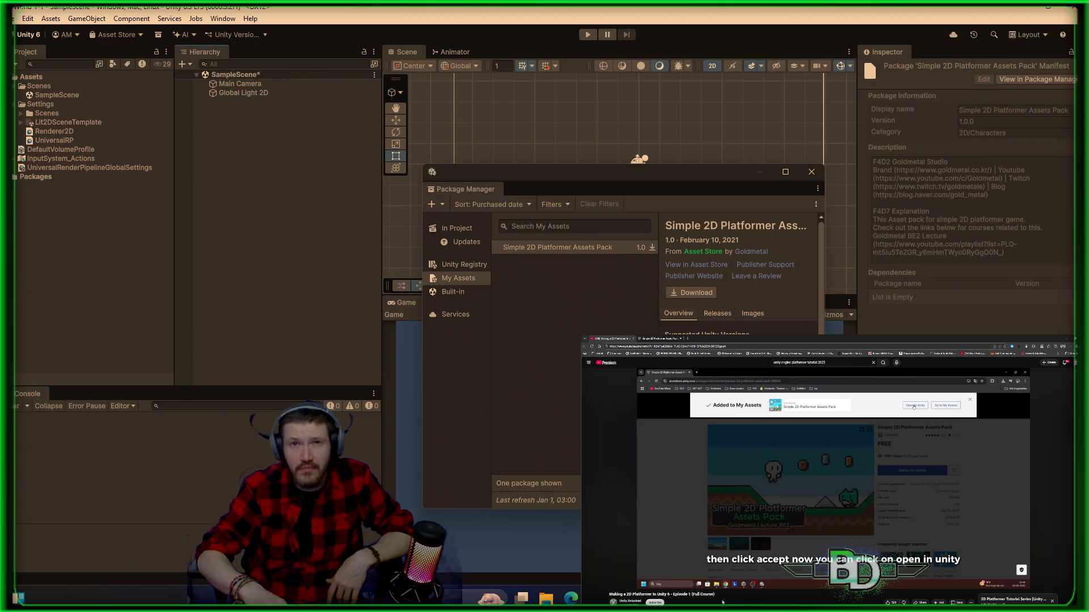
# - Download the Simple 2D Platformer Assets Pack, import 1.0, and accept installing its dependencies
pyautogui.click(693, 295)
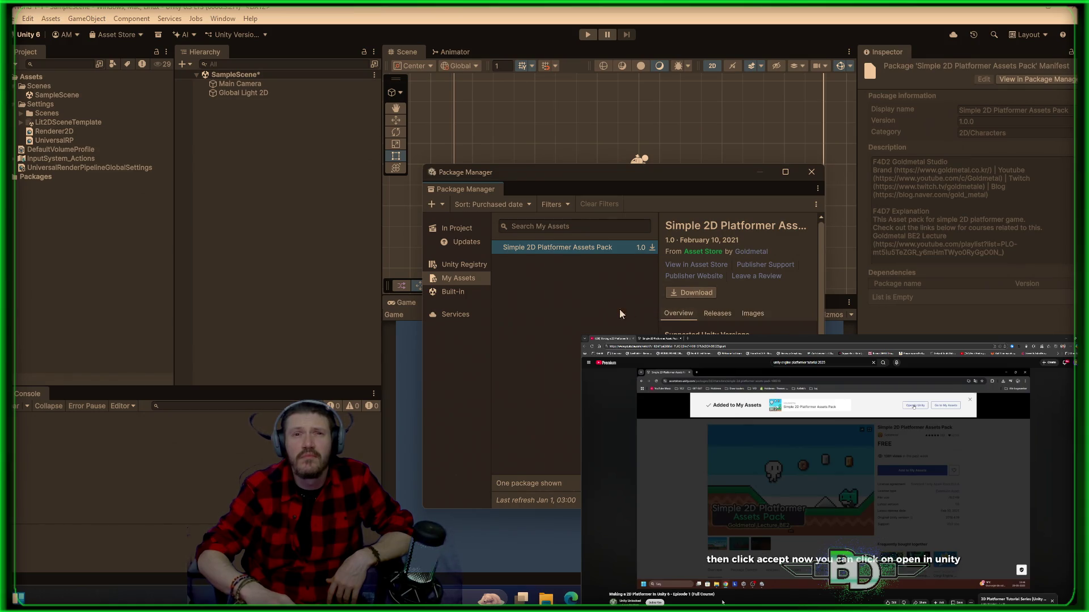
pyautogui.click(691, 294)
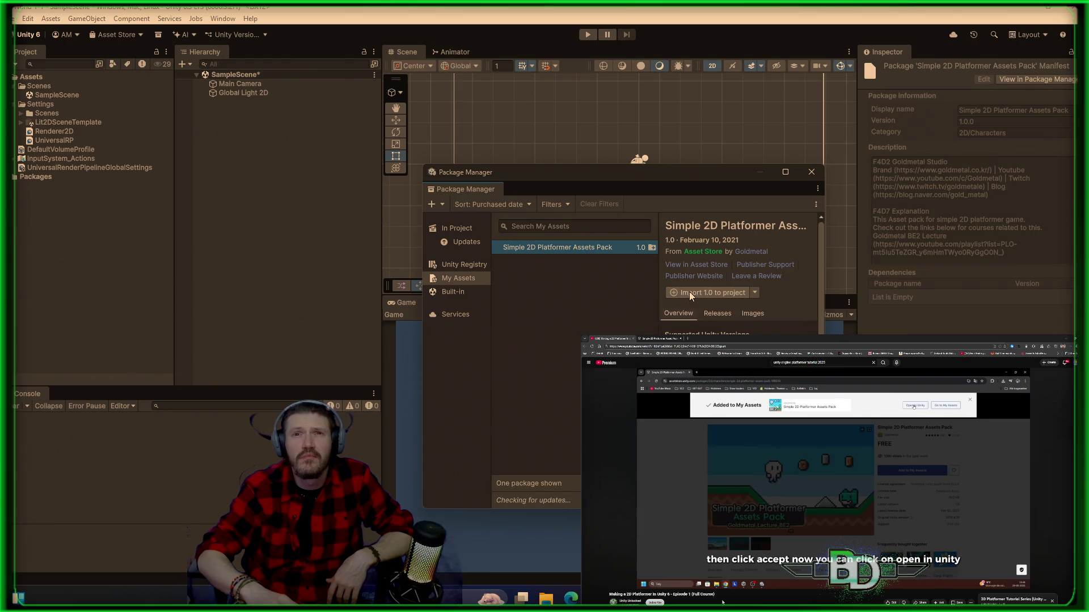
pyautogui.click(691, 293)
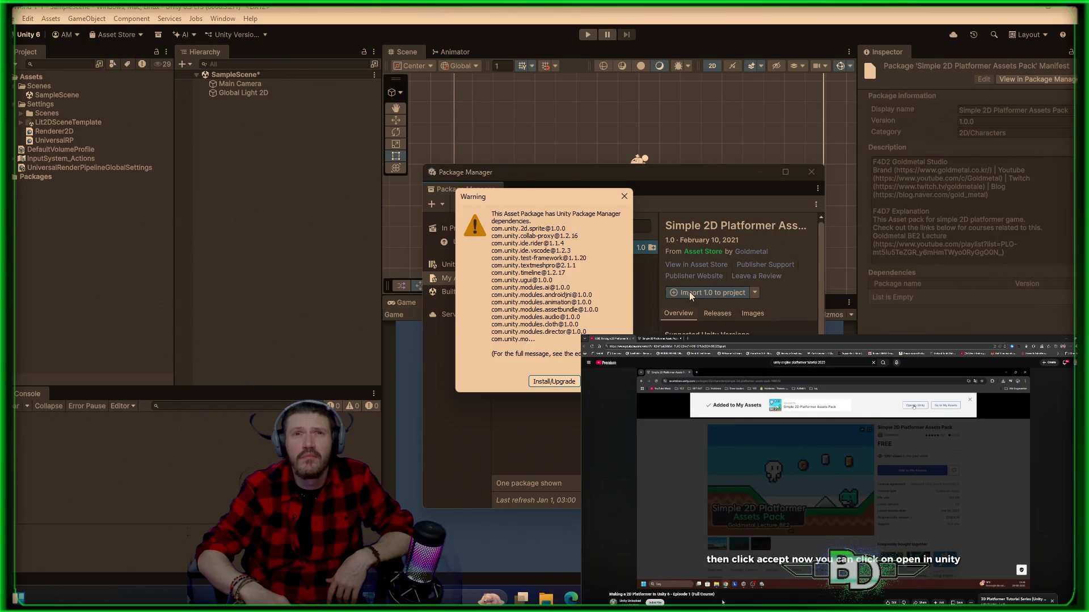
pyautogui.click(561, 385)
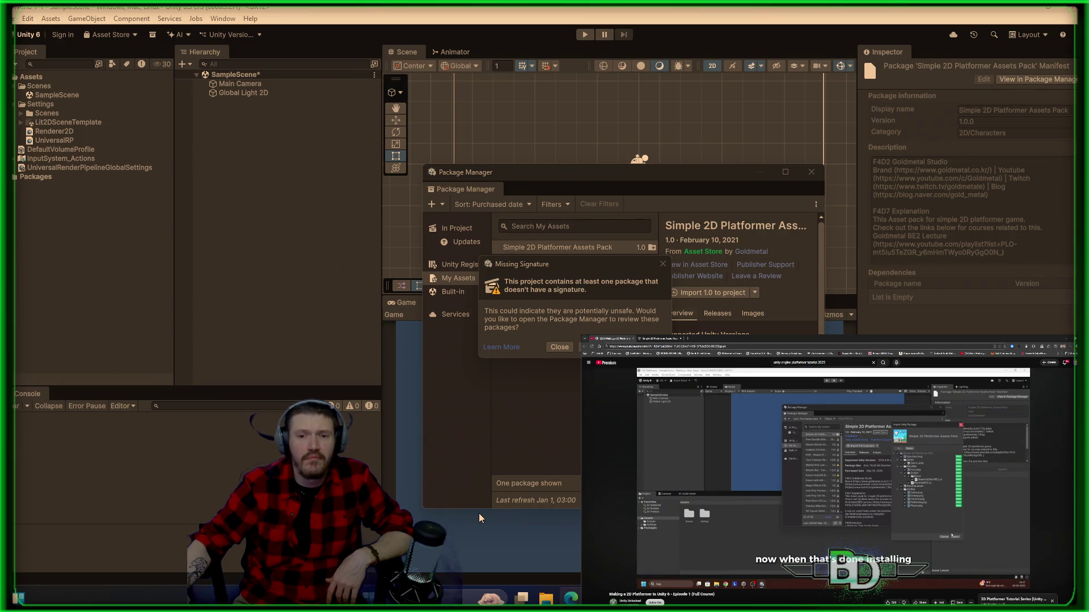
# - Dismiss the Missing Signature warning and filter packages by Errors and Warnings
pyautogui.press('space')
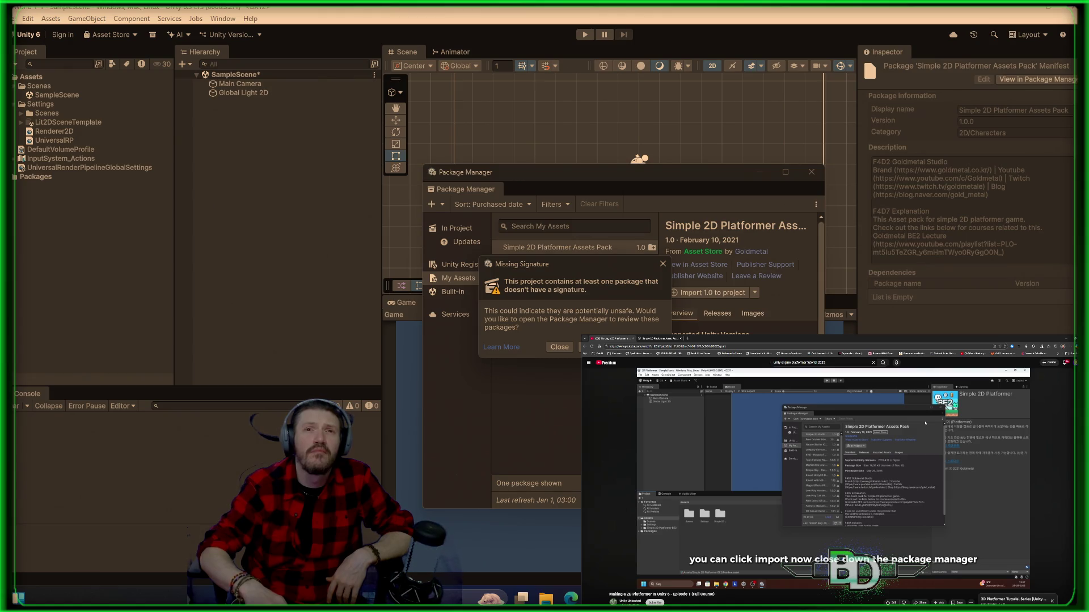
pyautogui.click(559, 348)
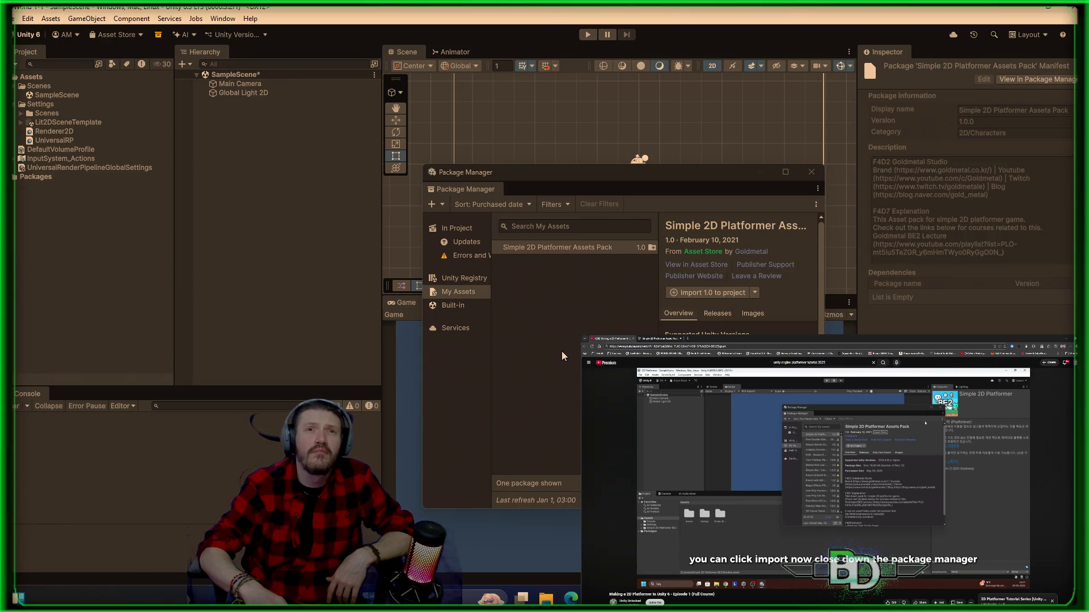
pyautogui.click(462, 258)
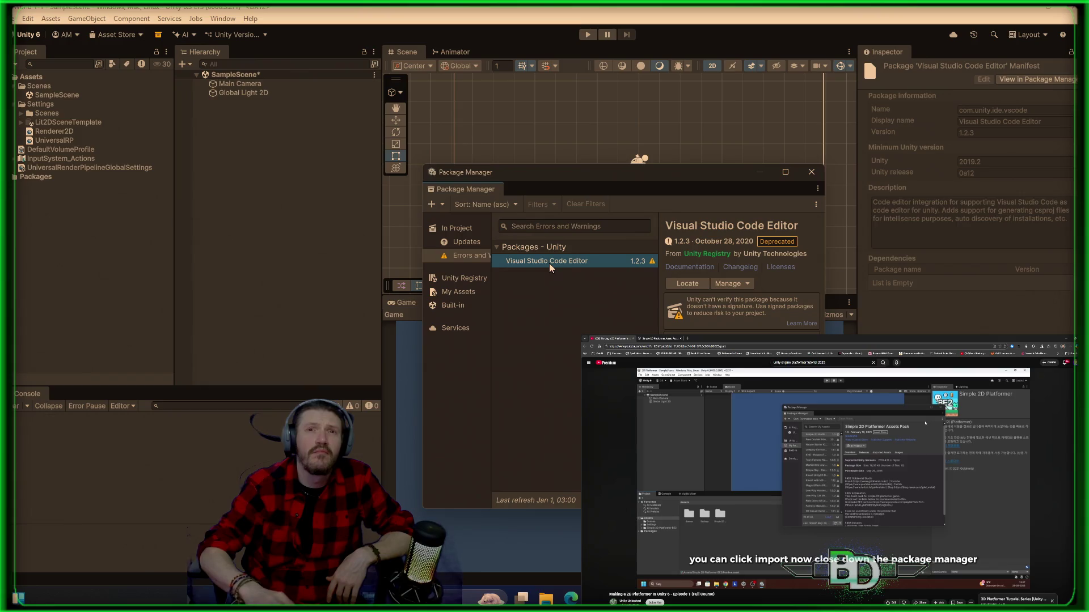
# - Pause the tutorial and close the Package Manager window
pyautogui.click(799, 324)
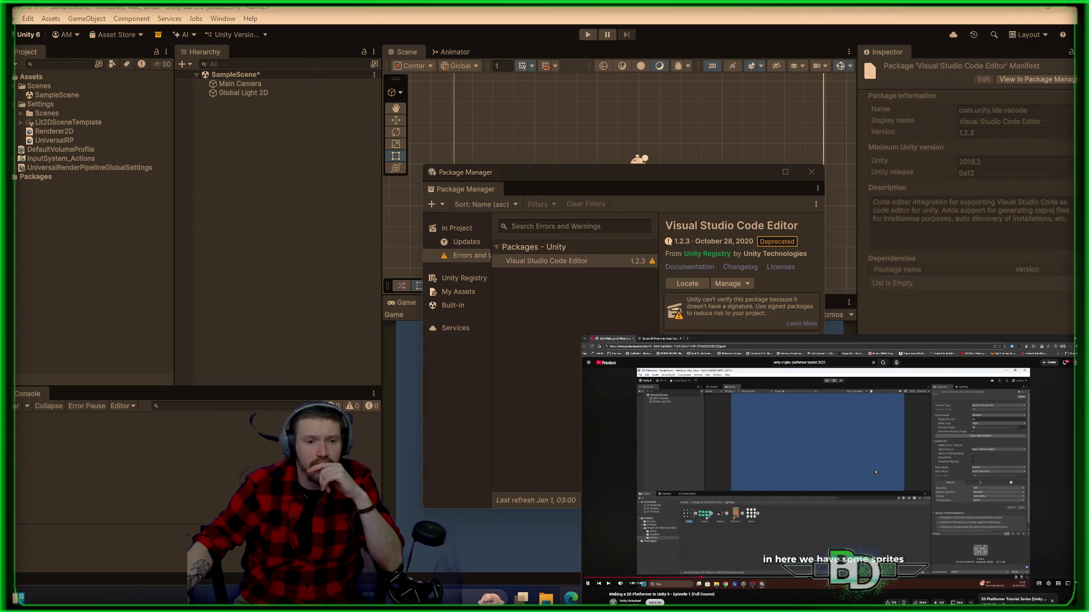
pyautogui.press('space')
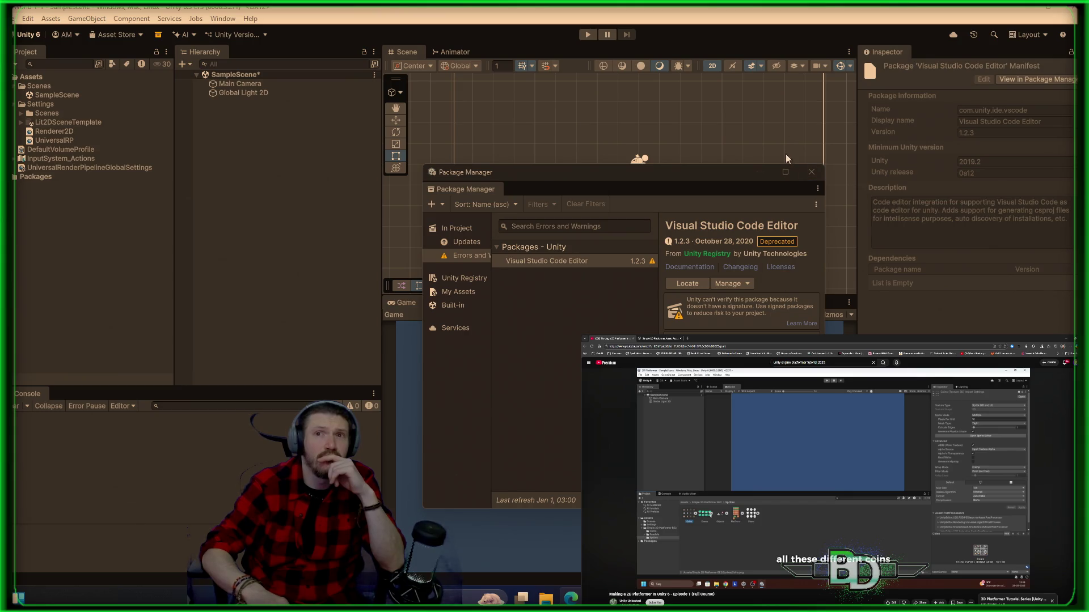
pyautogui.click(810, 172)
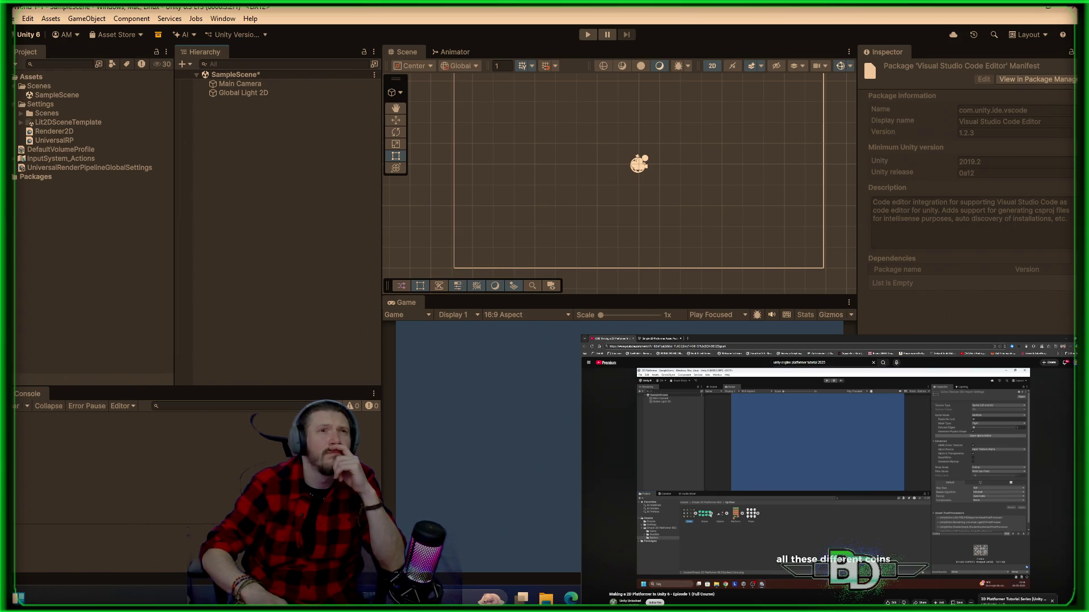
# - Expand and browse the Packages folder's installed packages, then collapse the Settings folder
pyautogui.click(15, 177)
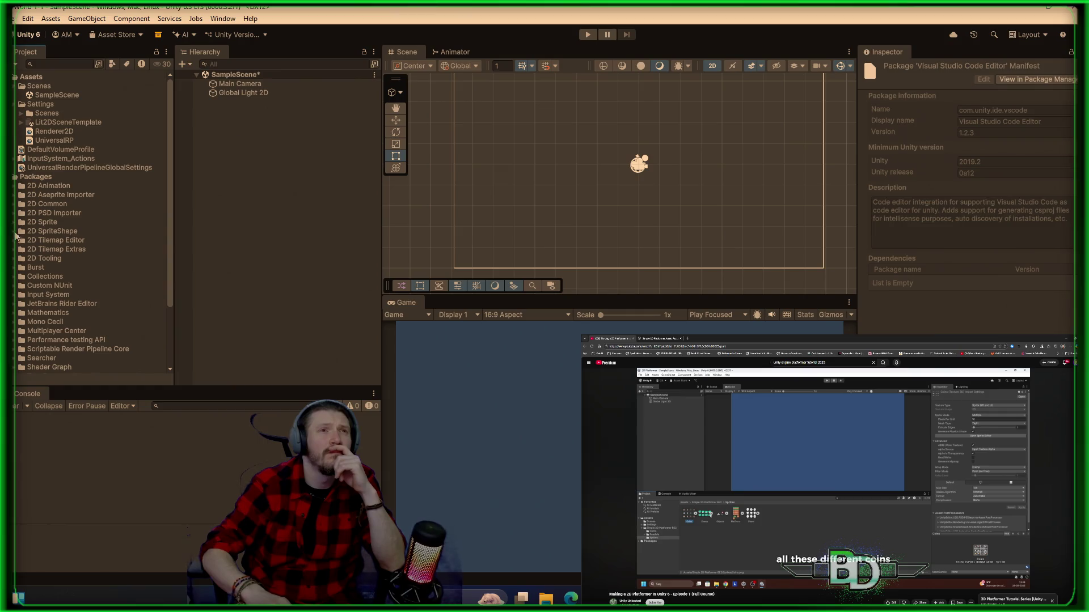
pyautogui.scroll(-5, 15, 239)
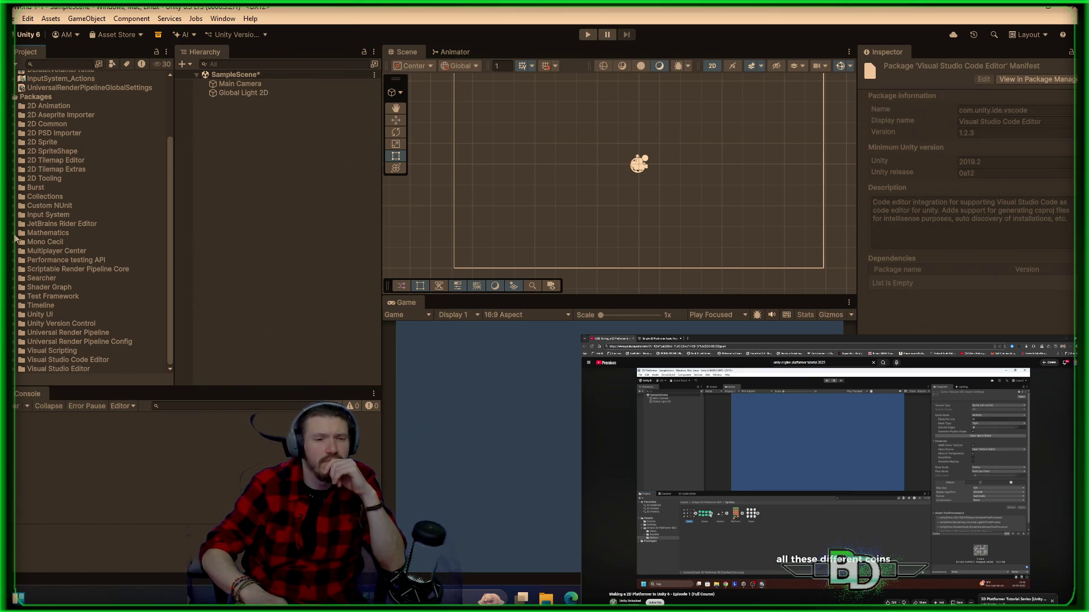
pyautogui.scroll(5, 16, 239)
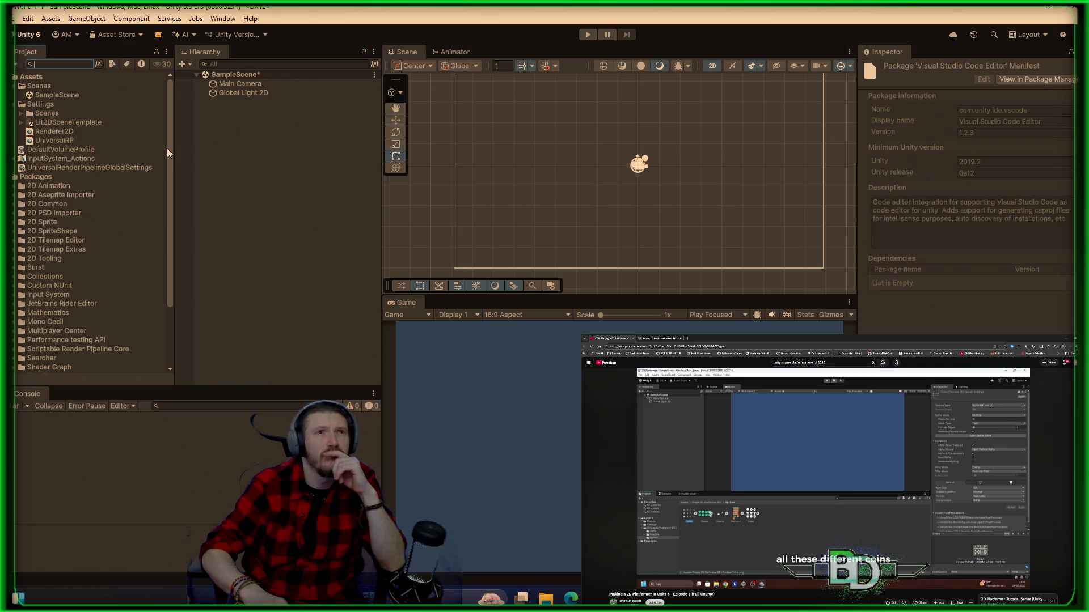
pyautogui.click(15, 103)
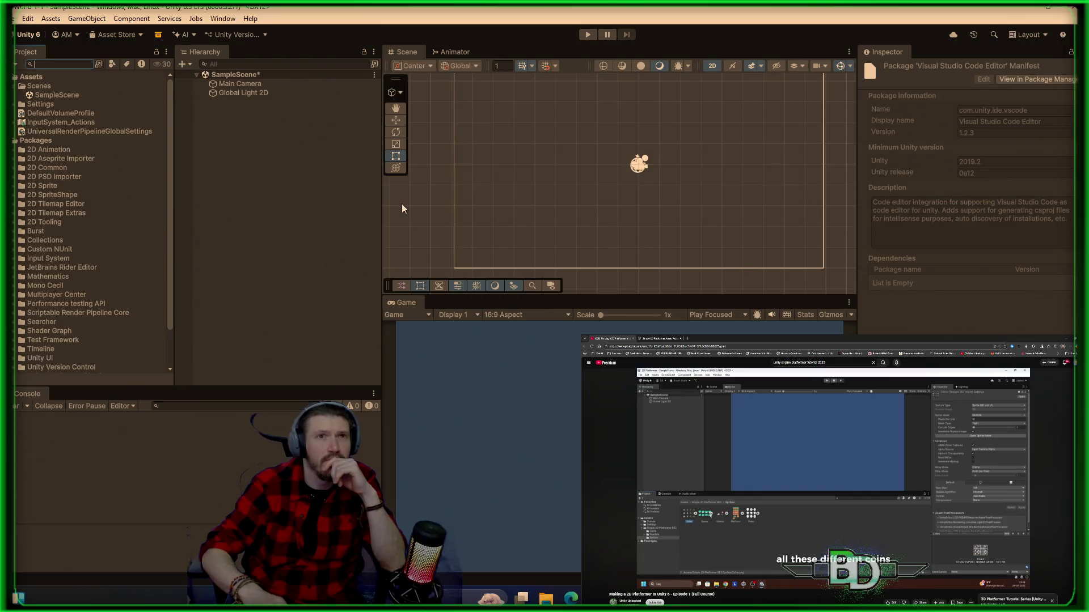
# - Reopen Package Manager on My Assets, import the Simple 2D Platformer Assets Pack, accept dependencies
pyautogui.click(210, 19)
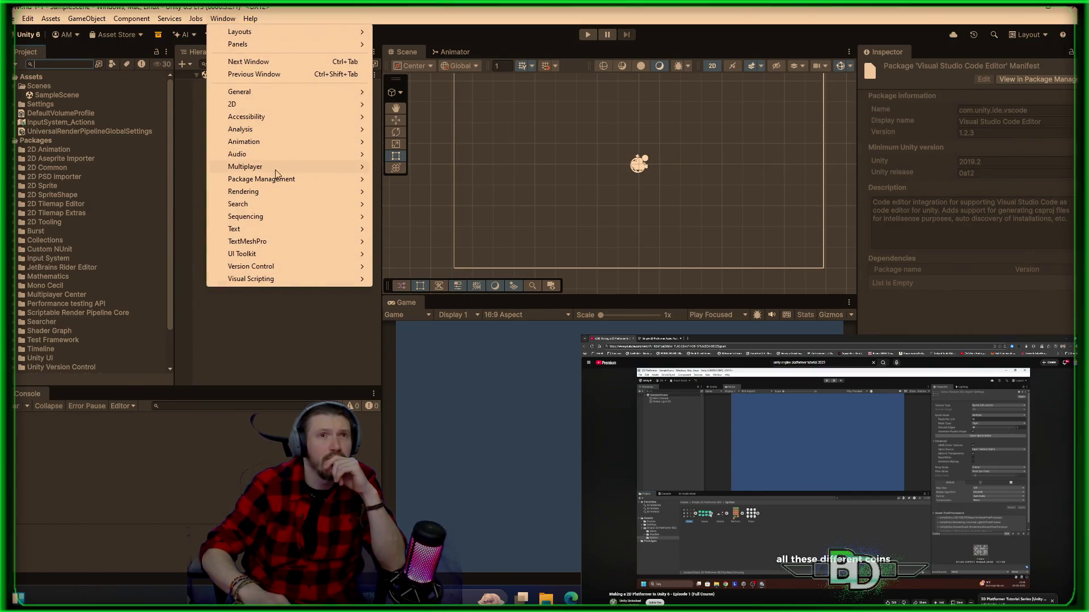
pyautogui.moveTo(275, 180)
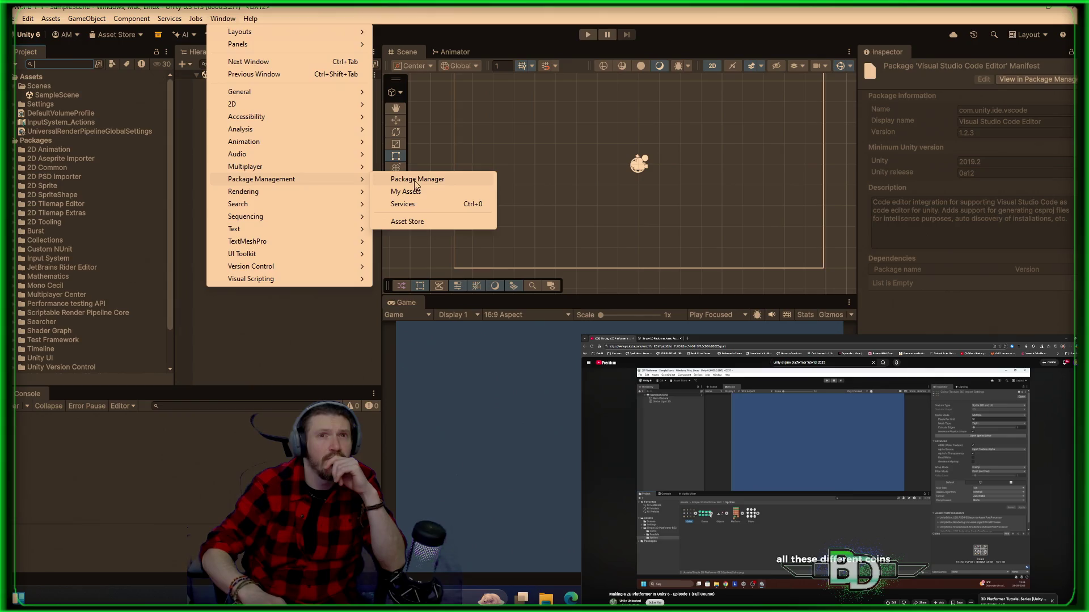
pyautogui.click(417, 179)
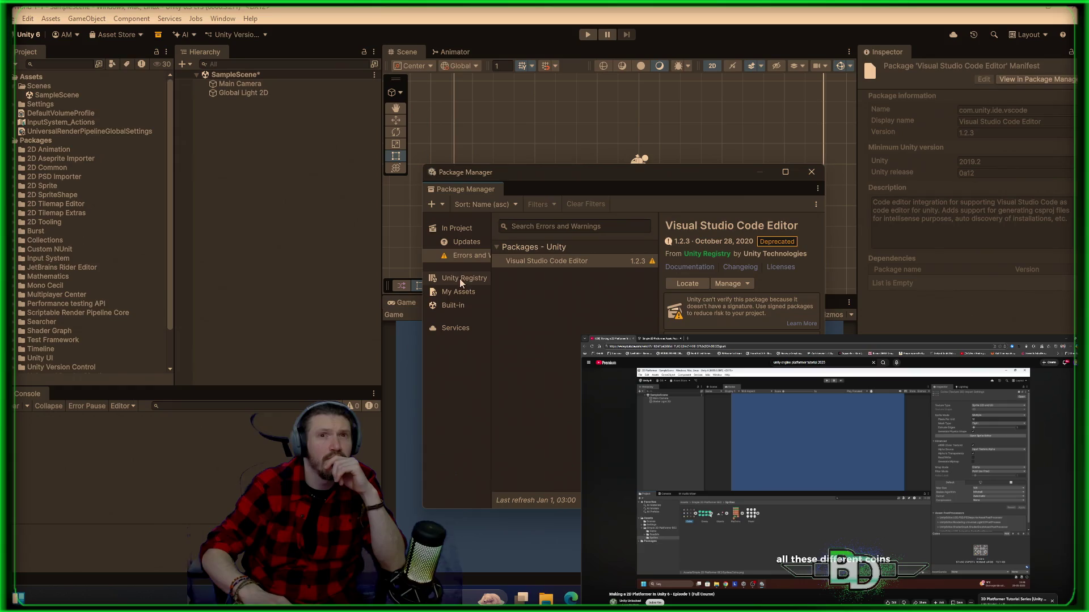
pyautogui.click(457, 292)
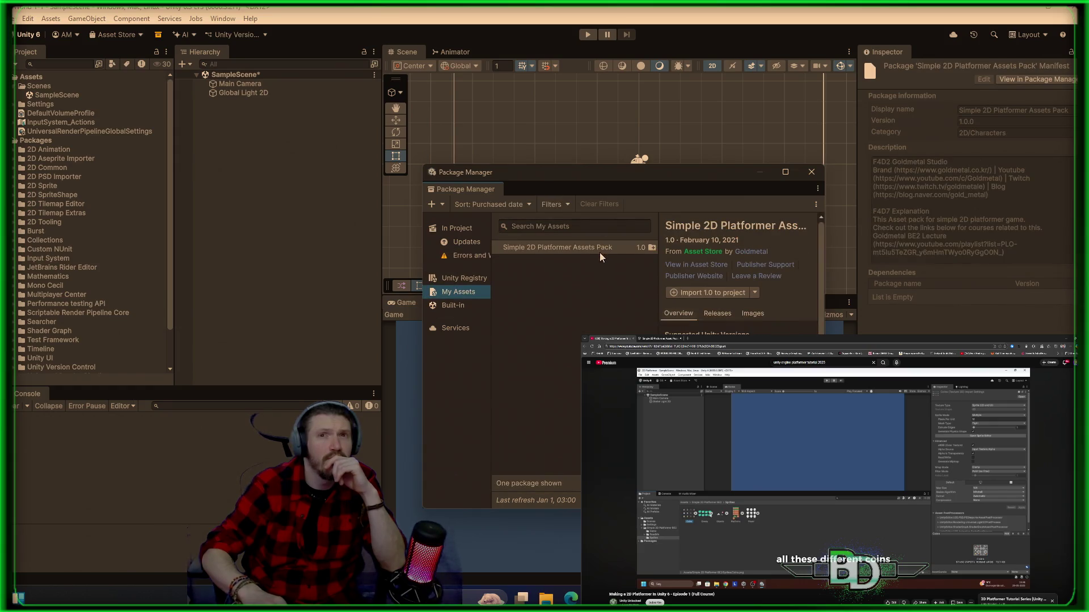
pyautogui.click(721, 294)
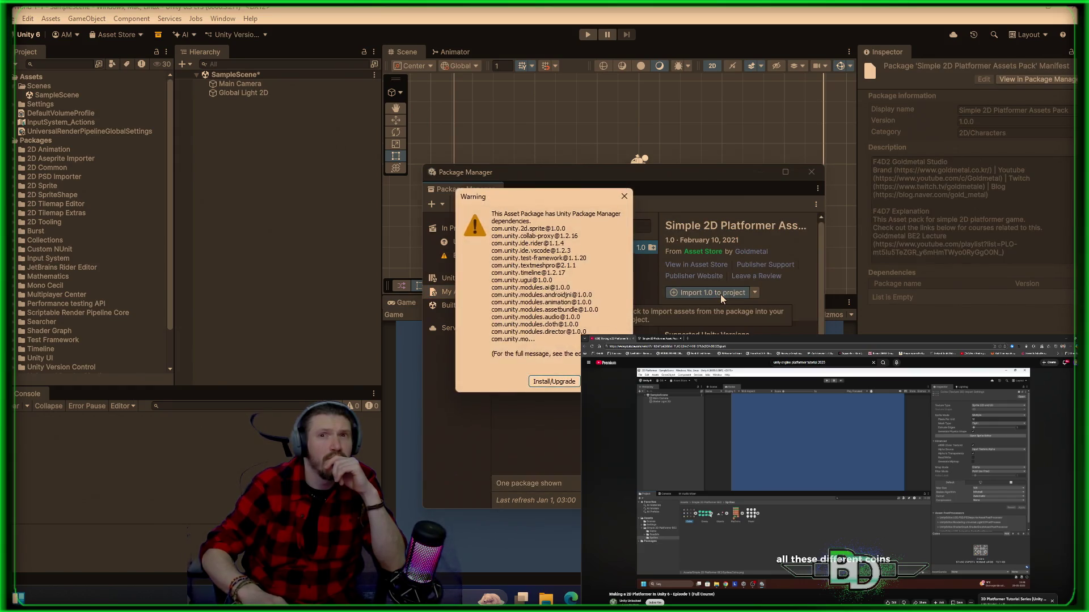
pyautogui.click(565, 380)
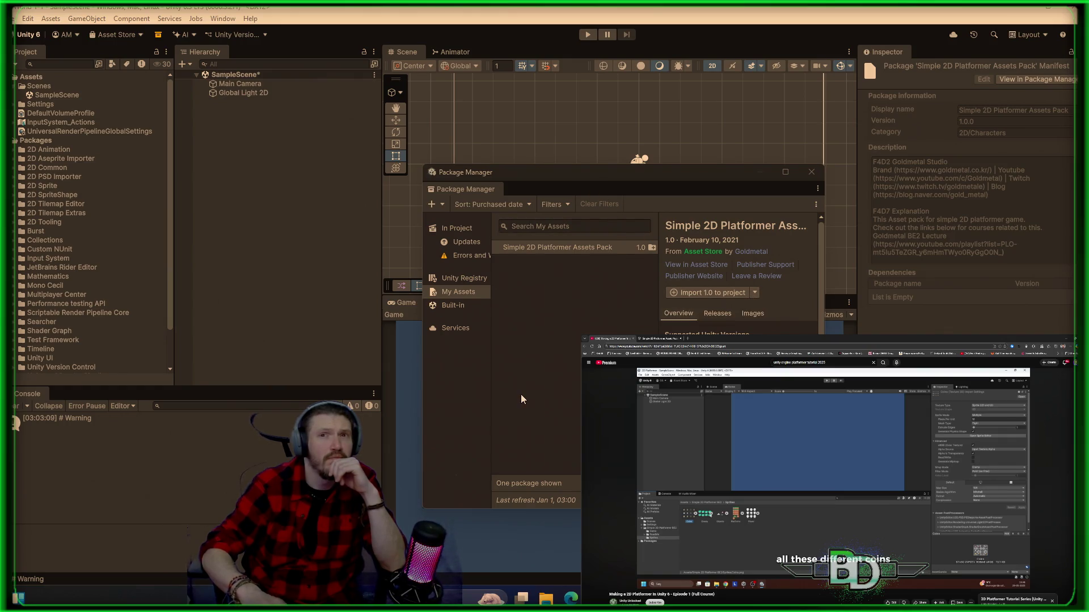
# - Re-download the pack, import it again, and accept installing dependencies once more
pyautogui.click(757, 297)
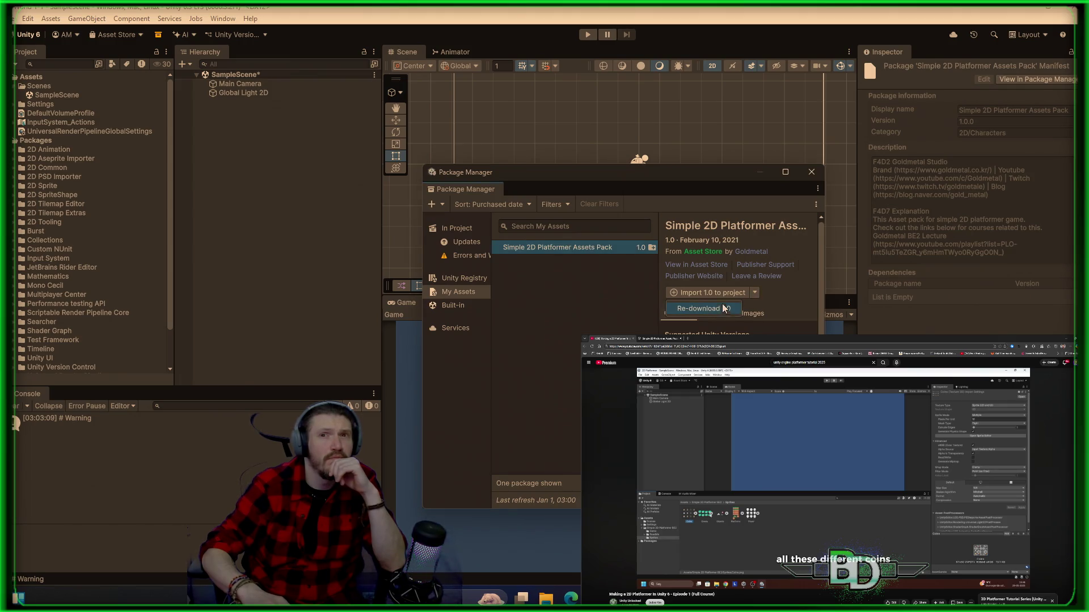
pyautogui.click(719, 311)
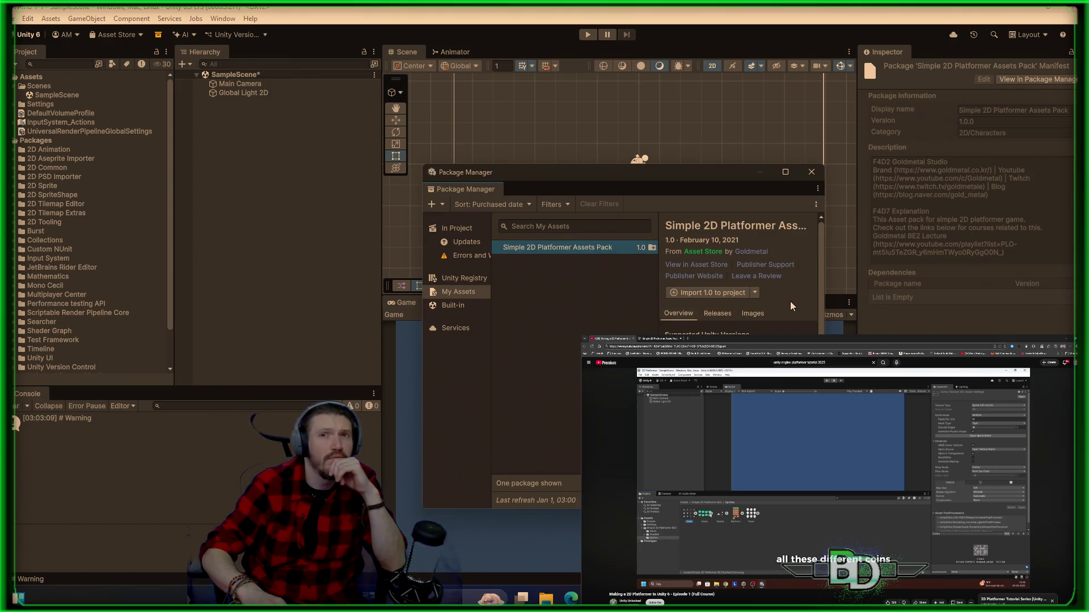
pyautogui.click(708, 295)
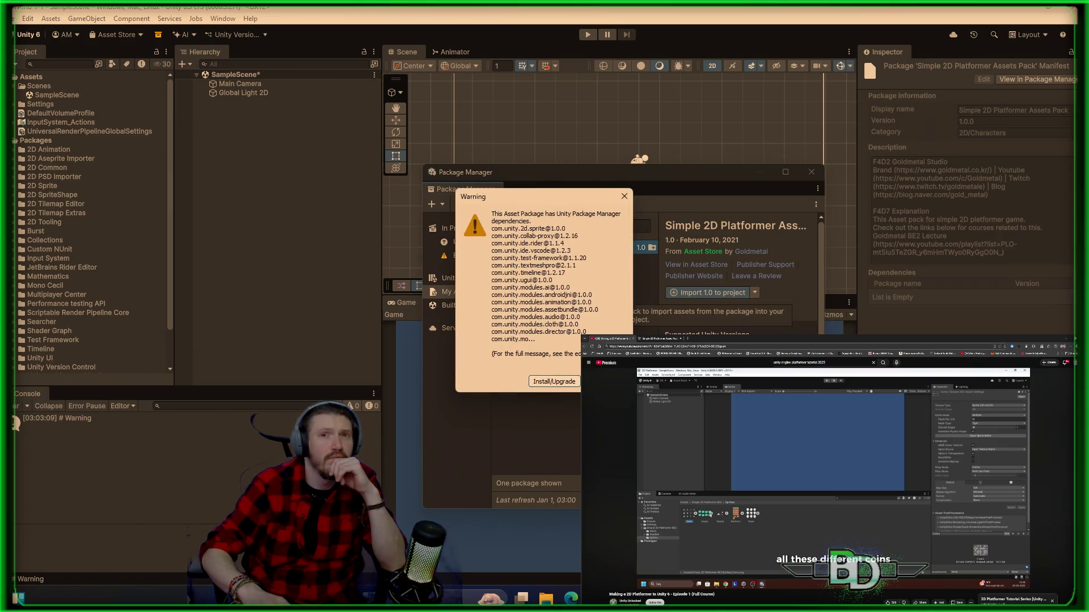
pyautogui.click(563, 384)
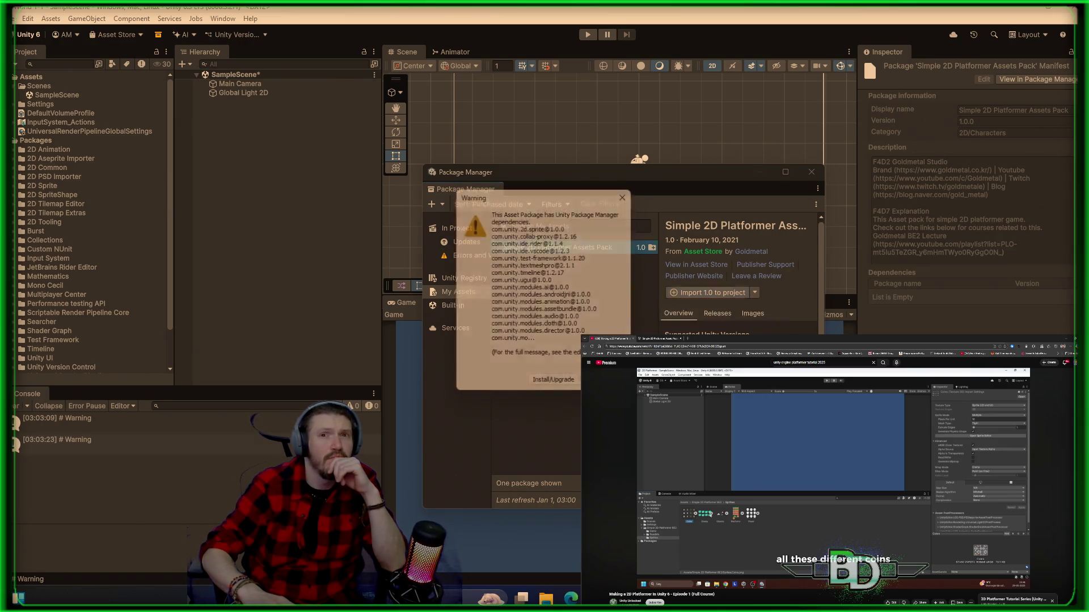
# - Read the second dependency warning in the Console and collapse the Packages folder
pyautogui.click(185, 449)
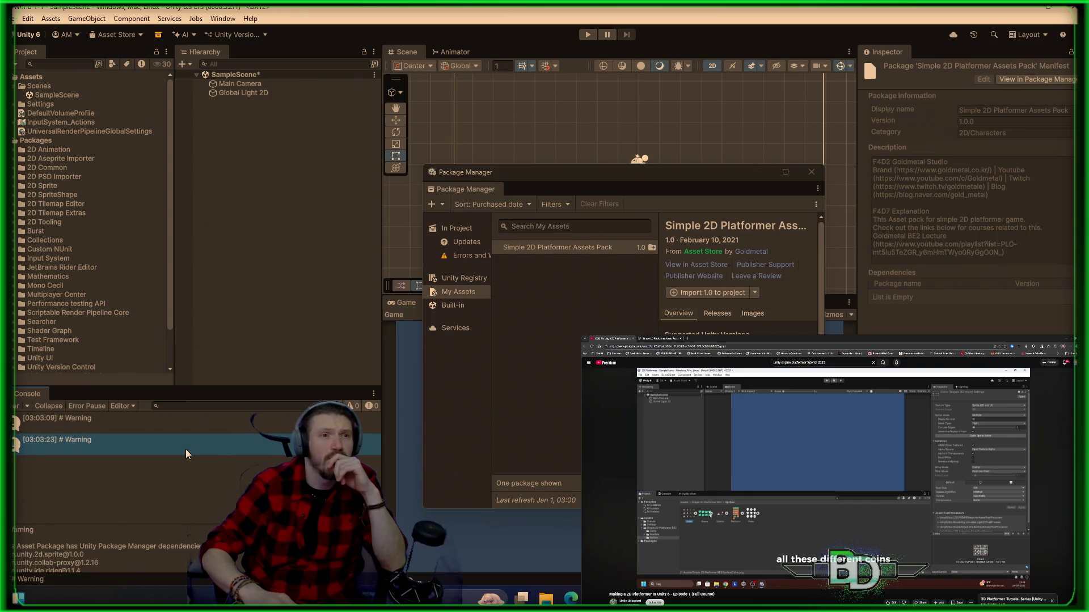
pyautogui.scroll(-5, 158, 553)
pyautogui.scroll(-10, 158, 553)
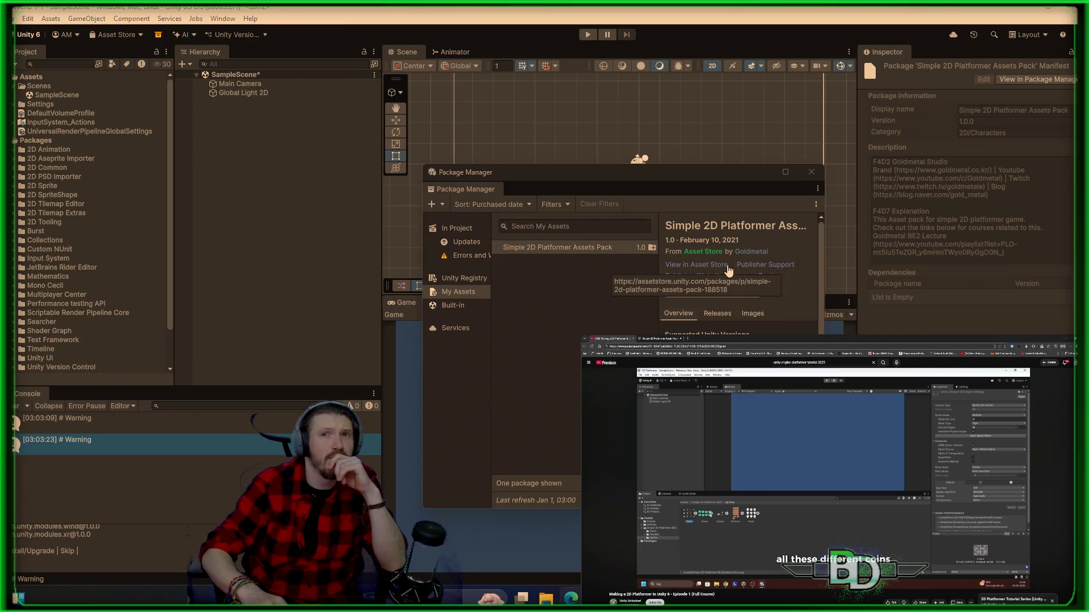
pyautogui.click(557, 247)
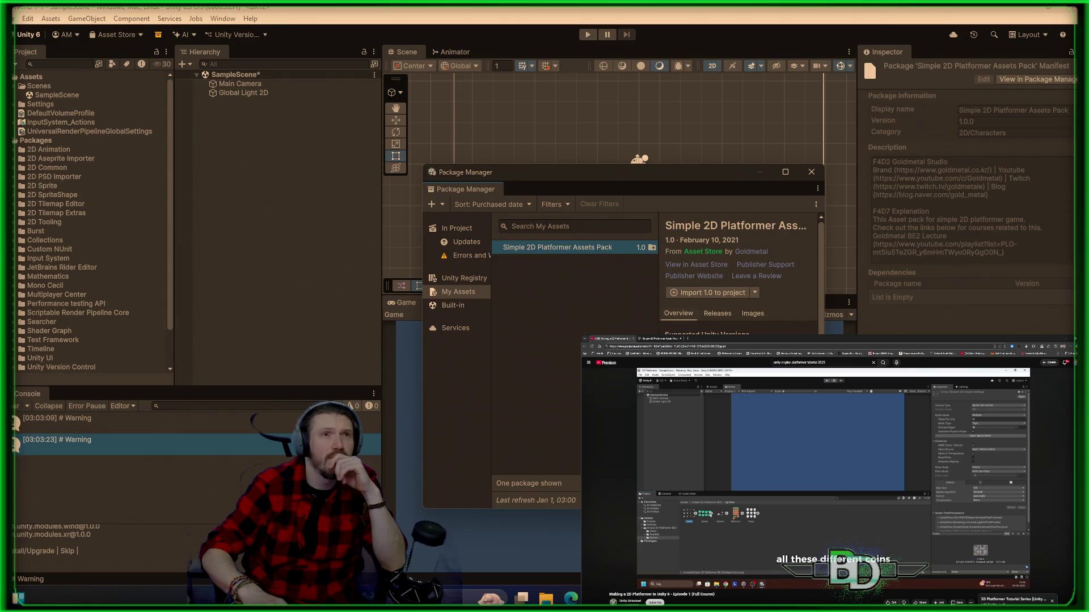
pyautogui.click(168, 201)
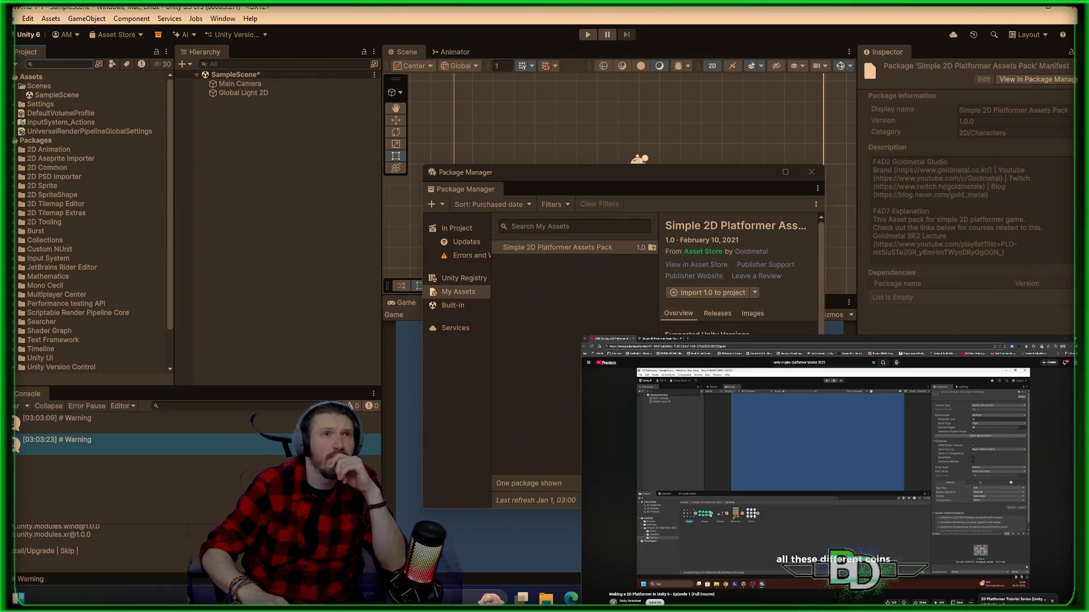
pyautogui.click(15, 140)
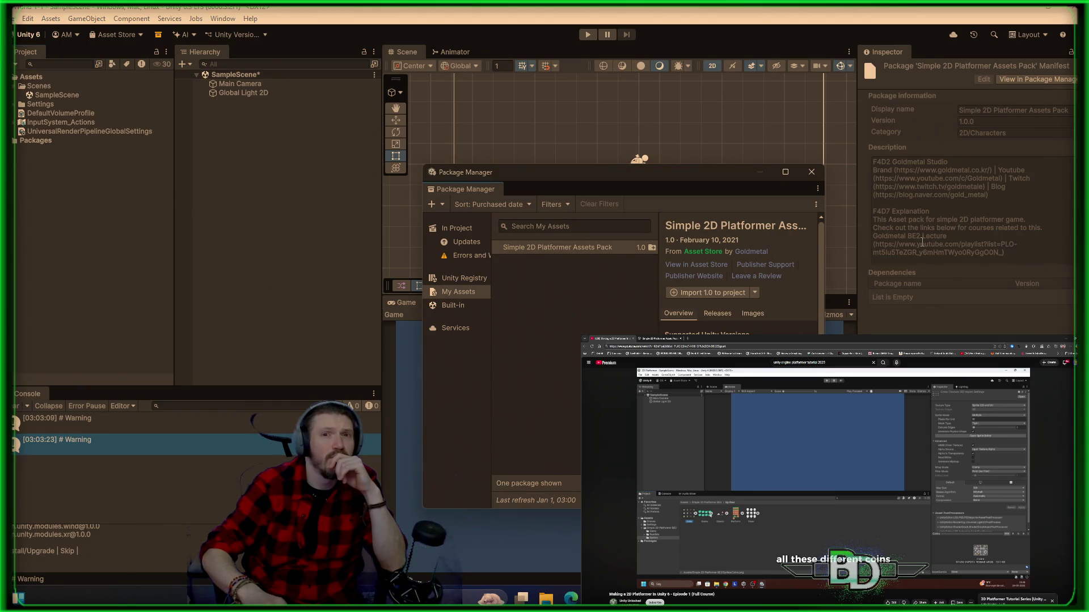
pyautogui.click(804, 174)
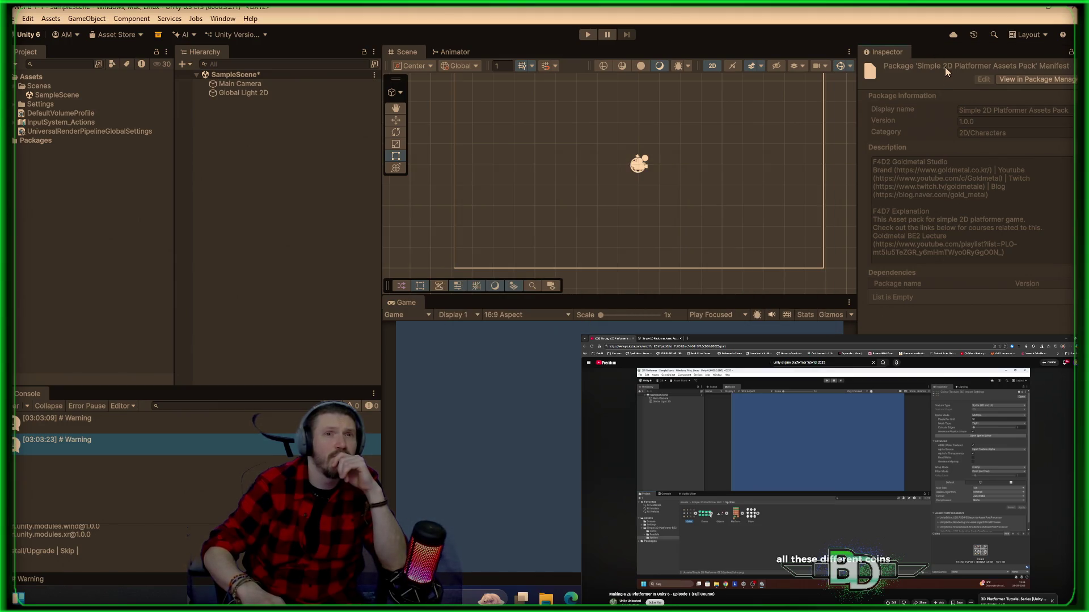
pyautogui.click(647, 165)
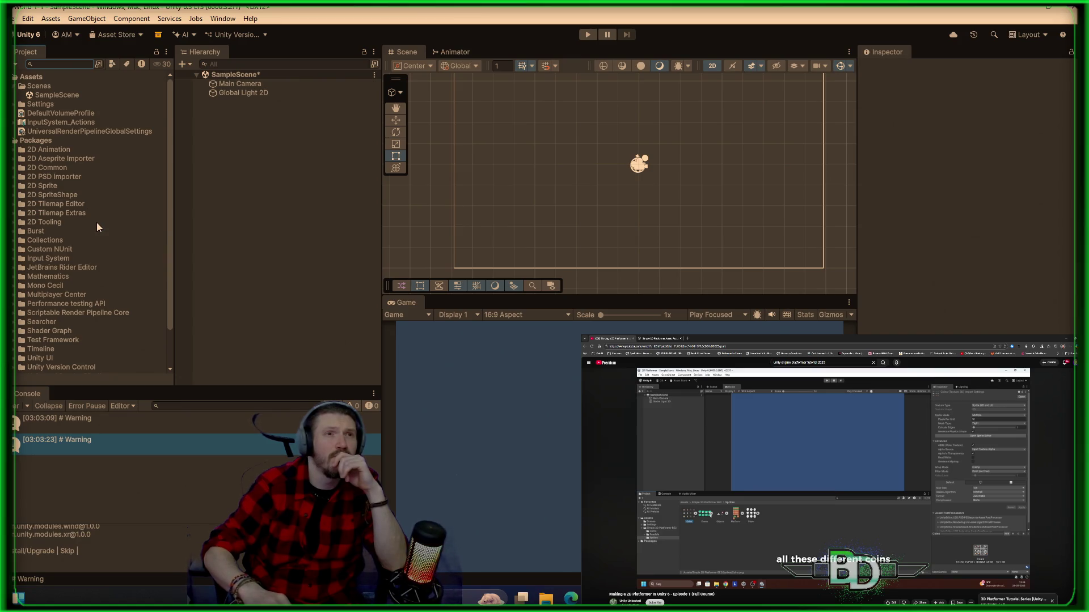
pyautogui.scroll(-2, 96, 227)
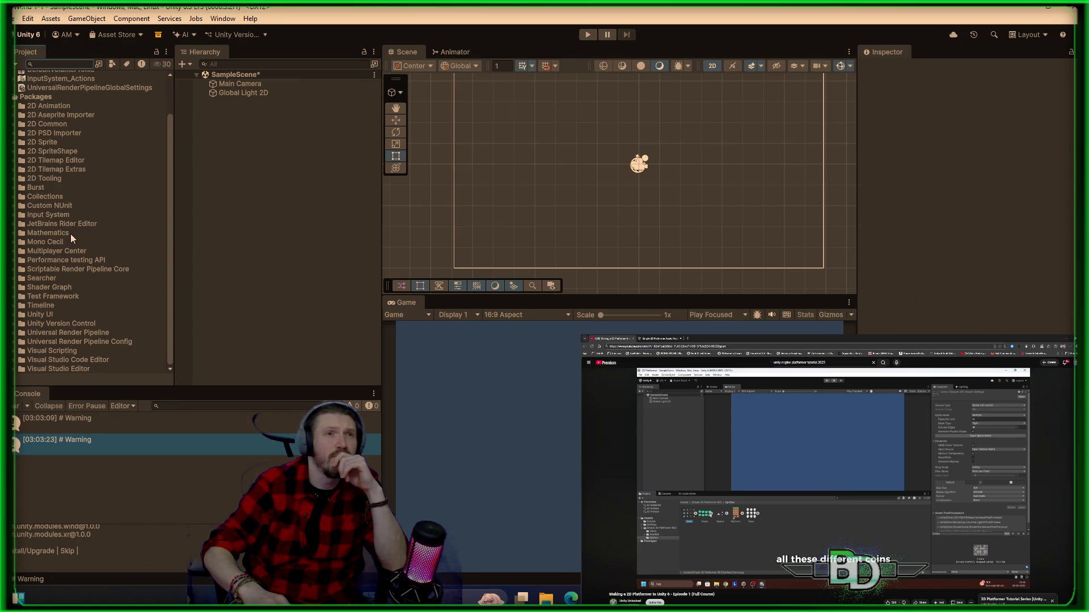
pyautogui.click(13, 271)
pyautogui.click(13, 272)
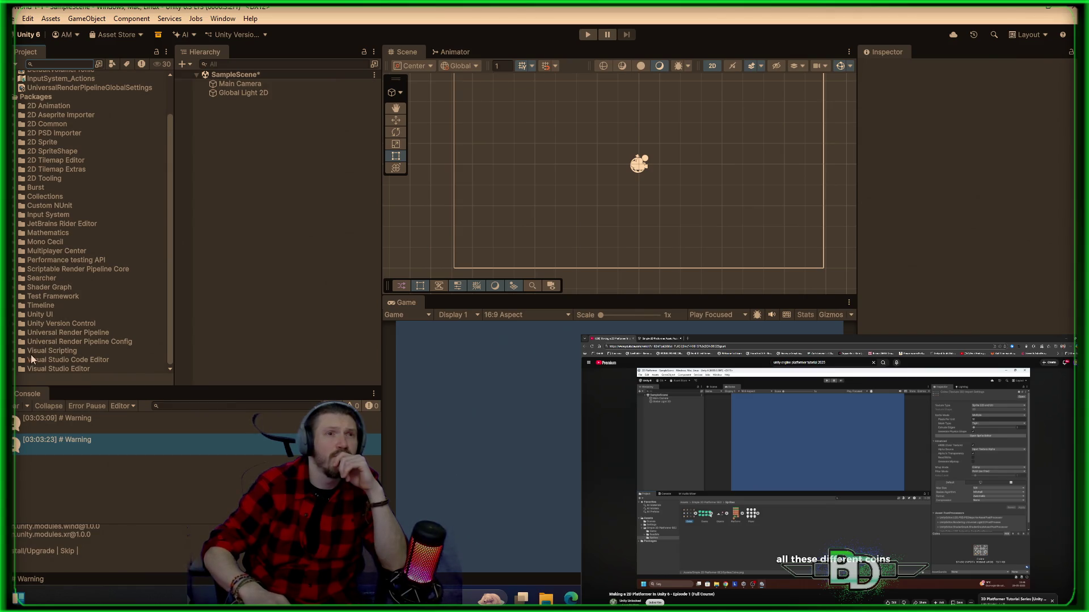
pyautogui.click(17, 371)
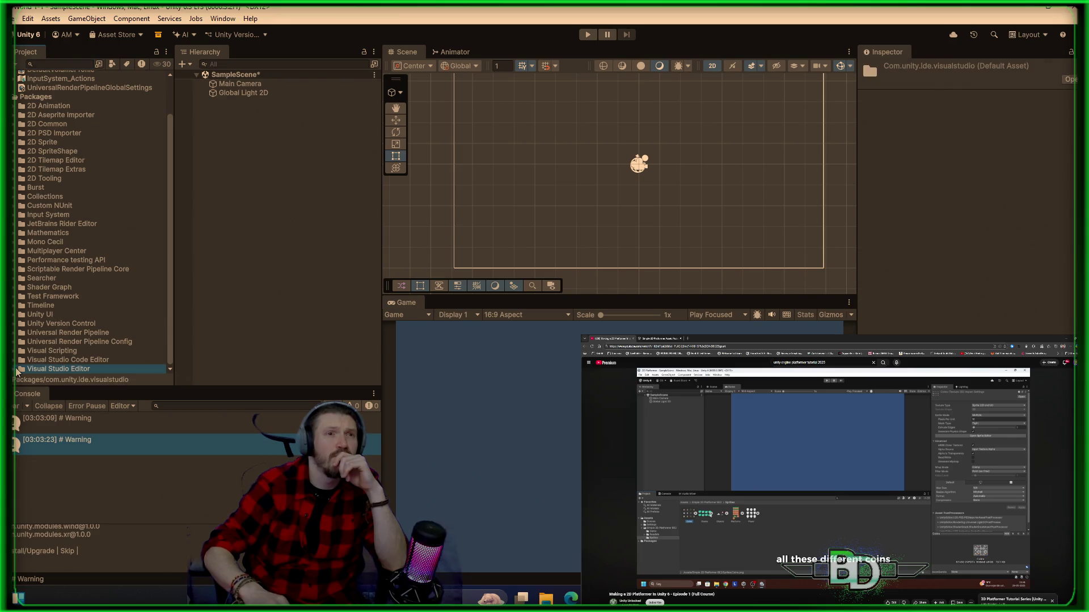
pyautogui.click(16, 370)
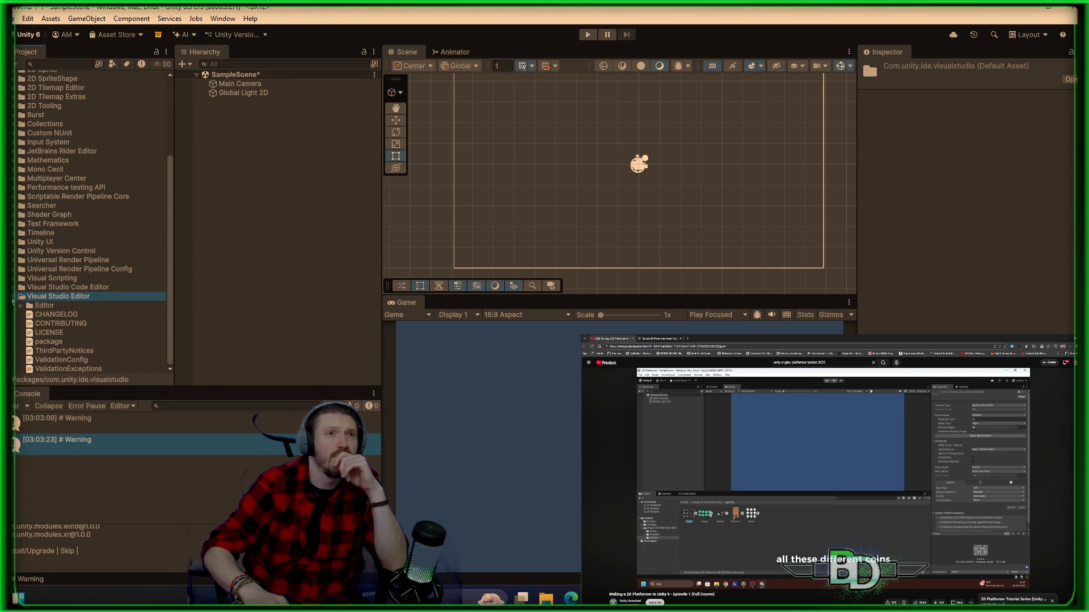
pyautogui.click(15, 296)
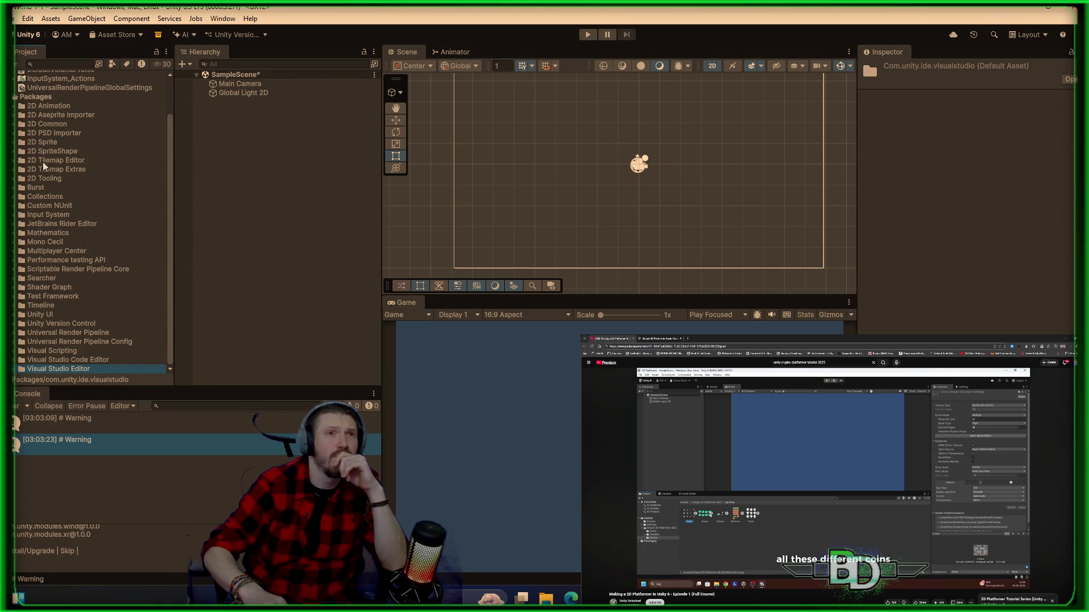
pyautogui.scroll(3, 35, 113)
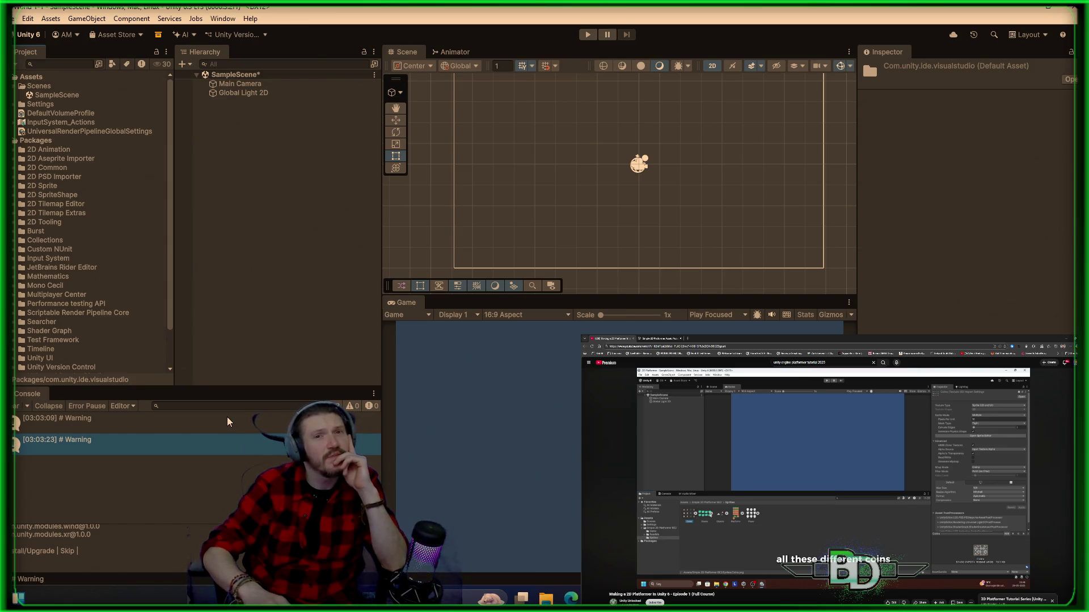
# - Reopen Package Manager, import the Simple 2D Platformer Assets Pack, and accept its dependencies
pyautogui.click(216, 20)
pyautogui.moveTo(250, 141)
pyautogui.moveTo(273, 180)
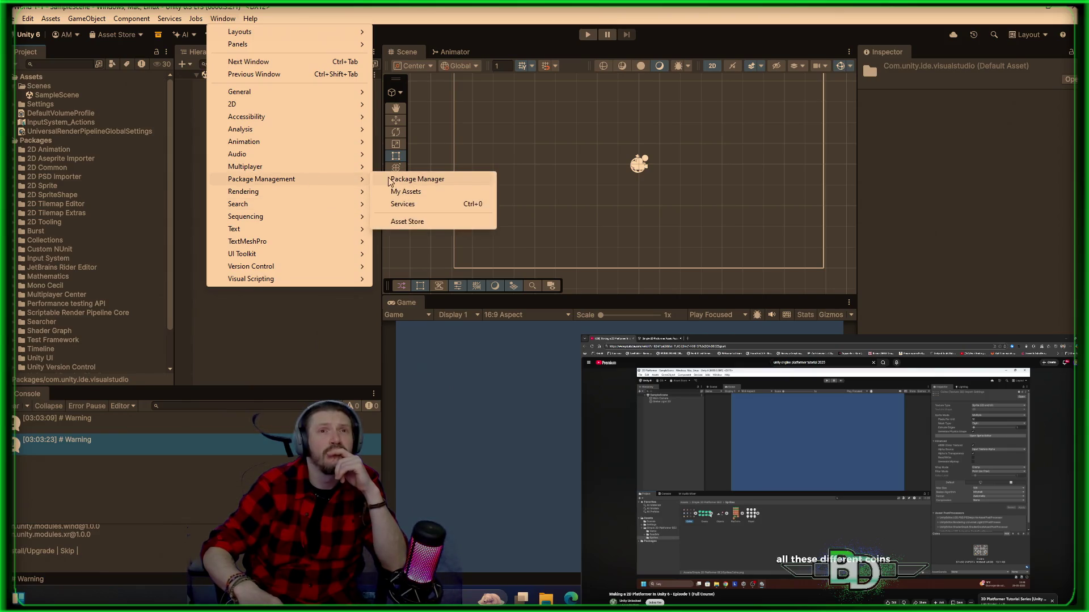
pyautogui.click(391, 180)
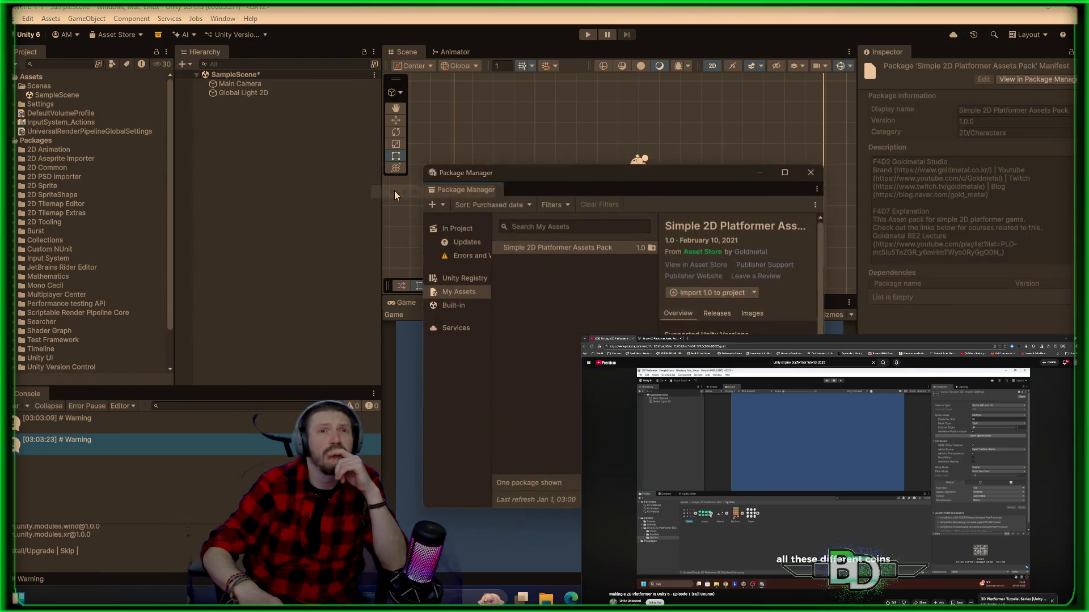
pyautogui.click(598, 248)
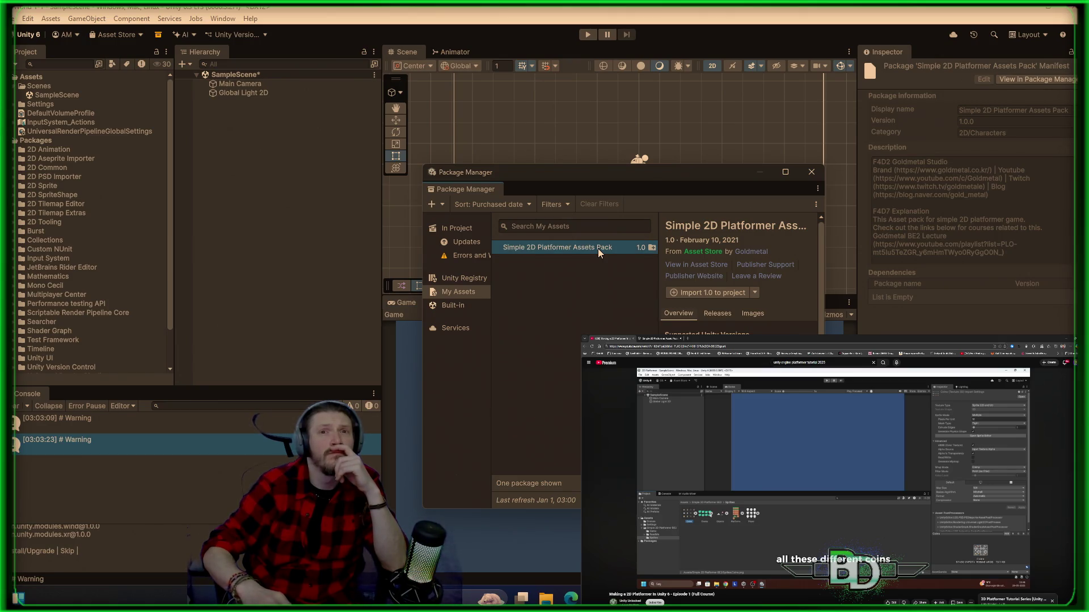
pyautogui.click(676, 290)
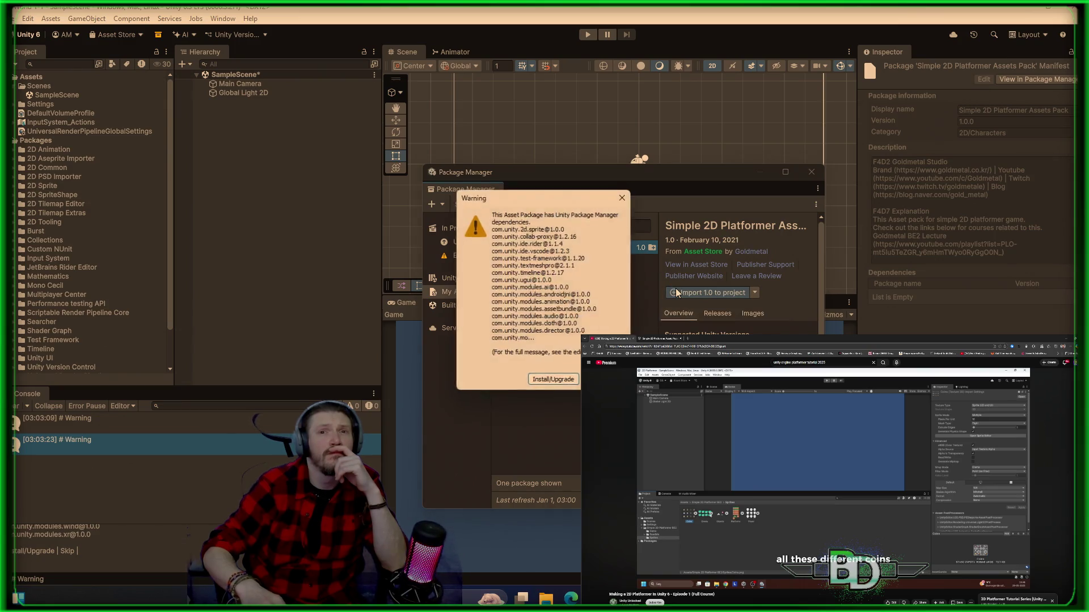
pyautogui.click(547, 381)
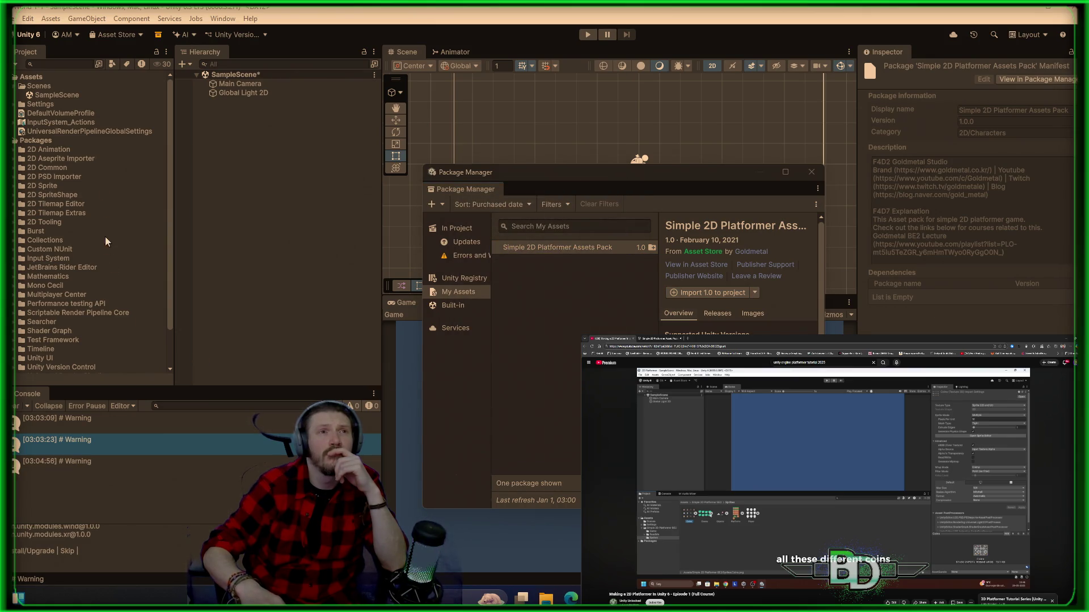
# - Collapse the Packages folder and list the Built-in packages in Package Manager
pyautogui.click(35, 140)
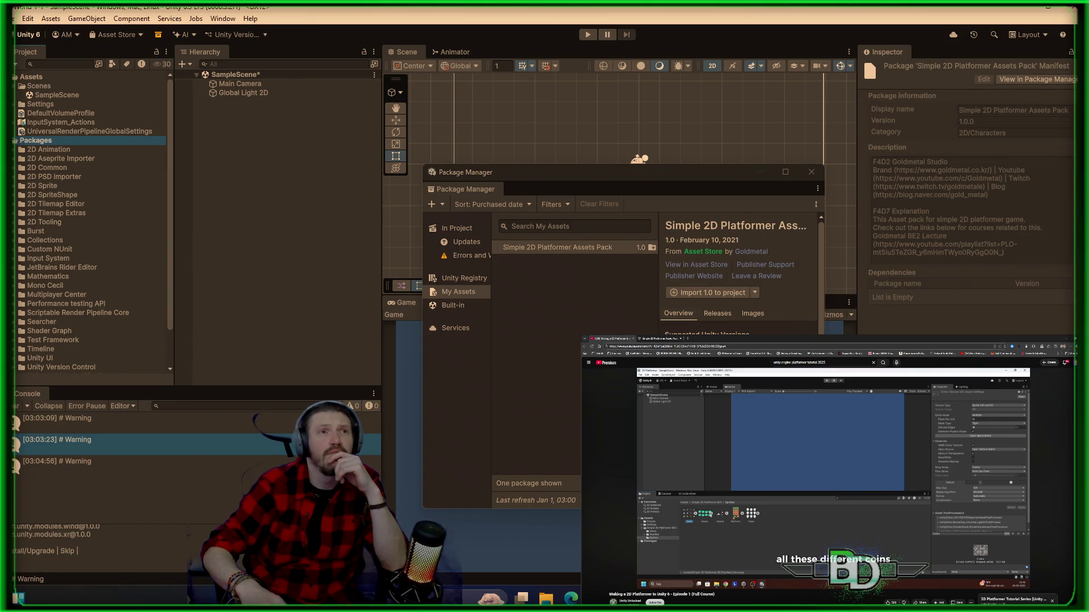
pyautogui.press('Left')
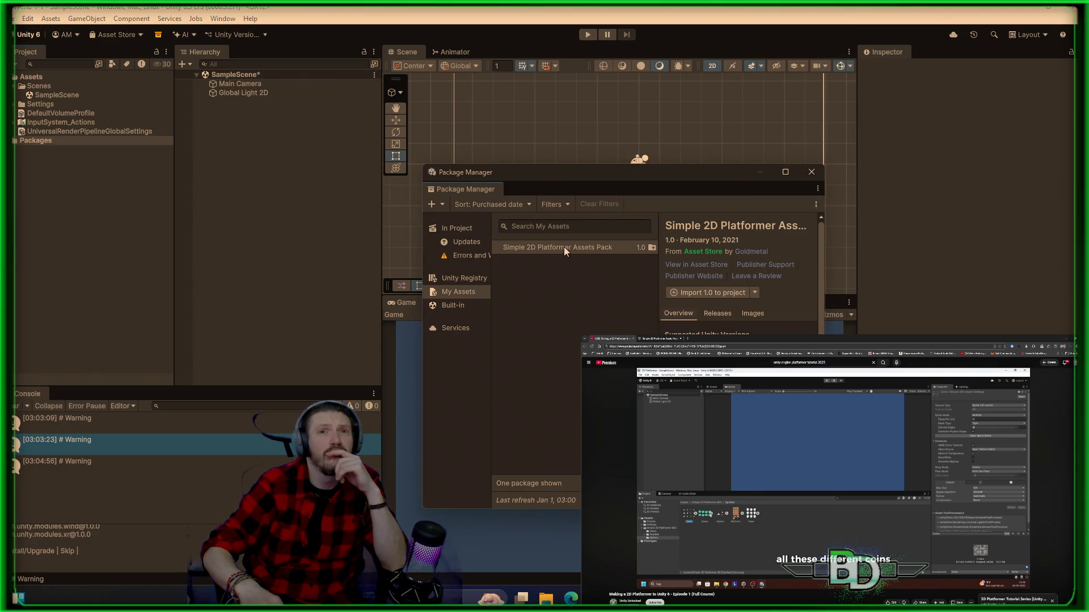
pyautogui.click(306, 226)
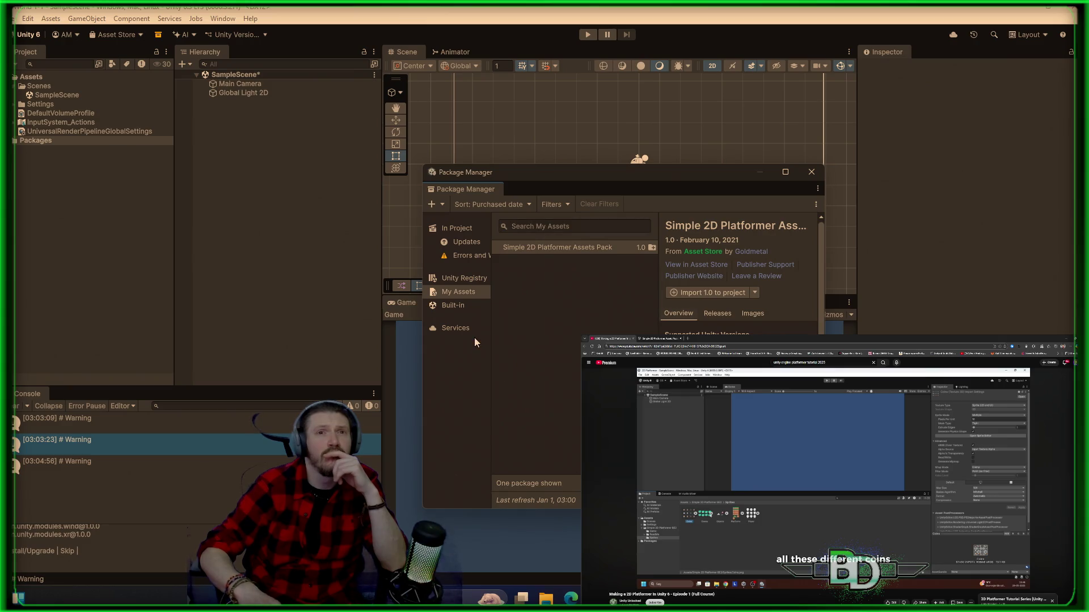
pyautogui.click(464, 307)
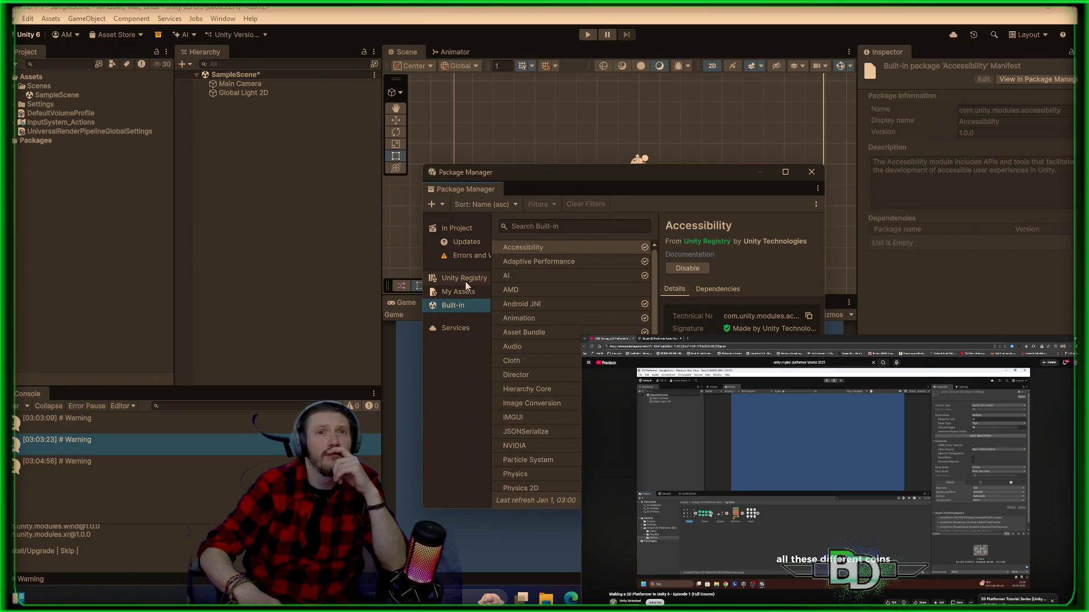
# - Install the 2D feature set (9 packages, including 2D Animation 13.0.2) from the Unity Registry
pyautogui.click(465, 281)
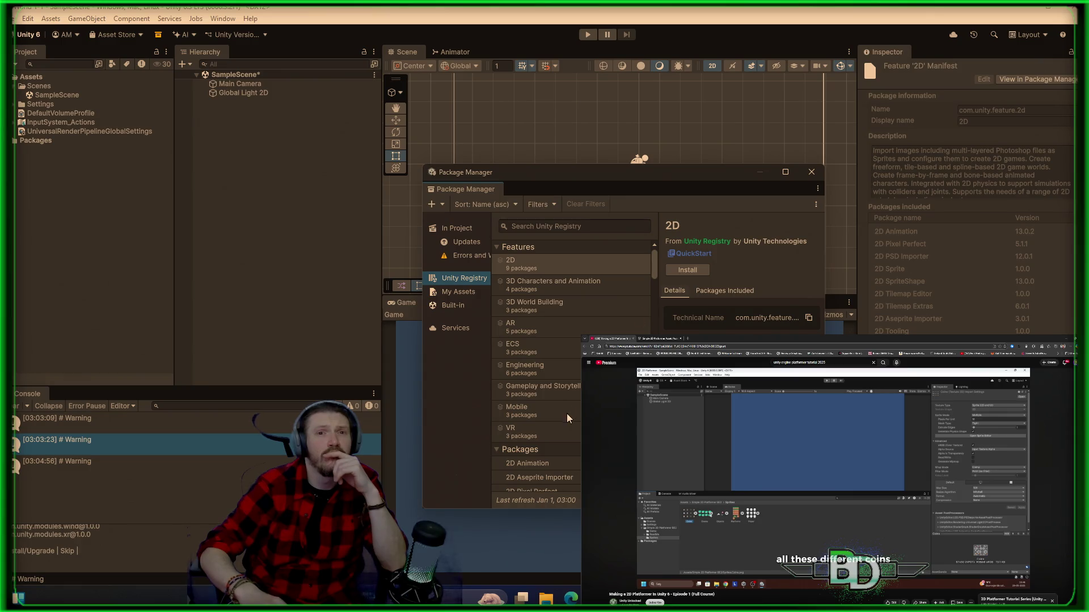
pyautogui.click(710, 289)
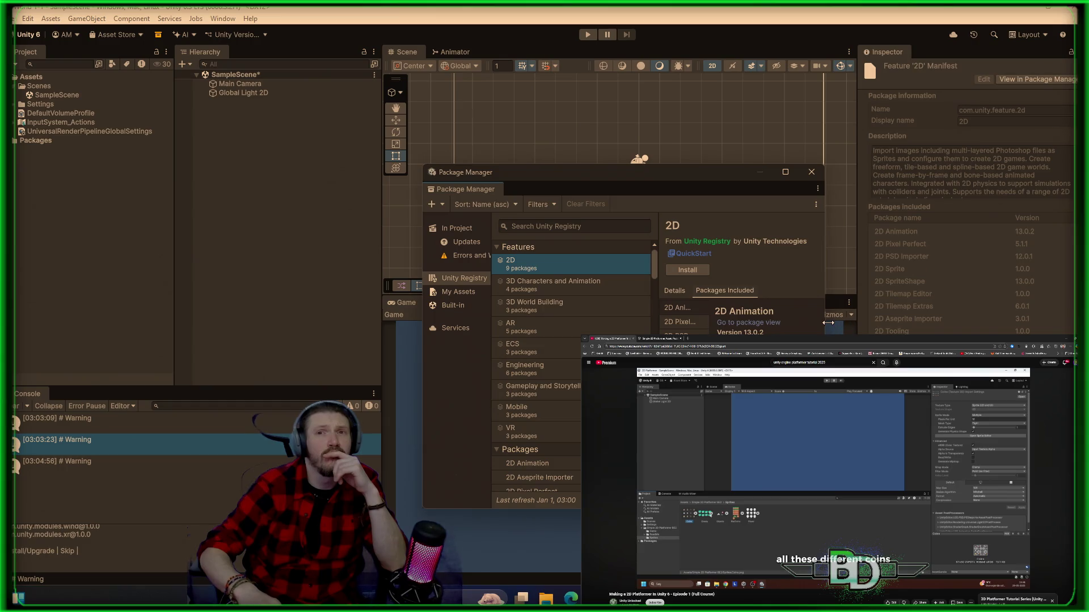
pyautogui.moveTo(826, 323); pyautogui.dragTo(956, 323)
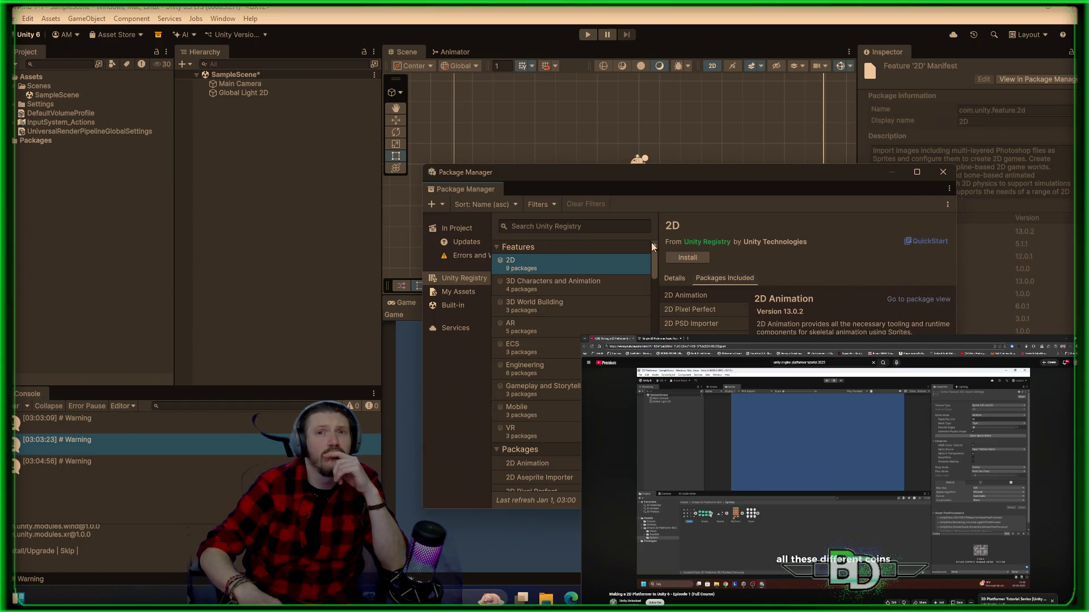
pyautogui.click(682, 258)
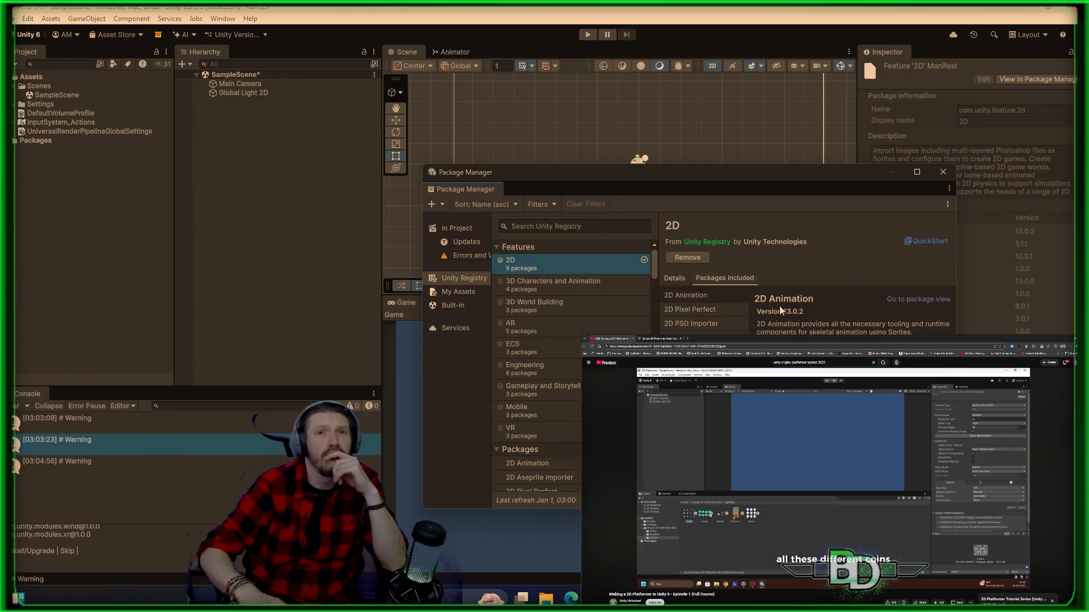
# - Import the Simple 2D Platformer Assets Pack again from My Assets, accepting its package dependencies
pyautogui.click(462, 291)
pyautogui.click(720, 283)
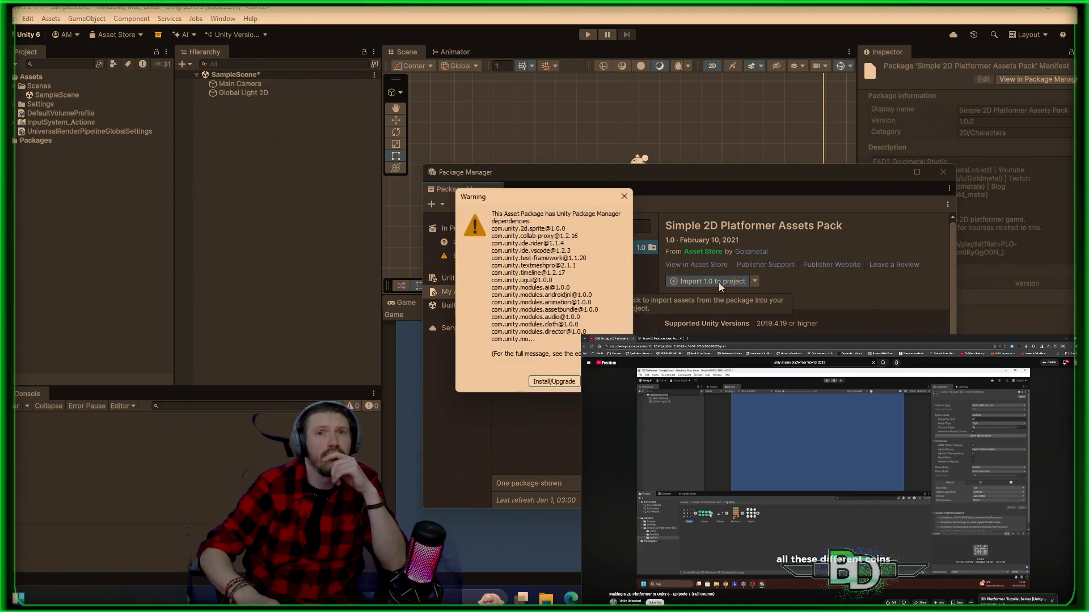
pyautogui.click(545, 383)
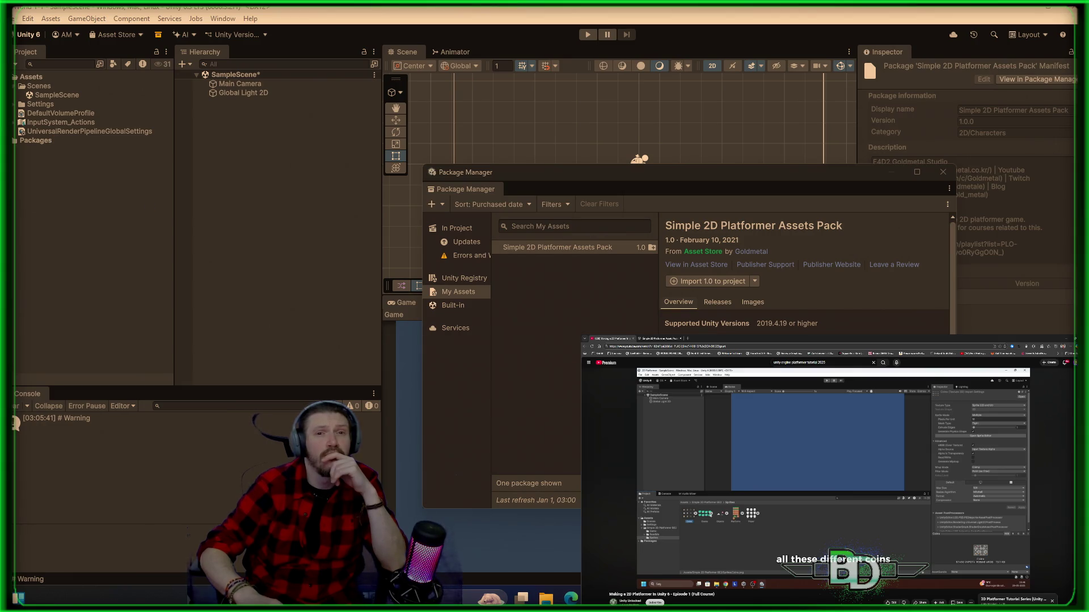
# - Re-download version 1.0 of the Simple 2D Platformer Assets Pack
pyautogui.click(557, 247)
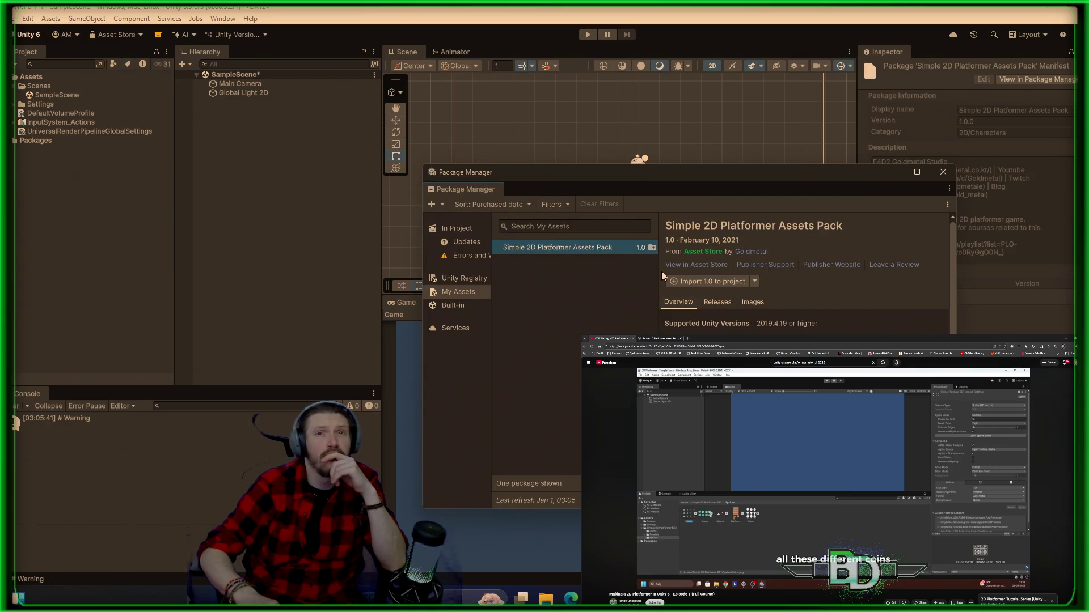
pyautogui.click(758, 280)
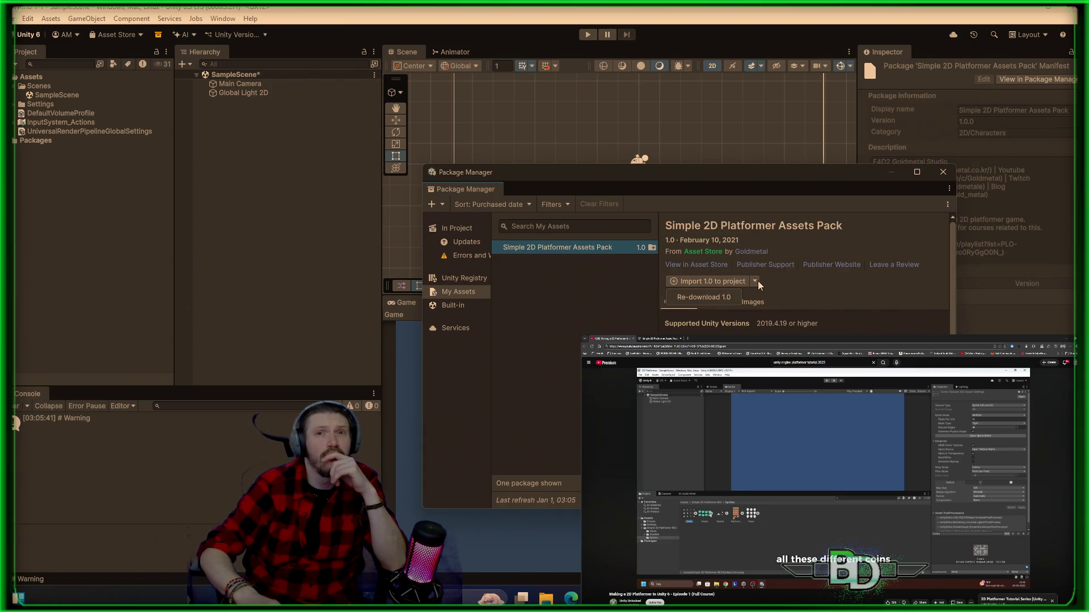
pyautogui.click(724, 299)
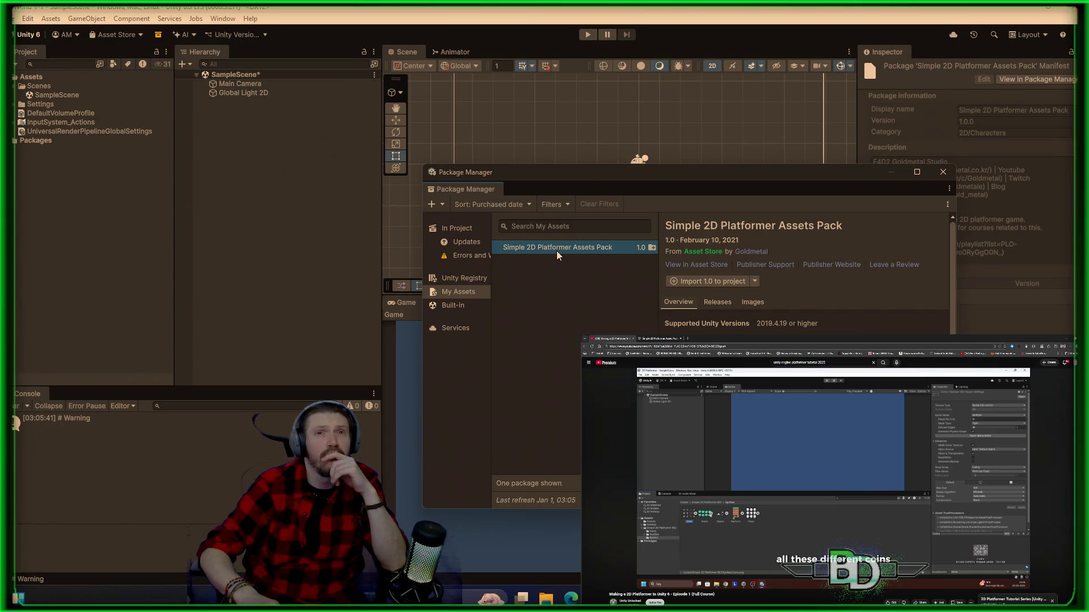
# - Expand and collapse the Settings folder and InputSystem_Actions asset in the Project panel
pyautogui.click(15, 105)
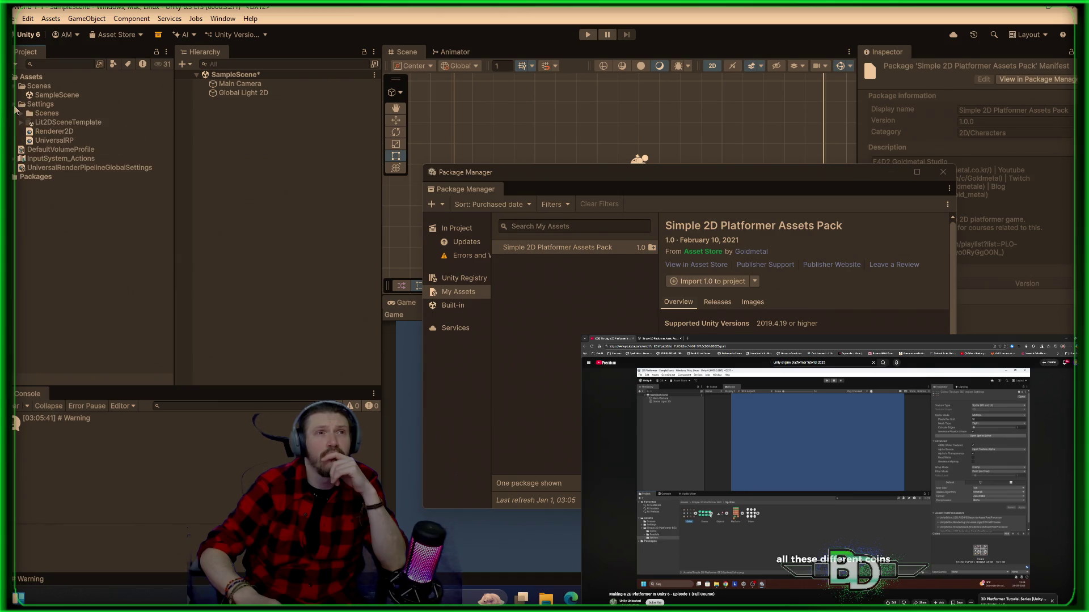
pyautogui.click(15, 106)
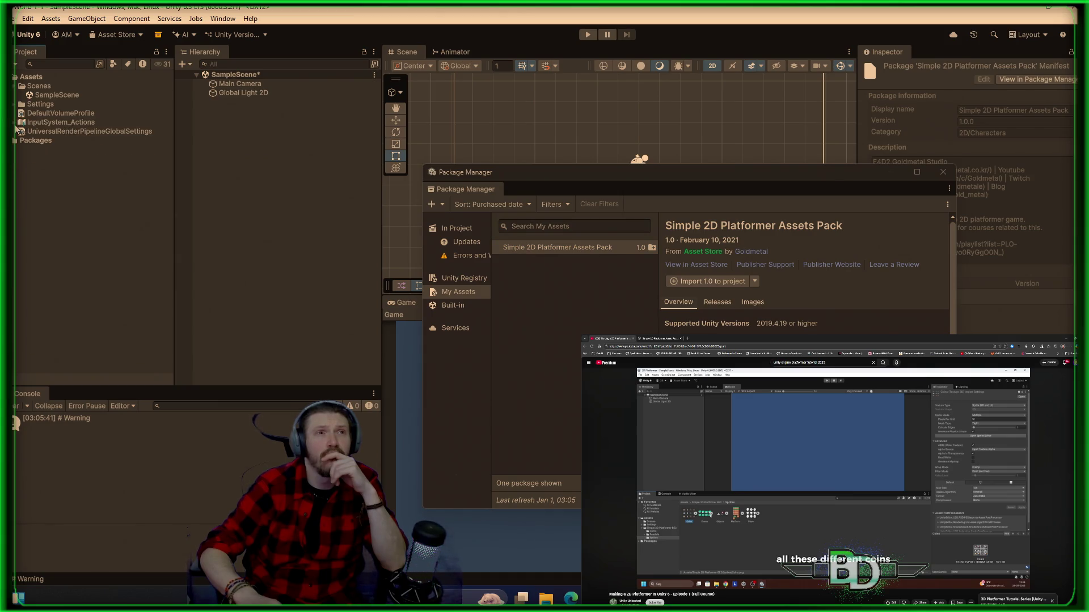
pyautogui.click(15, 123)
pyautogui.click(15, 123)
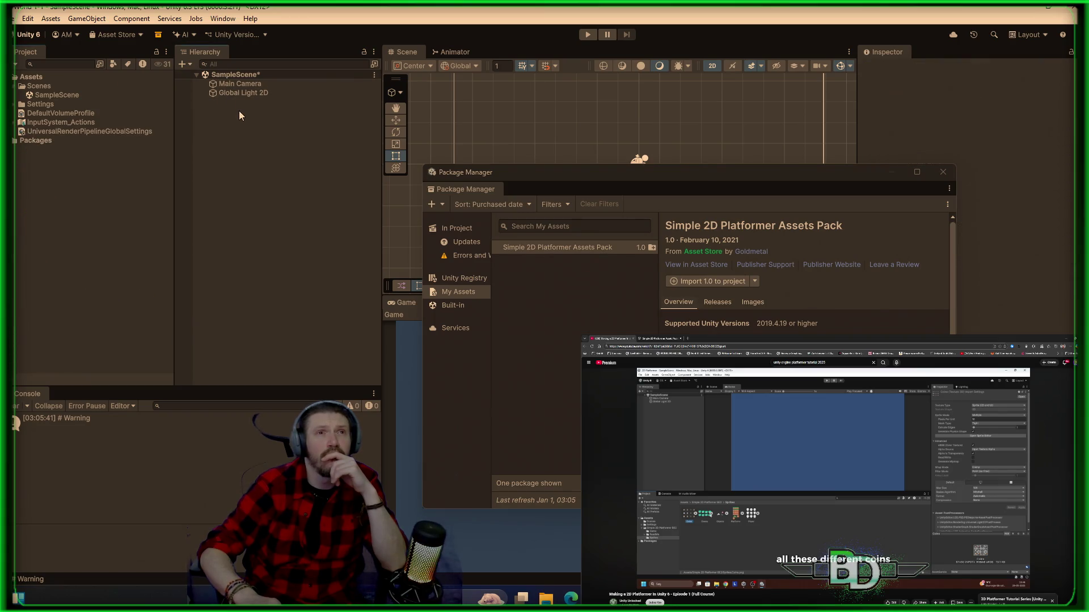
# - Close the Package Manager and look through the Hierarchy and Project context menus without choosing anything
pyautogui.click(247, 96)
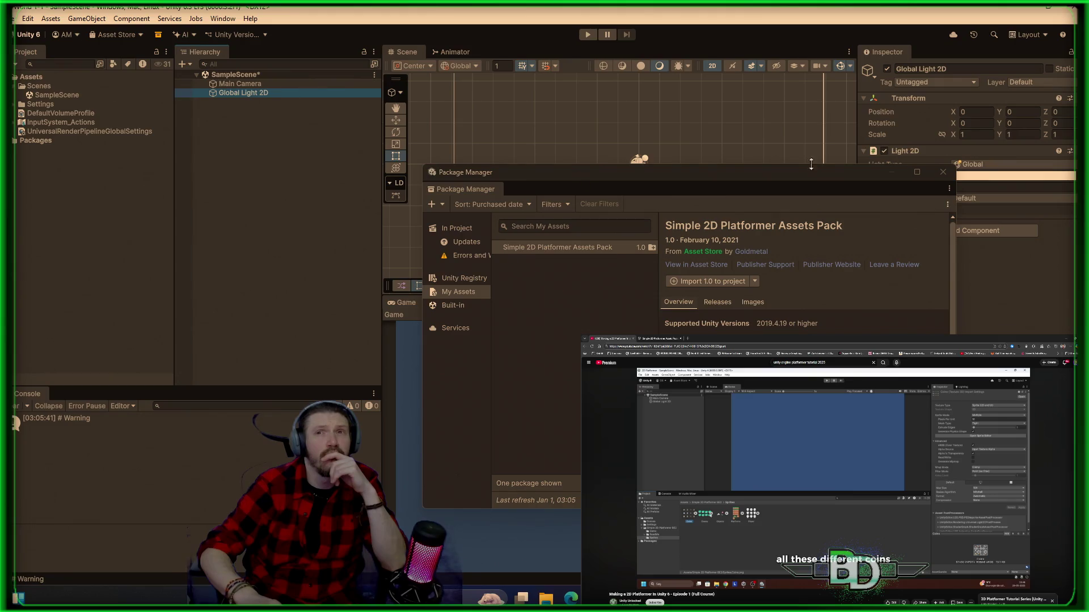
pyautogui.click(942, 172)
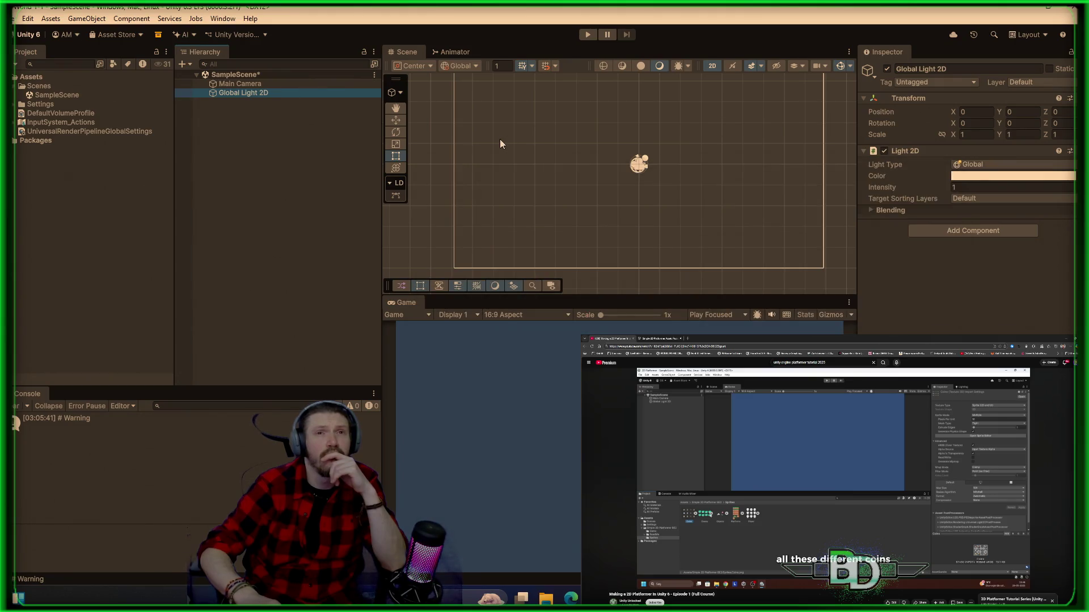
pyautogui.rightClick(275, 229)
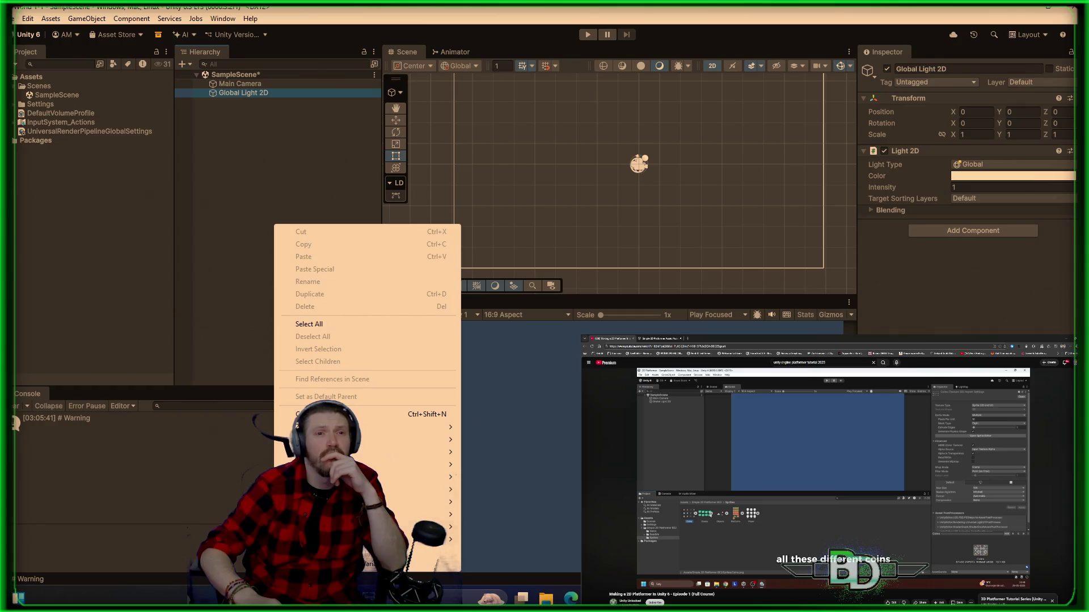
pyautogui.rightClick(61, 258)
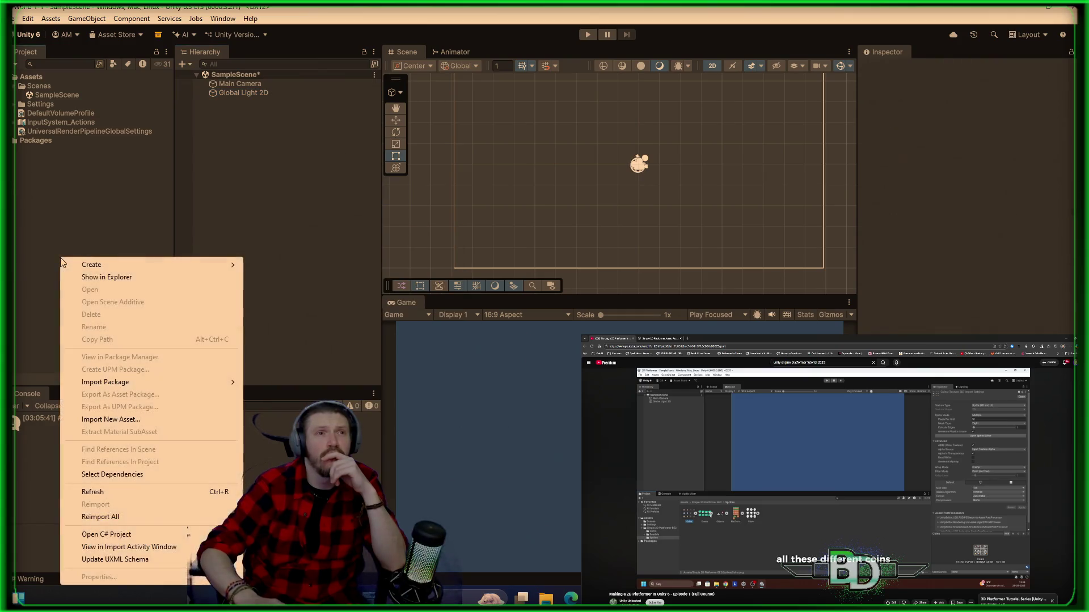
pyautogui.click(254, 272)
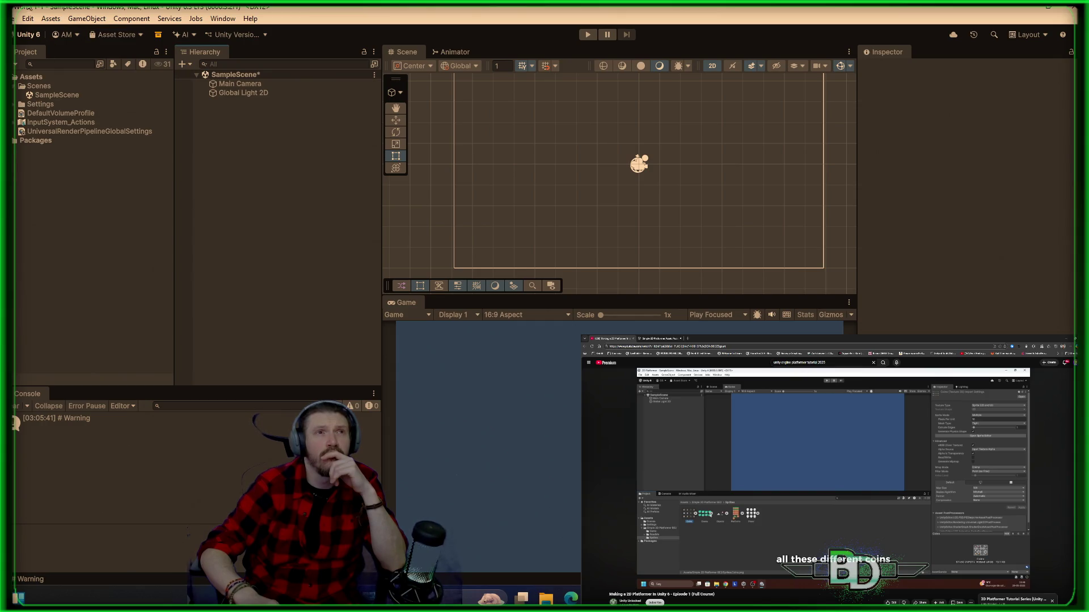
# - Check Assets > Import Package, close it without importing, and pause the tutorial video
pyautogui.click(45, 20)
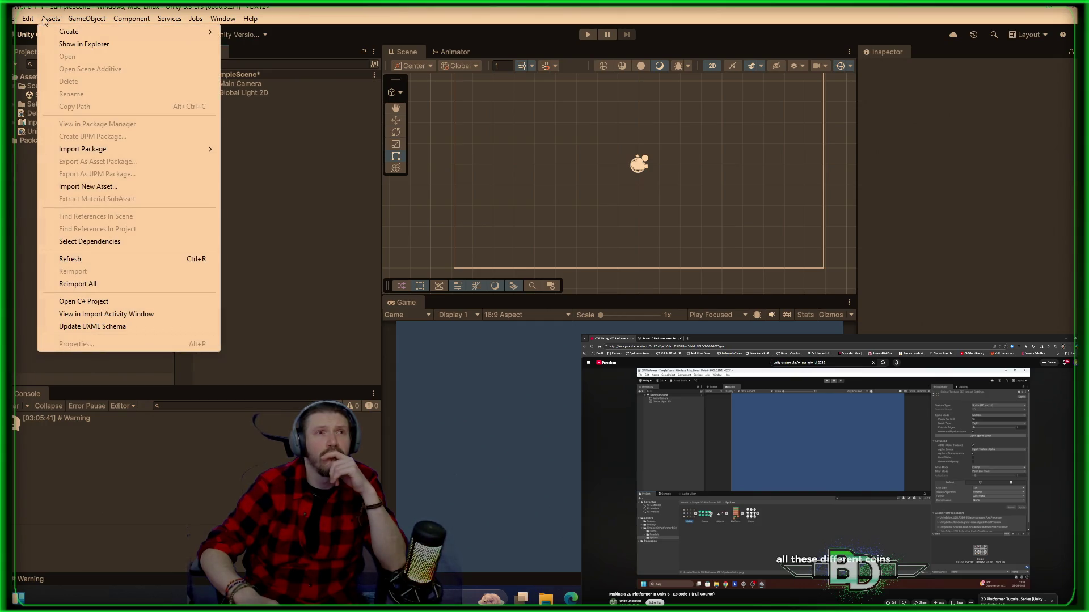
pyautogui.moveTo(146, 150)
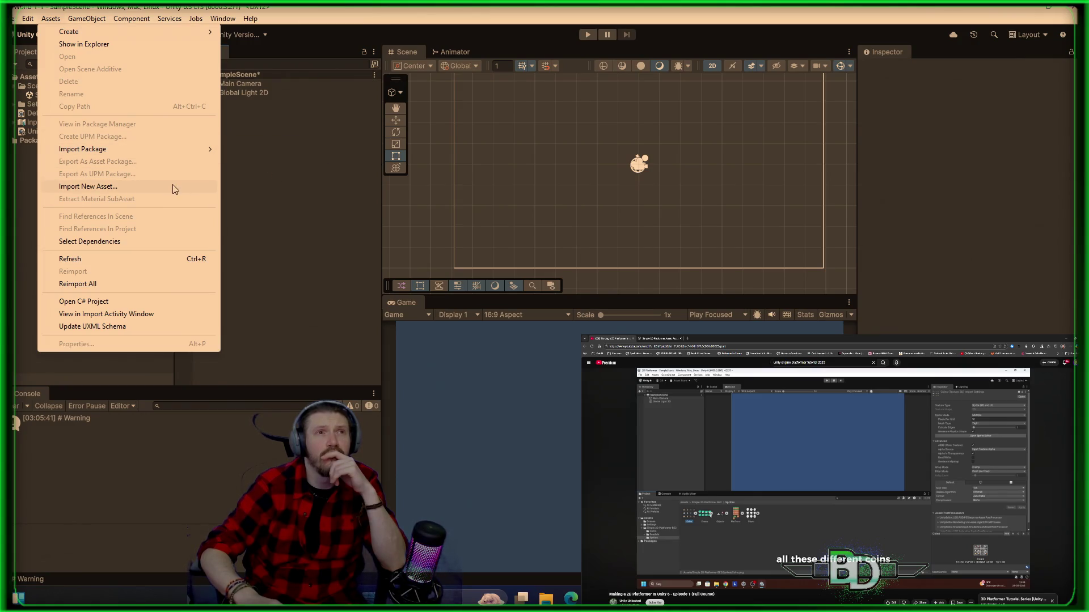
pyautogui.click(273, 223)
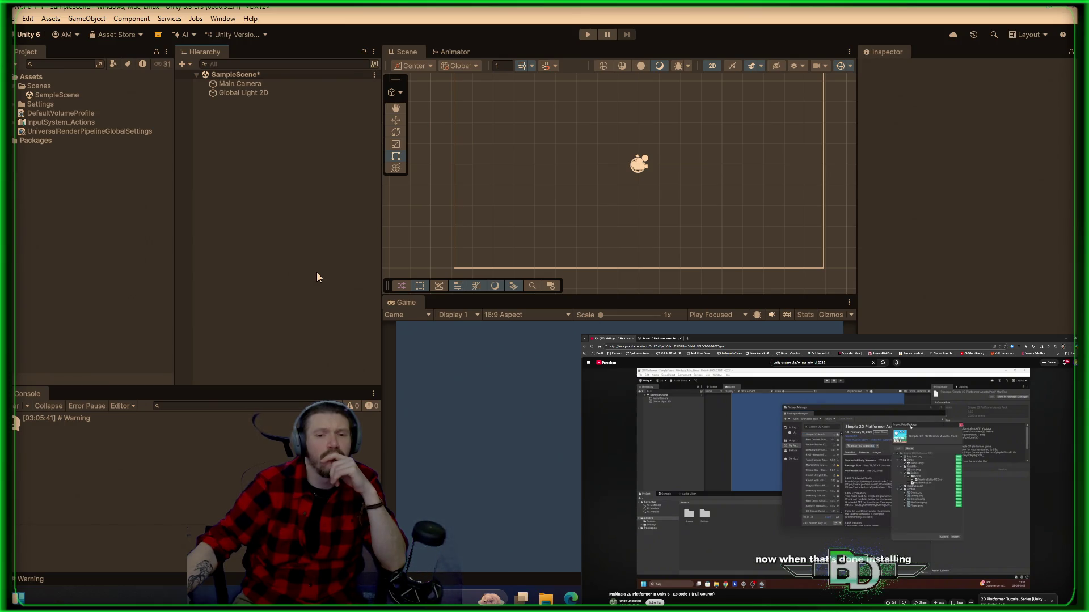
pyautogui.press('XF86AudioPlay')
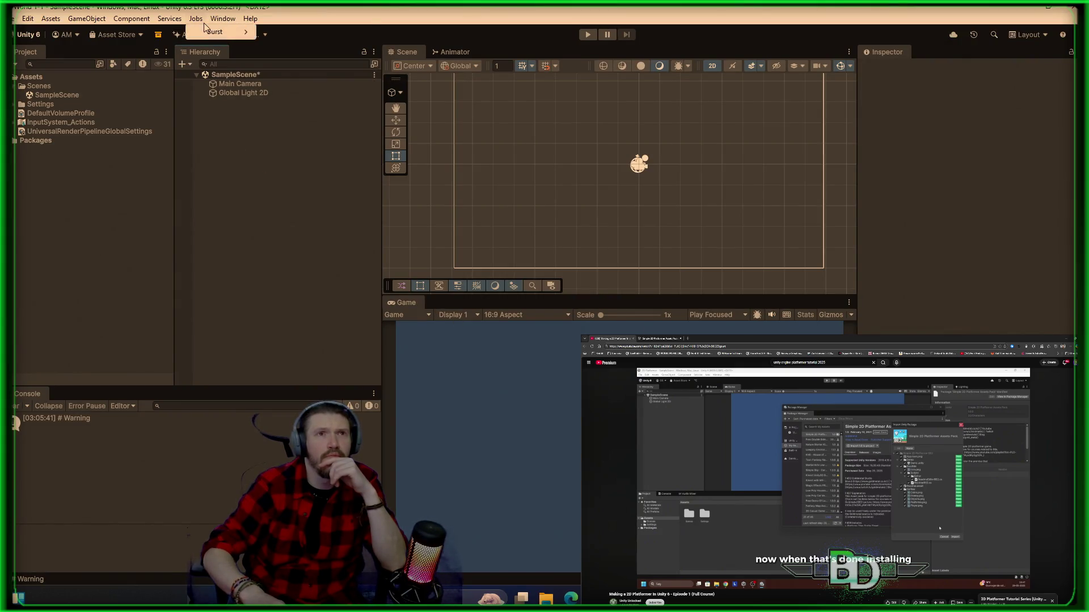
# - Open the Package Manager on My Assets via Window > Package Management
pyautogui.click(223, 19)
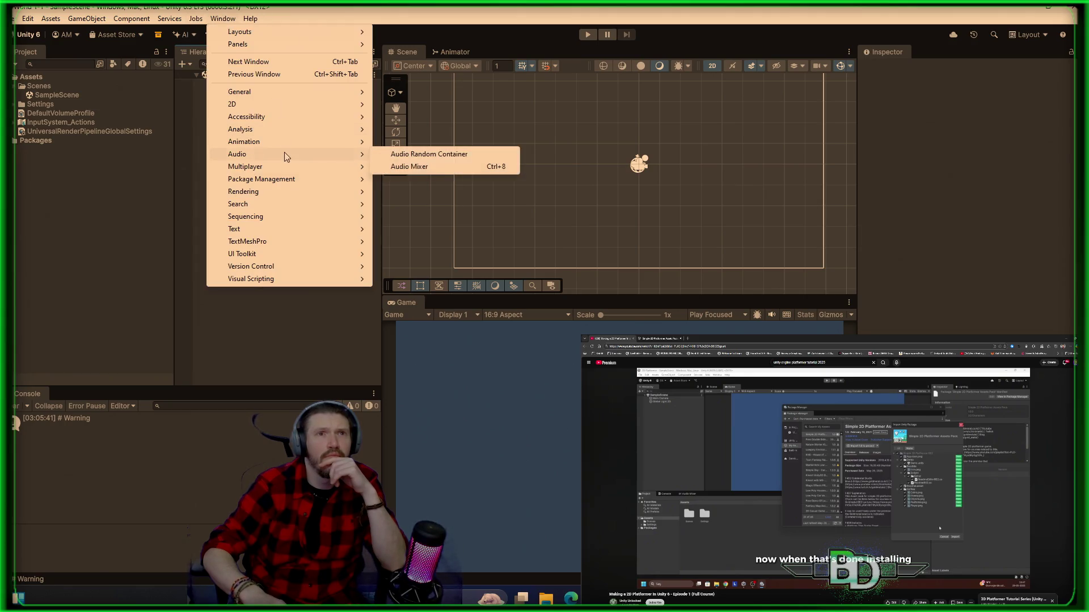
pyautogui.moveTo(291, 178)
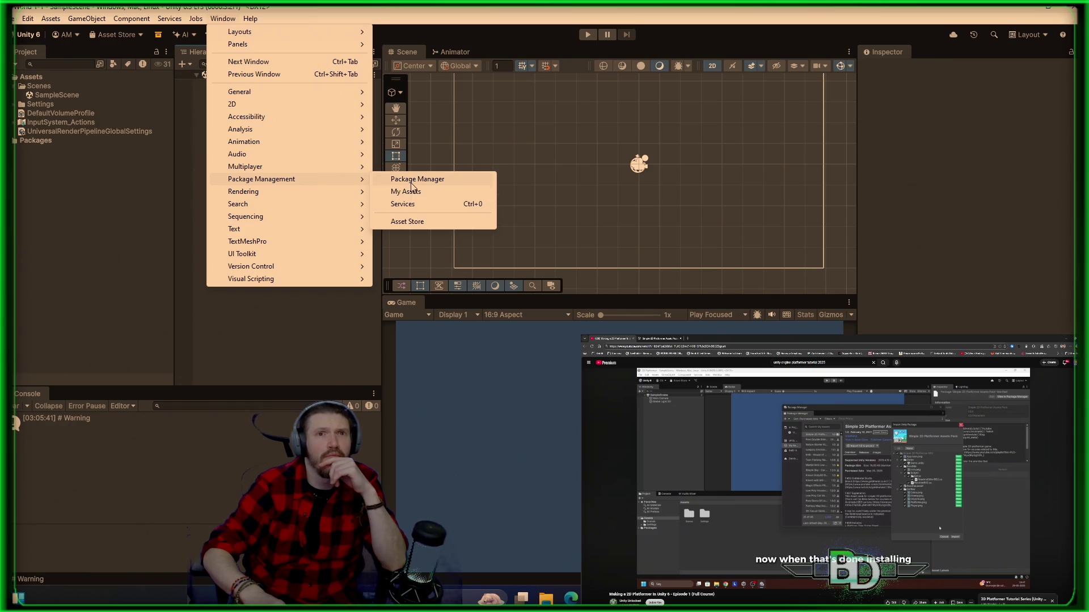
pyautogui.click(410, 183)
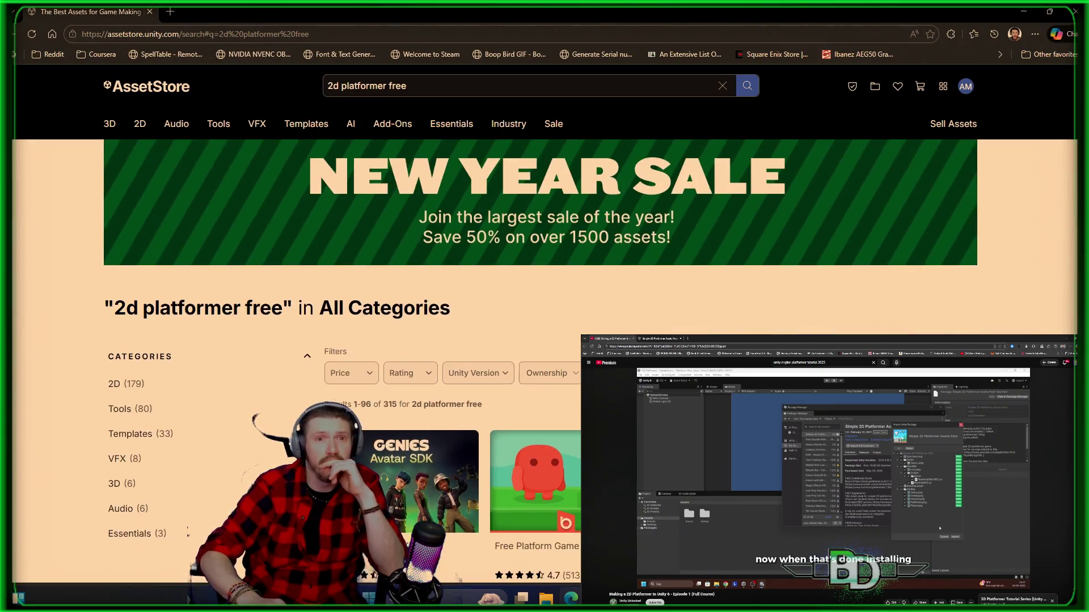
# - From the free 2D platformer results, open the Biome - American Forest asset and view its preview images
pyautogui.scroll(-2, 356, 275)
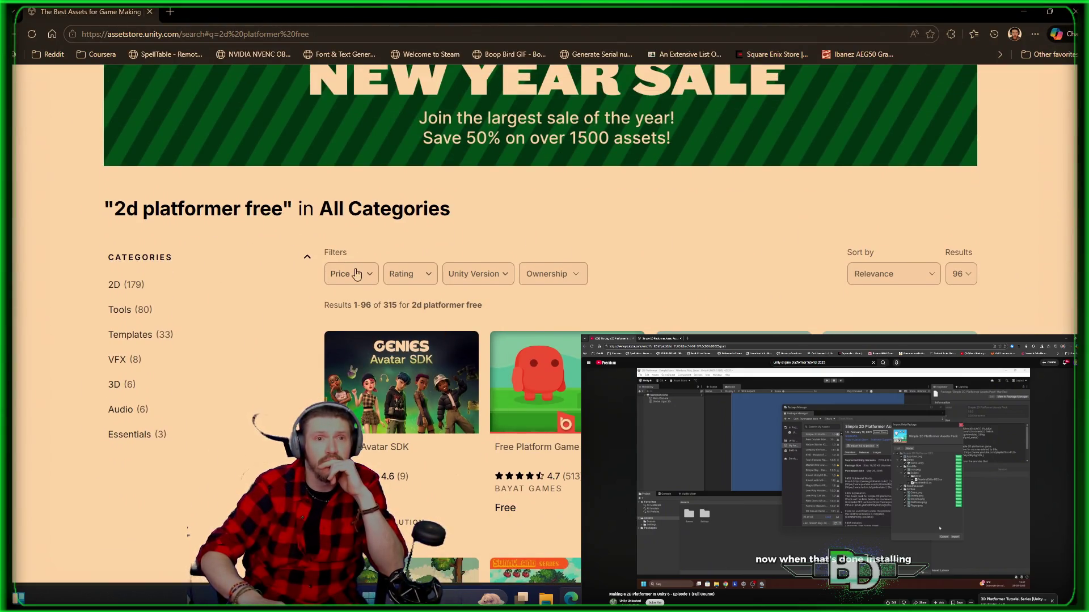
pyautogui.scroll(-1, 422, 397)
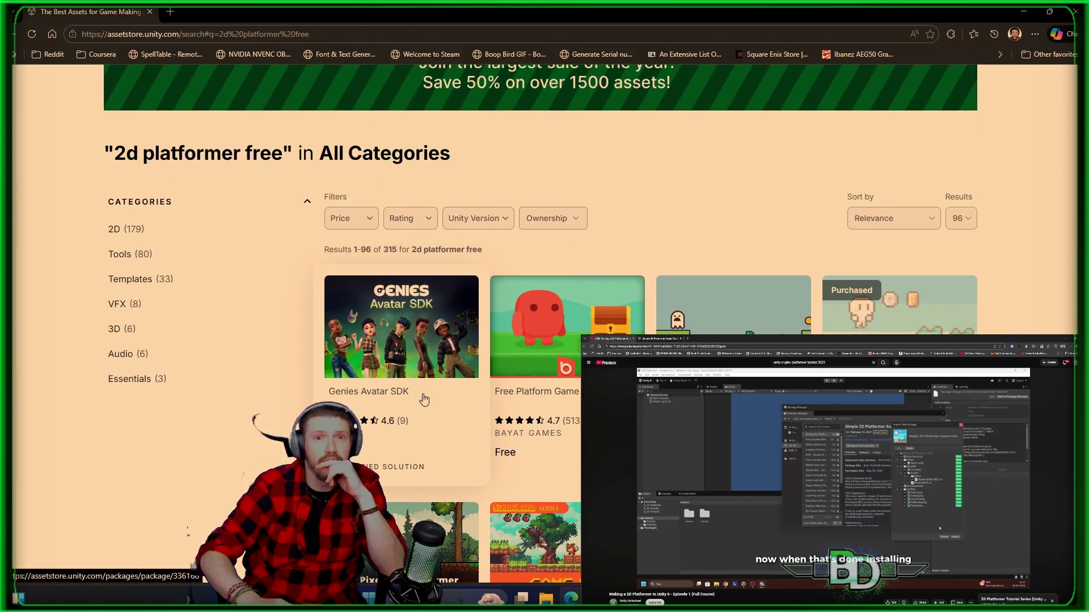
pyautogui.scroll(-1, 737, 305)
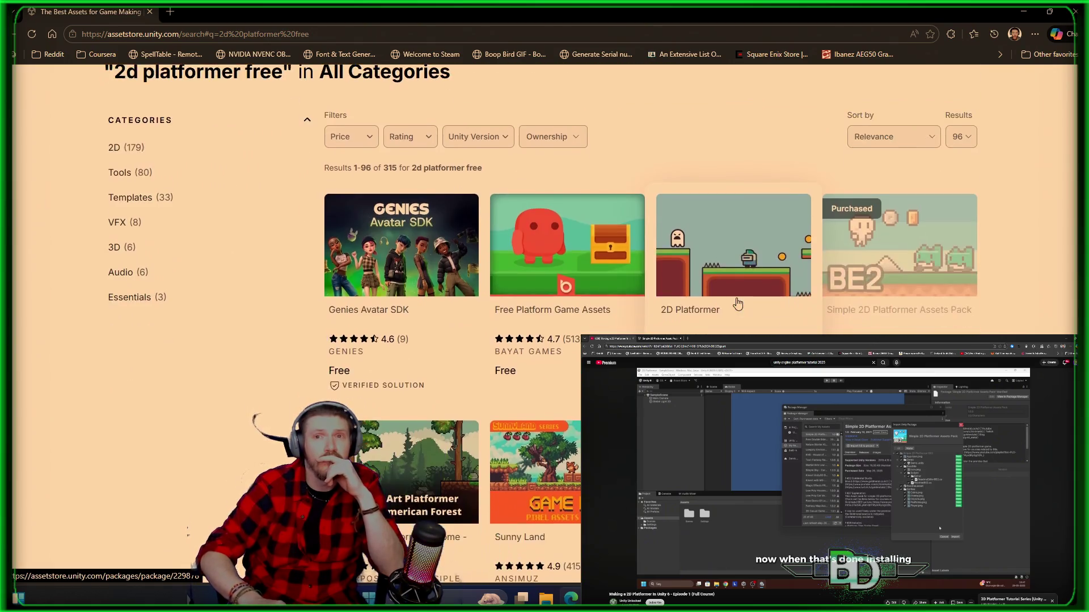
pyautogui.scroll(-1, 737, 304)
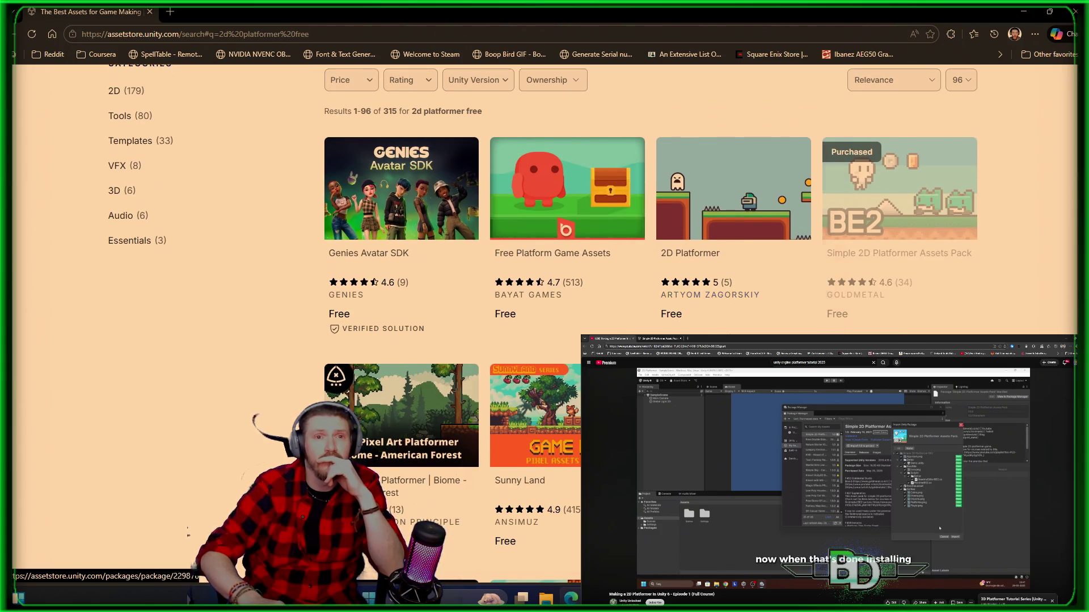
pyautogui.click(413, 405)
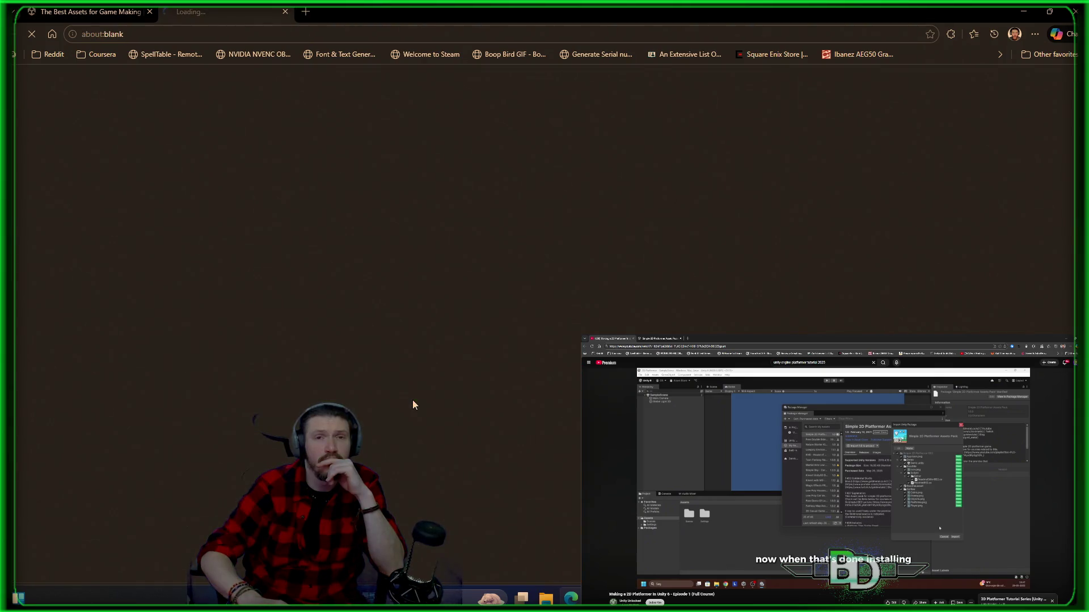
pyautogui.scroll(-1, 413, 400)
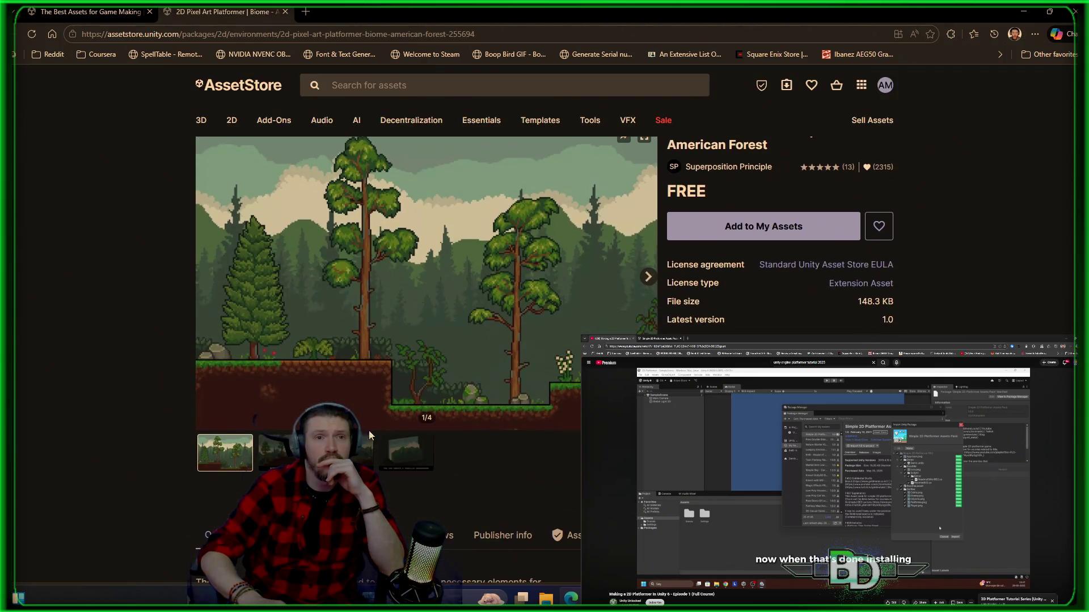
pyautogui.click(287, 459)
pyautogui.click(353, 459)
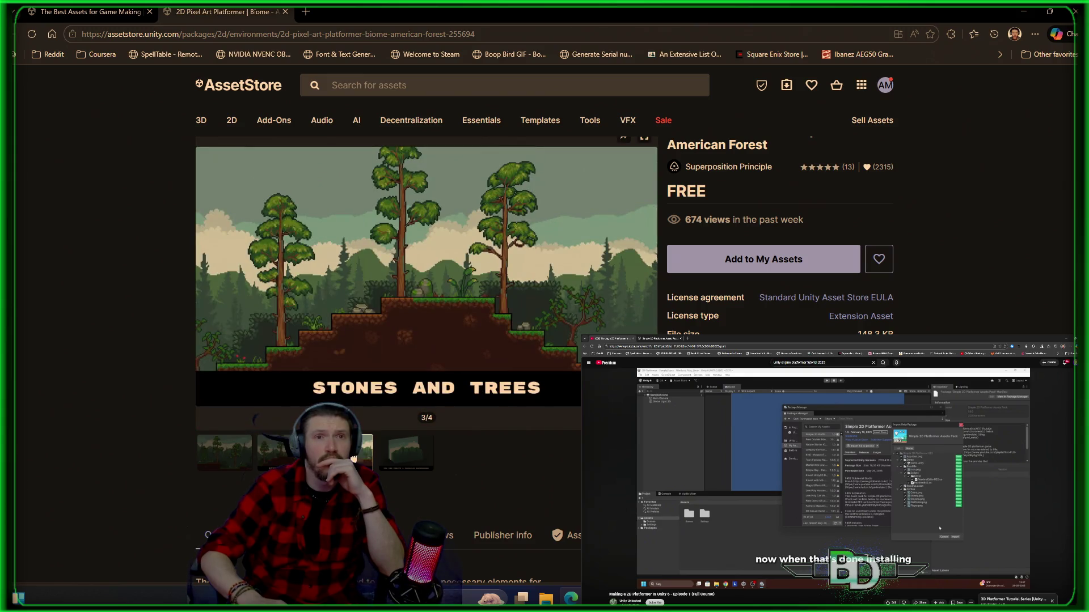
pyautogui.click(402, 466)
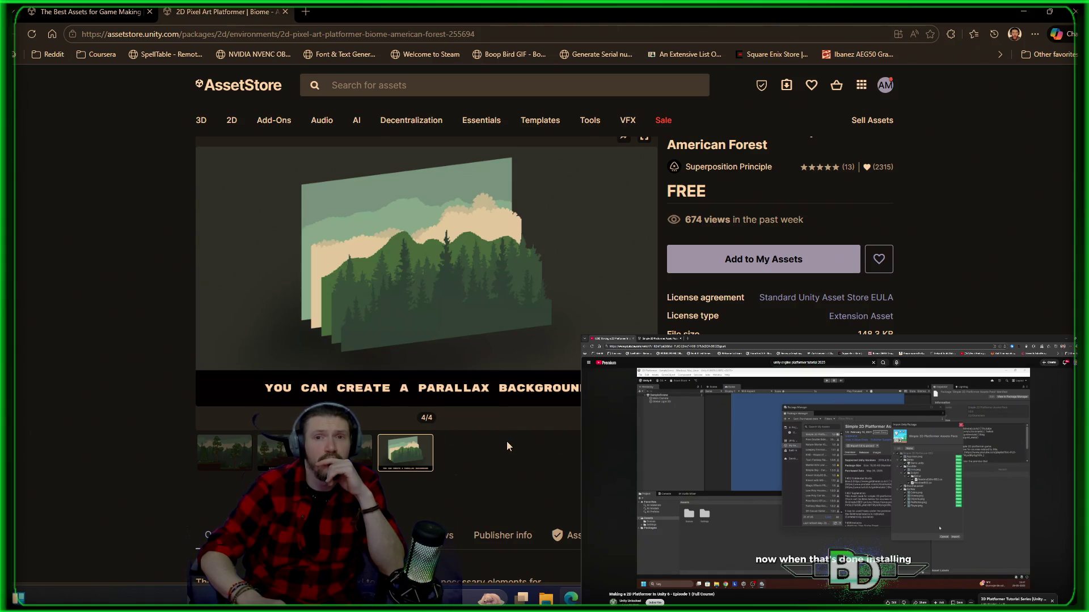
pyautogui.scroll(-3, 506, 441)
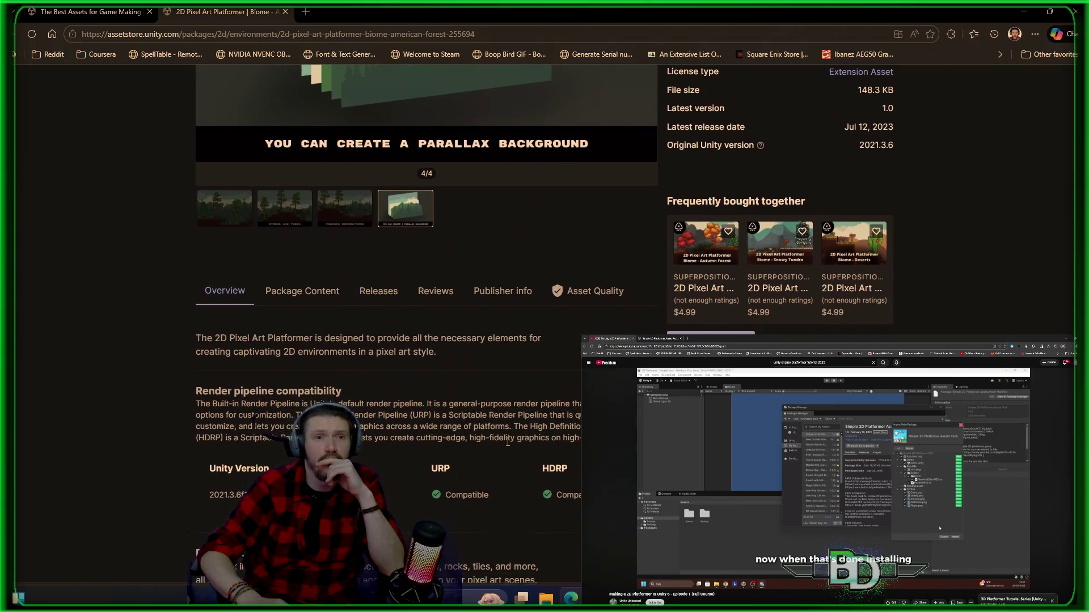
pyautogui.scroll(-2, 507, 442)
pyautogui.scroll(6, 506, 442)
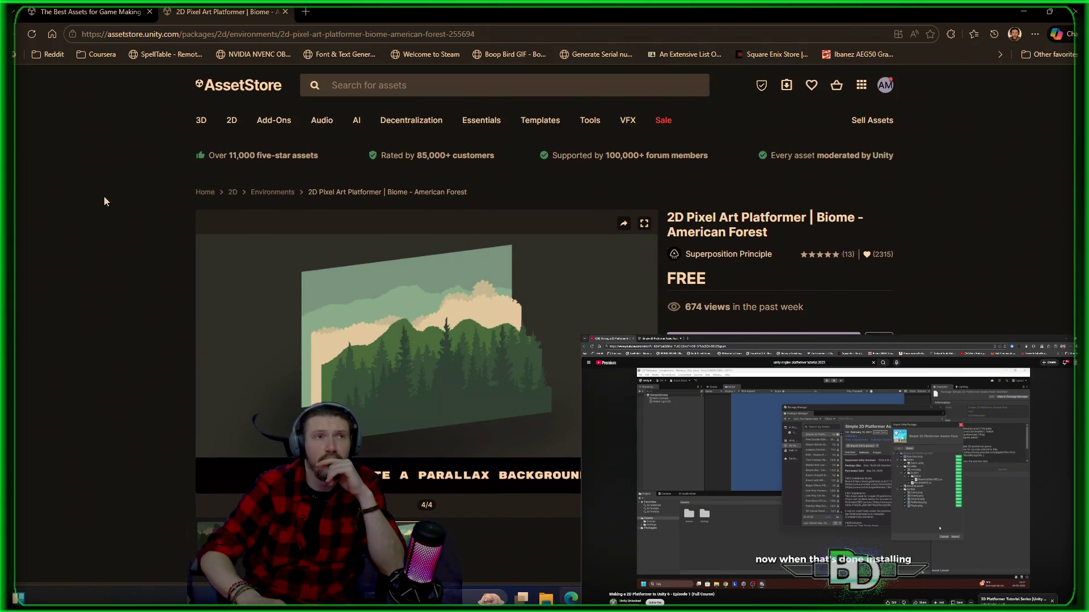
pyautogui.click(77, 14)
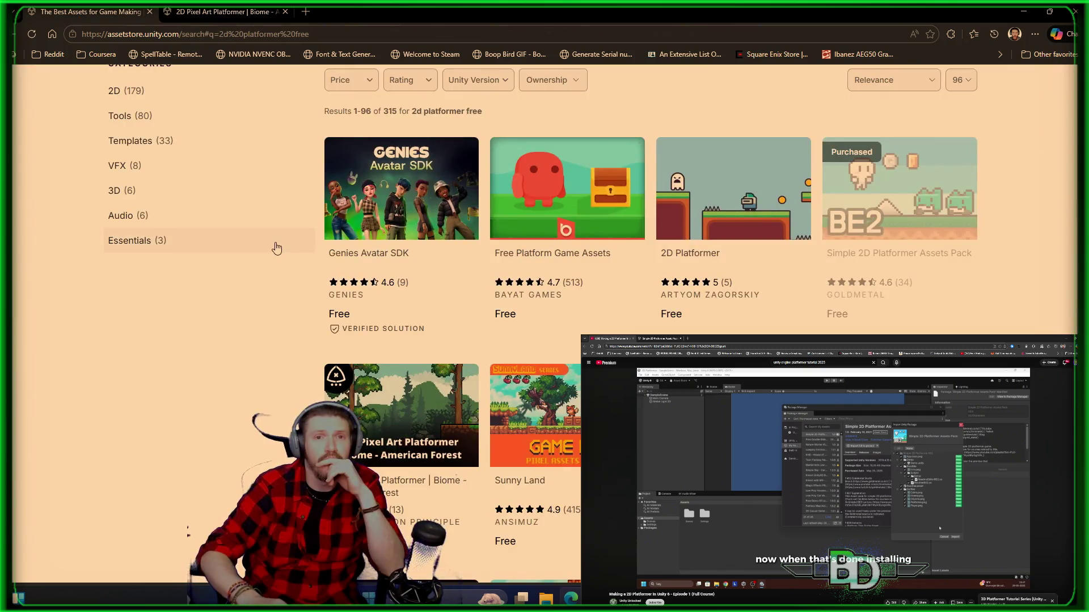
# - After browsing further results, add the 2D Pixel Art Platformer | Biome - American Forest asset to My Assets
pyautogui.scroll(-1, 278, 247)
pyautogui.scroll(-5, 278, 247)
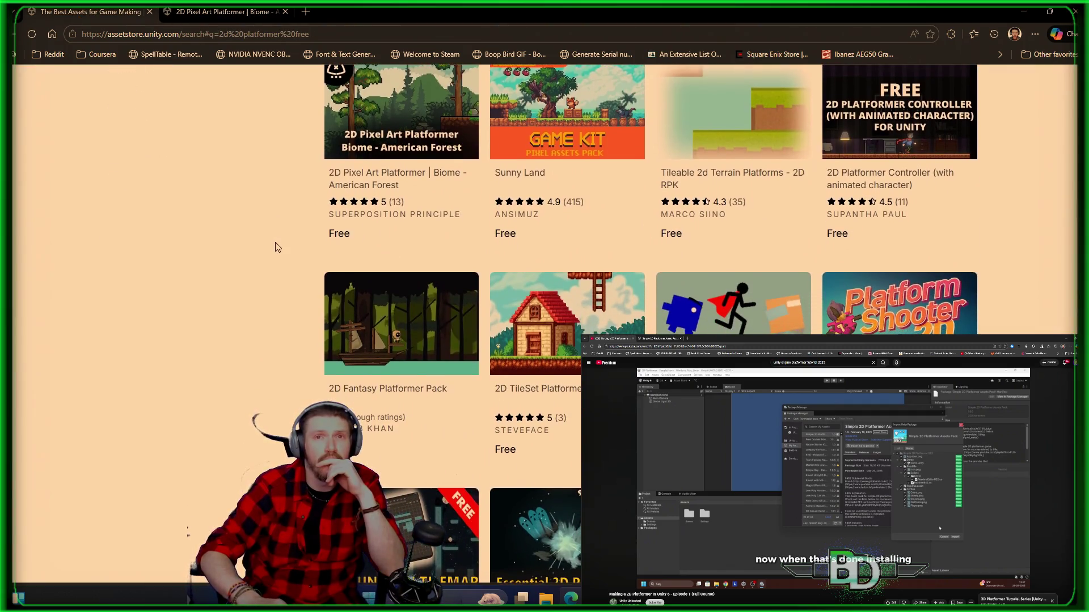
pyautogui.scroll(-5, 277, 247)
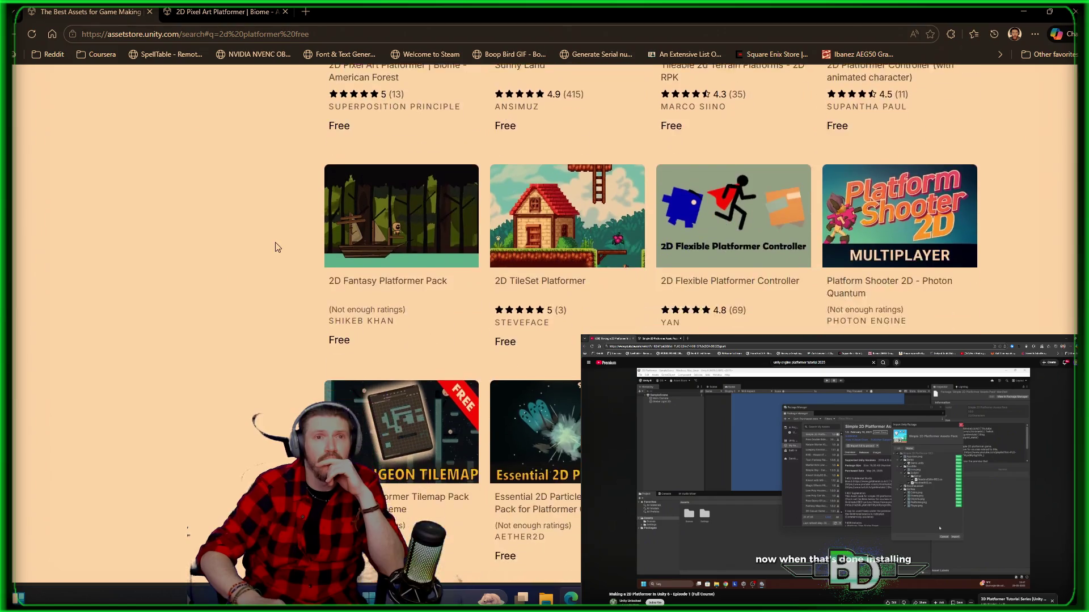
pyautogui.scroll(-3, 278, 247)
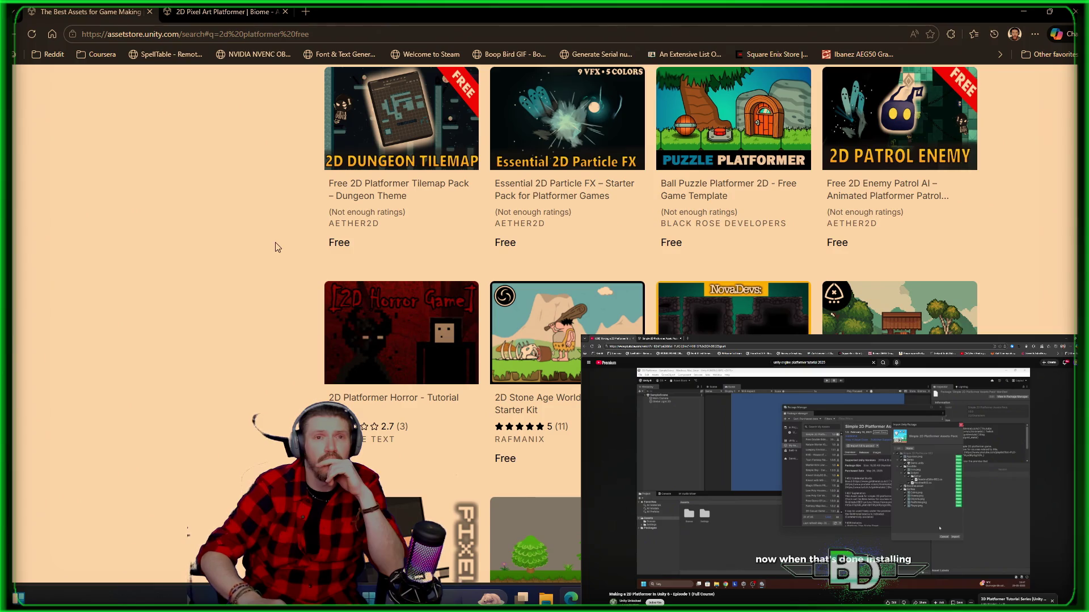
pyautogui.scroll(-1, 278, 247)
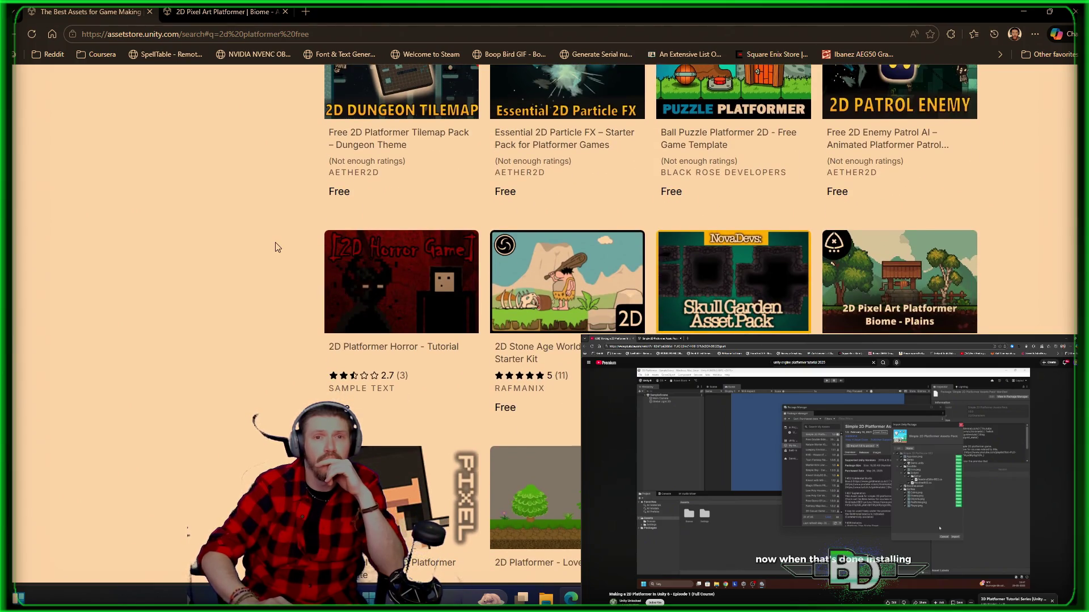
pyautogui.scroll(-7, 277, 247)
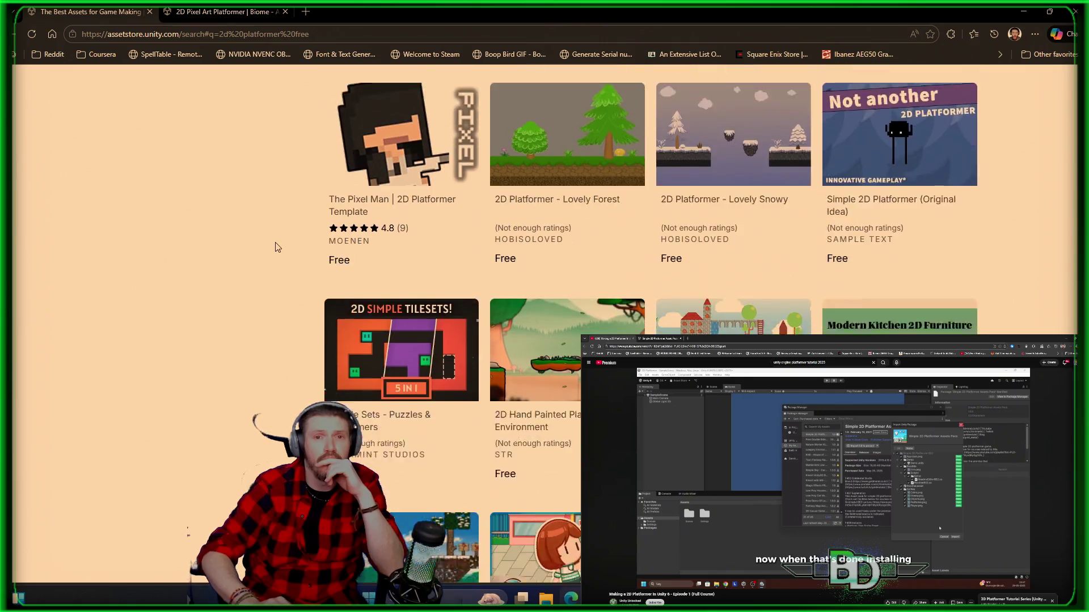
pyautogui.scroll(-2, 278, 247)
pyautogui.scroll(-1, 277, 247)
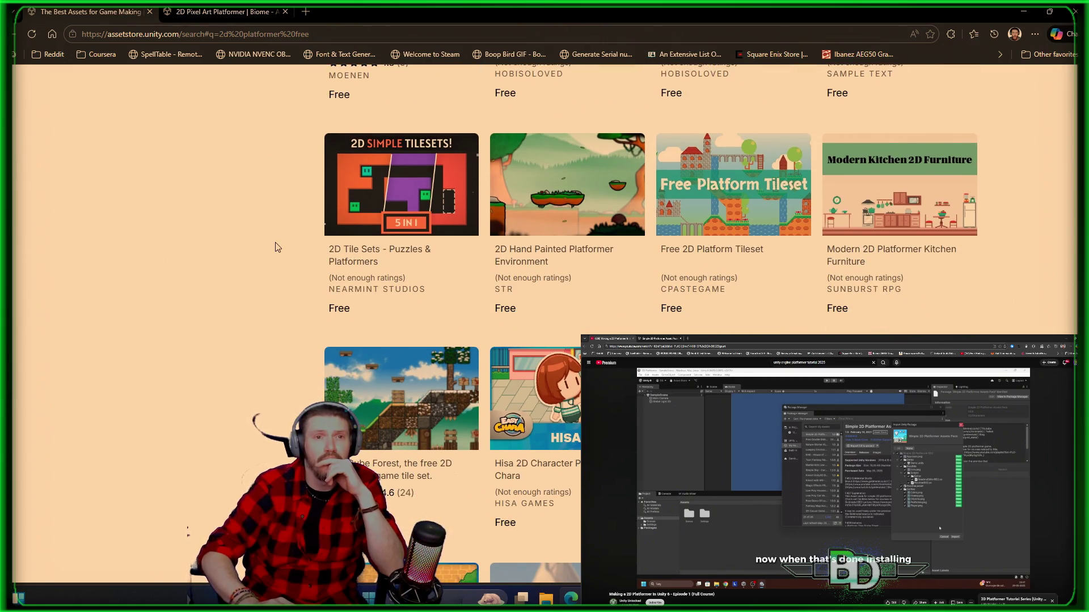
pyautogui.scroll(-8, 277, 247)
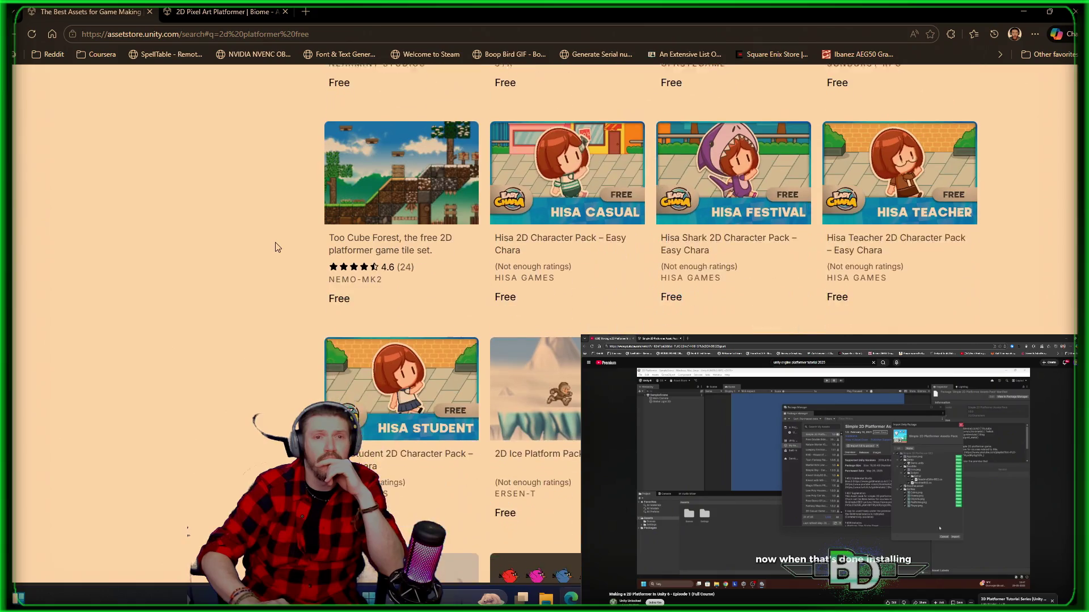
pyautogui.scroll(-2, 277, 247)
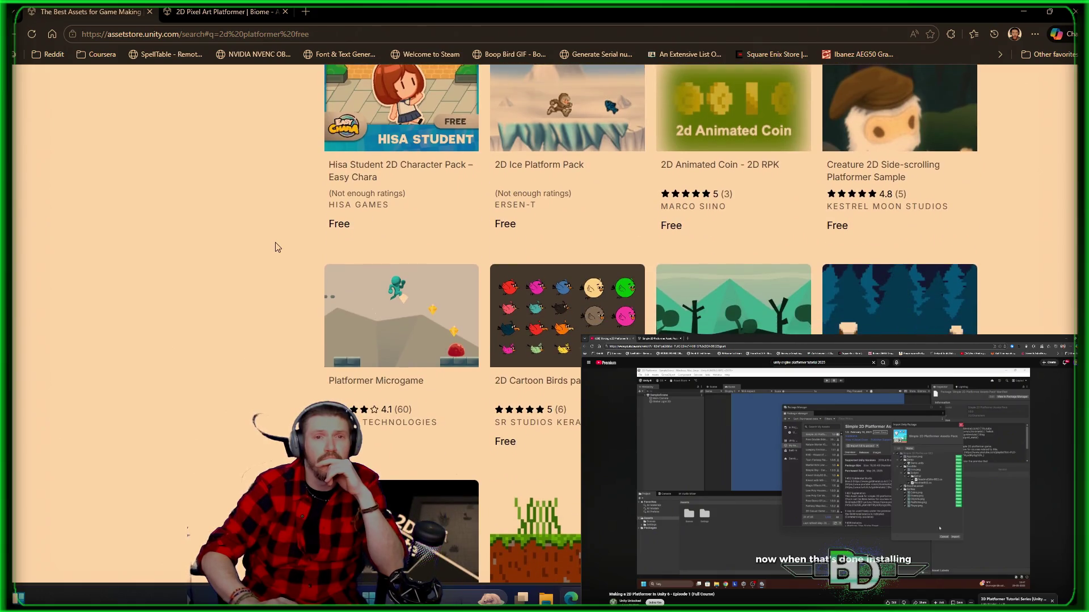
pyautogui.scroll(-2, 278, 247)
pyautogui.scroll(-4, 278, 248)
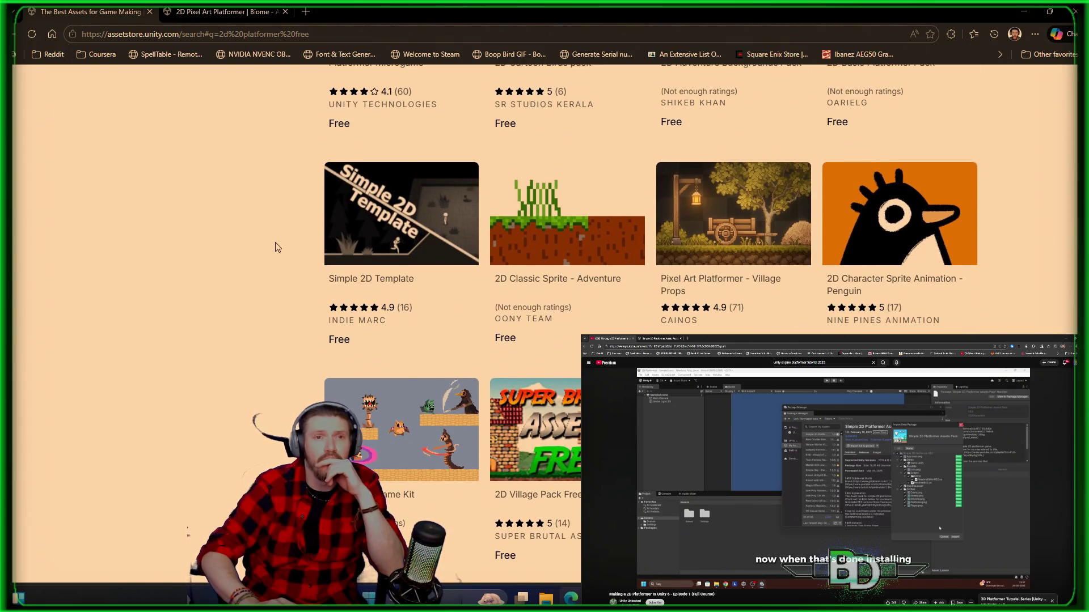
pyautogui.scroll(-3, 277, 247)
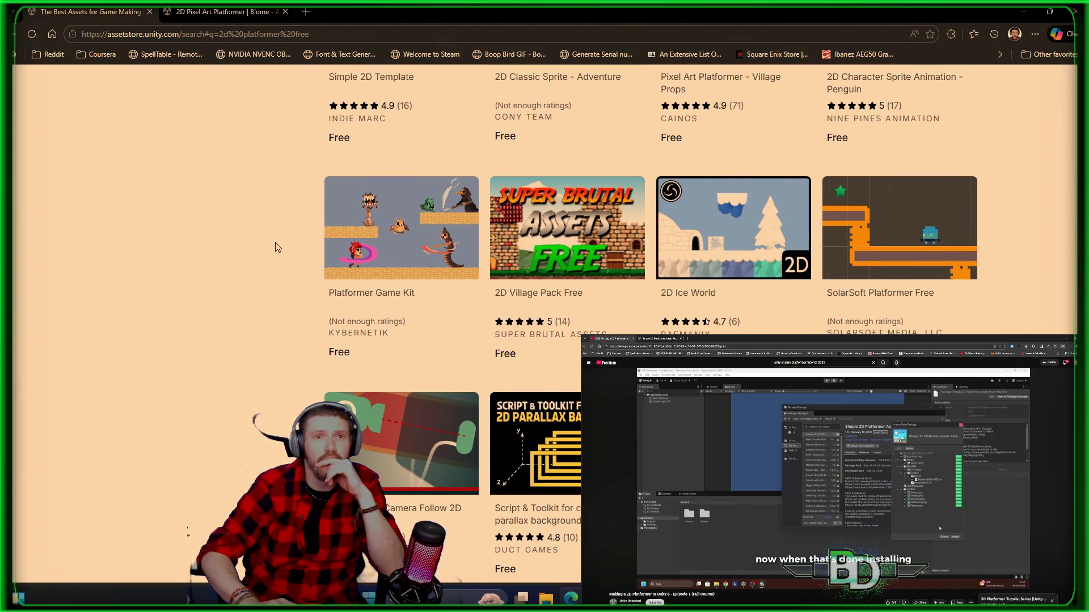
pyautogui.scroll(-2, 277, 247)
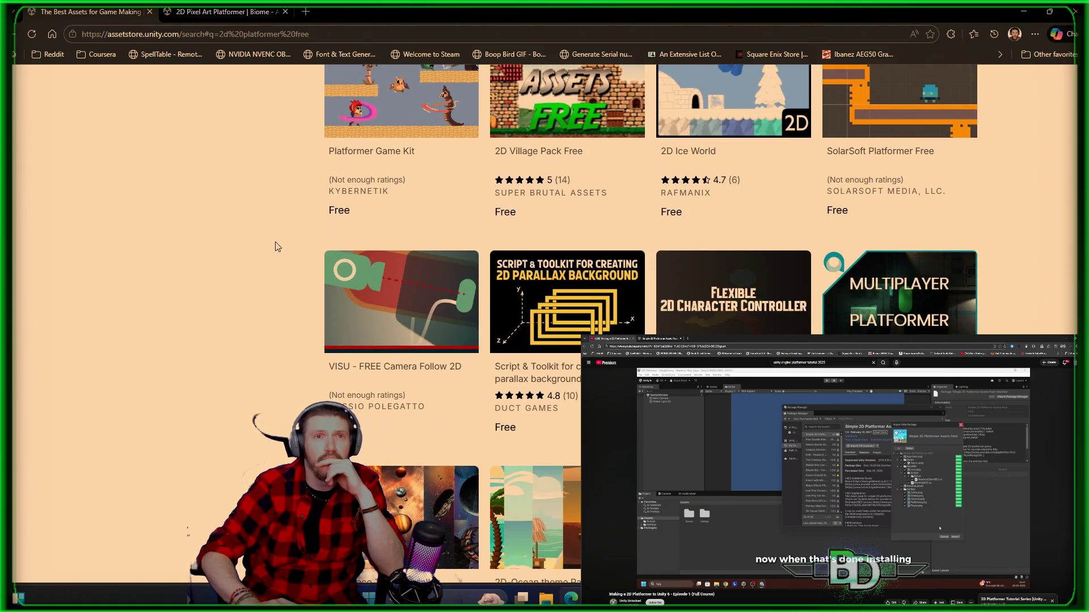
pyautogui.scroll(-2, 278, 247)
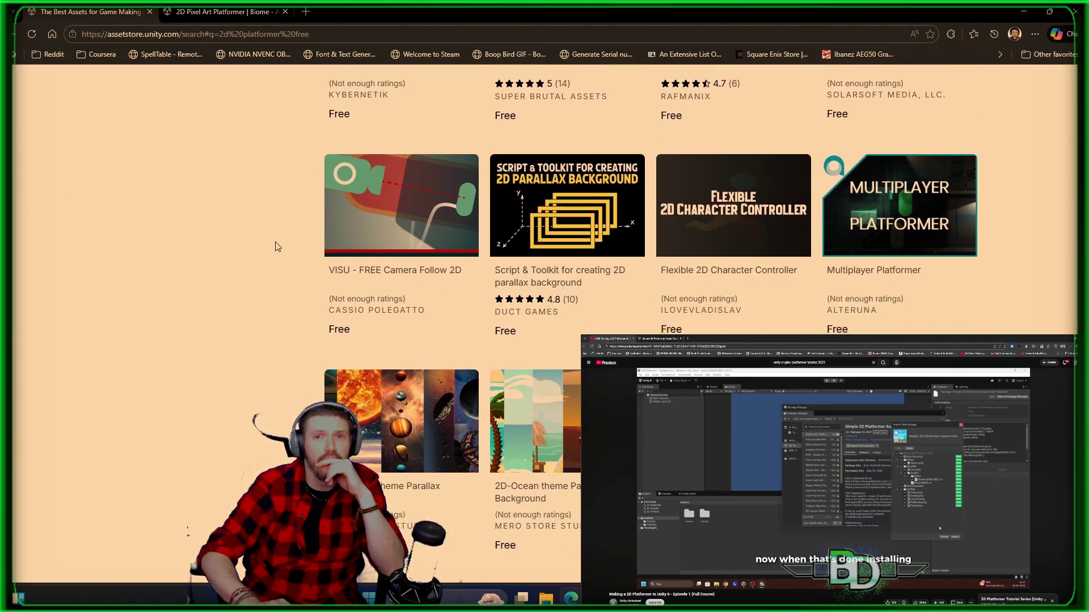
pyautogui.scroll(-2, 277, 247)
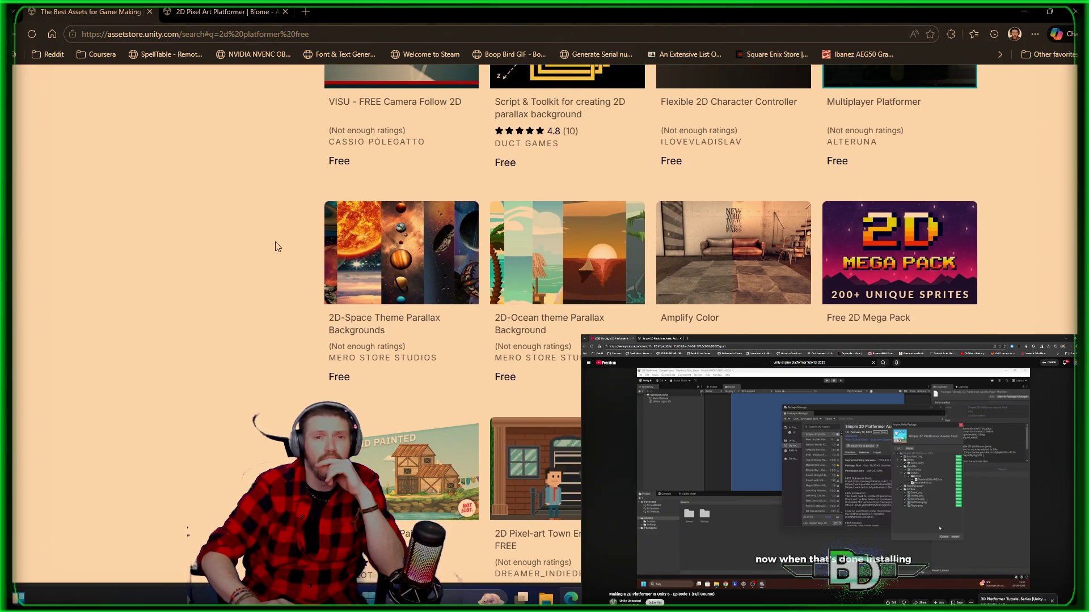
pyautogui.scroll(-2, 277, 248)
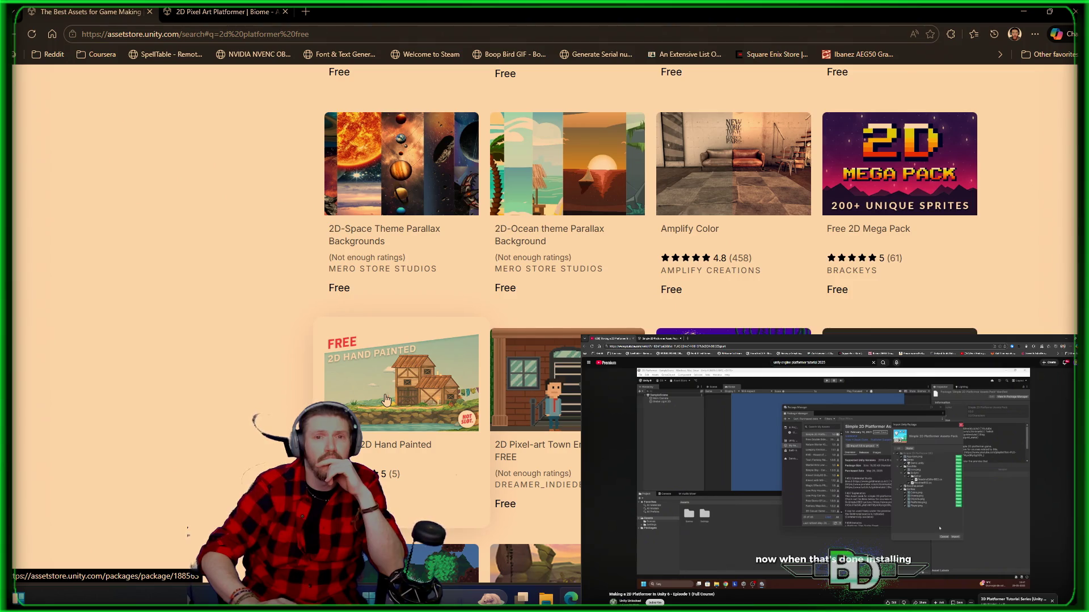
pyautogui.scroll(-5, 385, 399)
pyautogui.scroll(-5, 385, 400)
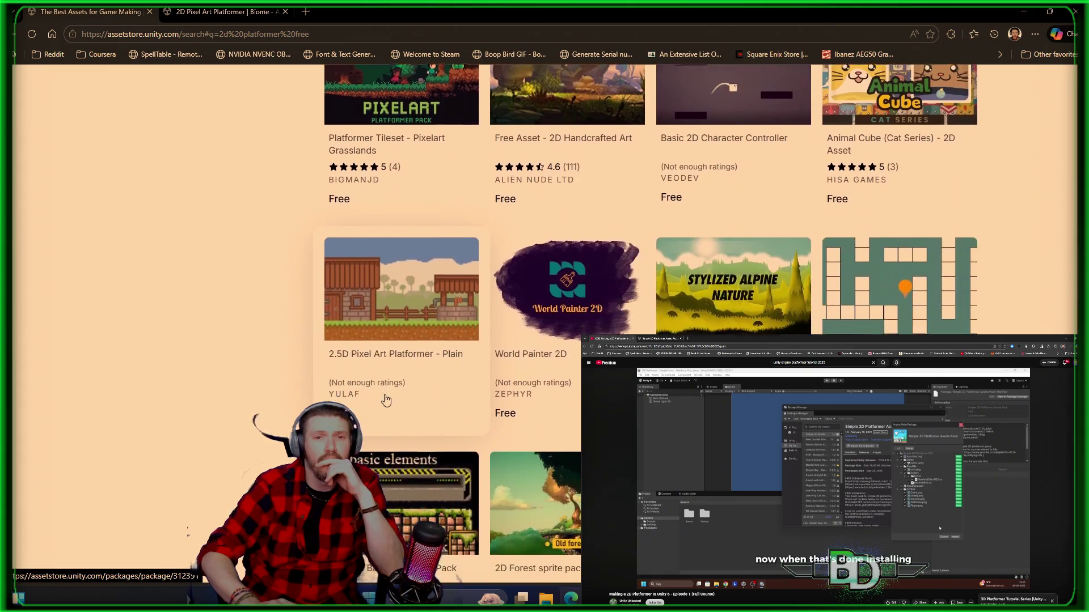
pyautogui.scroll(-2, 385, 400)
pyautogui.scroll(-4, 385, 400)
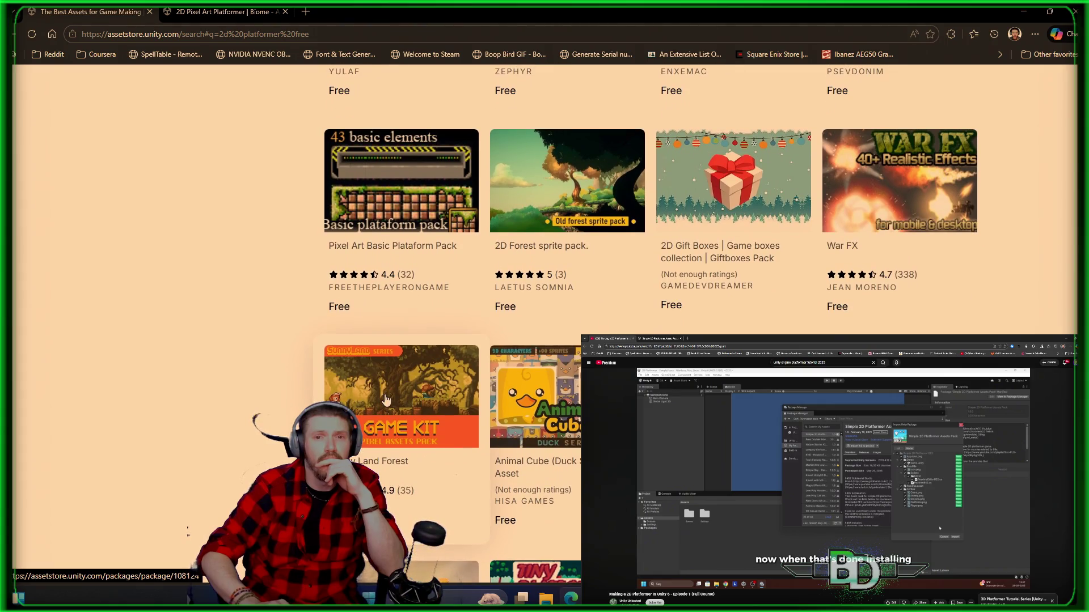
pyautogui.scroll(-3, 385, 400)
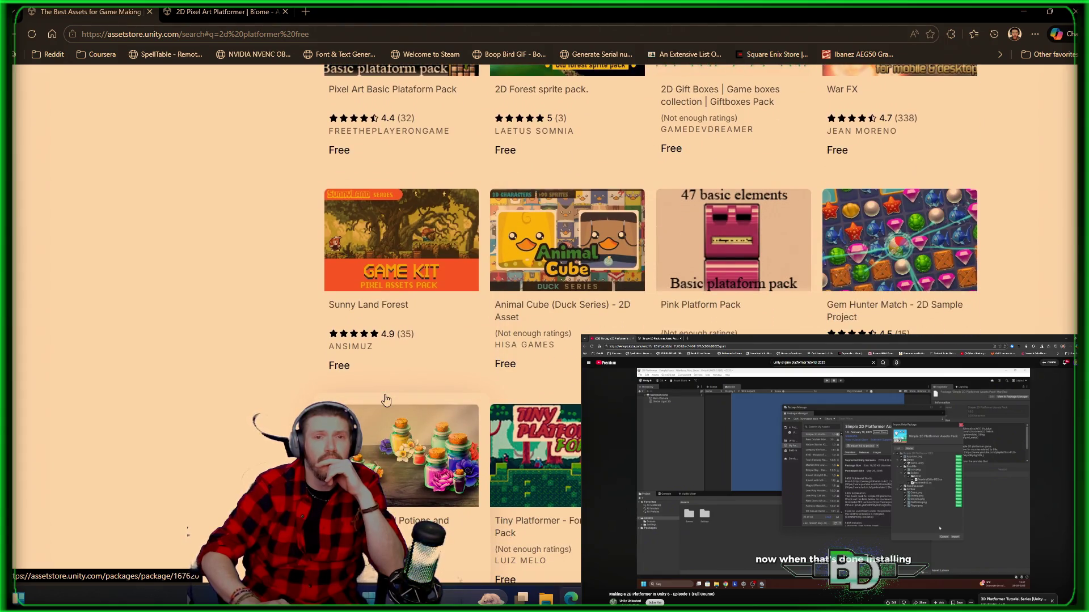
pyautogui.scroll(-4, 385, 400)
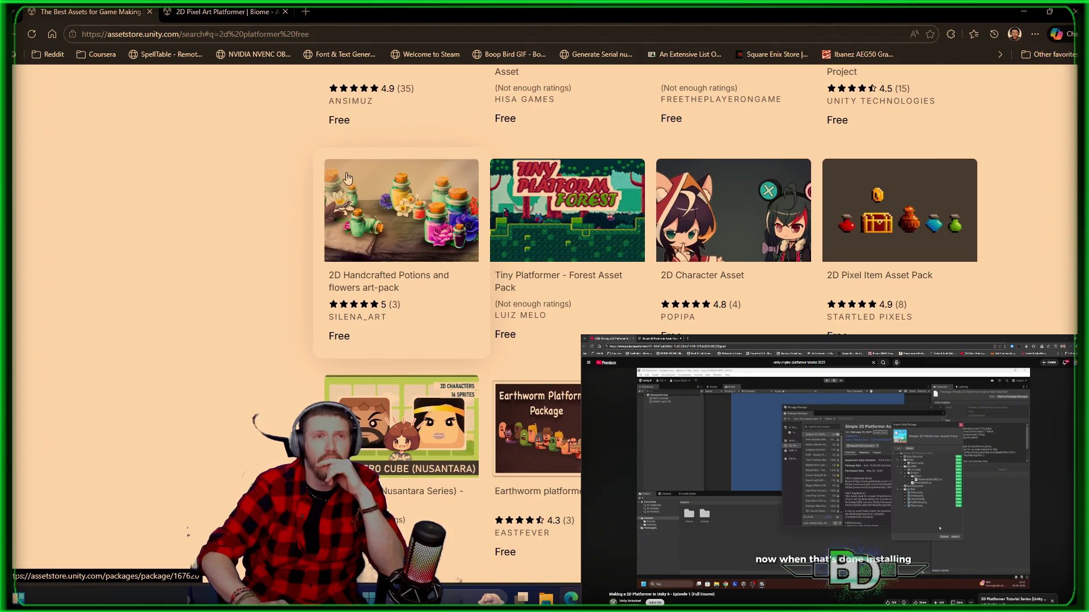
pyautogui.click(229, 11)
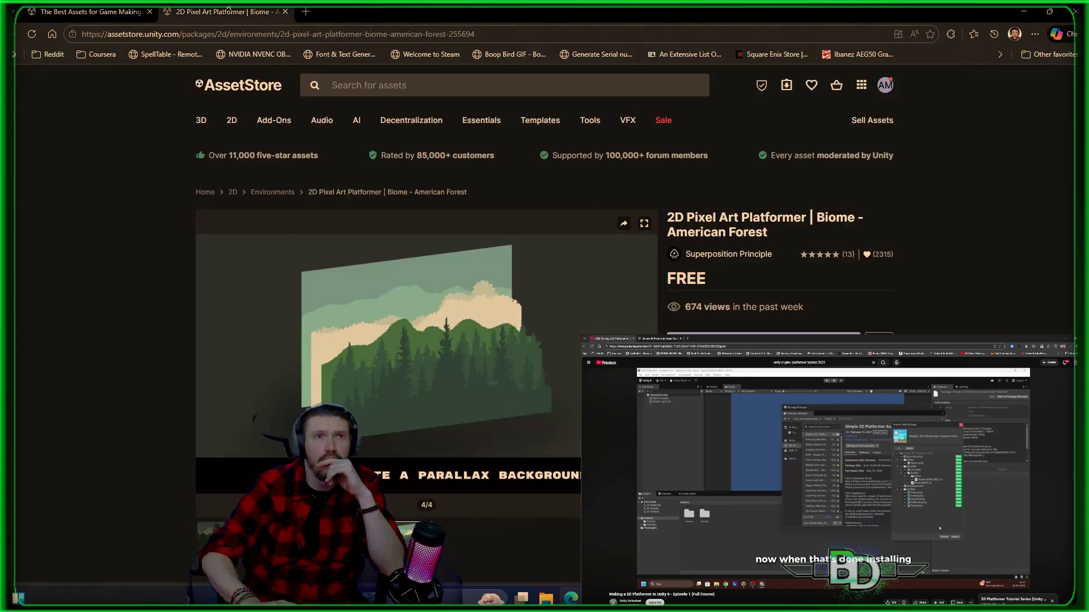
pyautogui.click(764, 343)
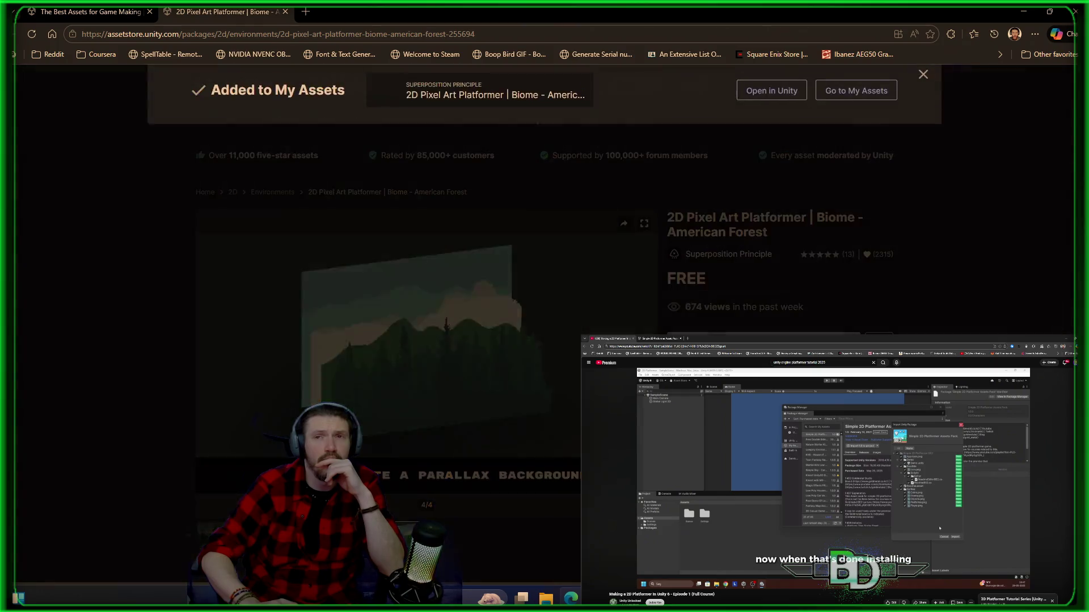
pyautogui.click(779, 105)
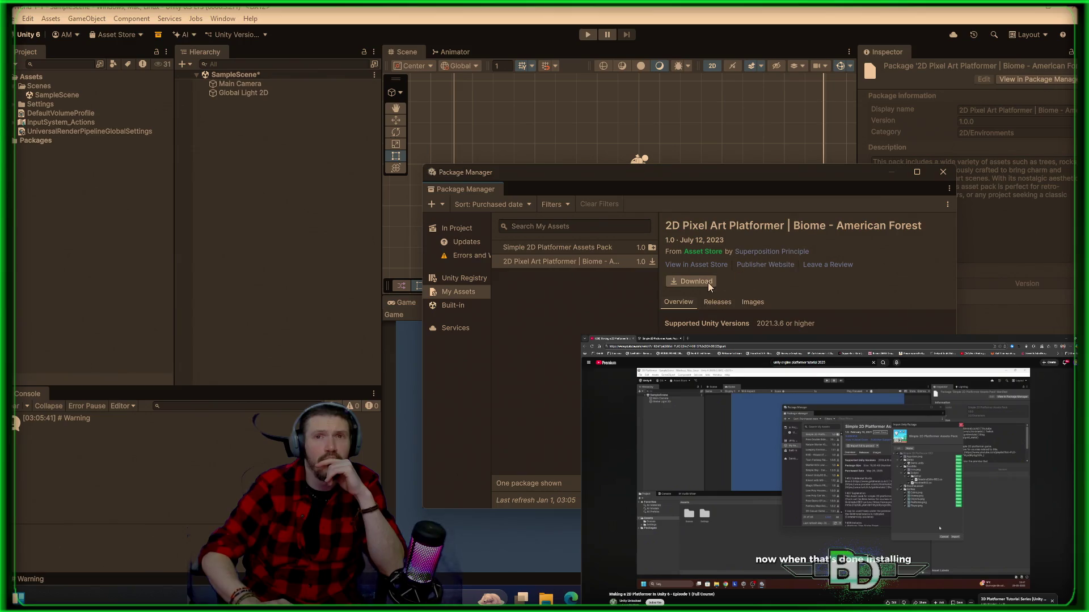
# - Download the Biome - American Forest package so version 1.0 is ready to import
pyautogui.click(706, 282)
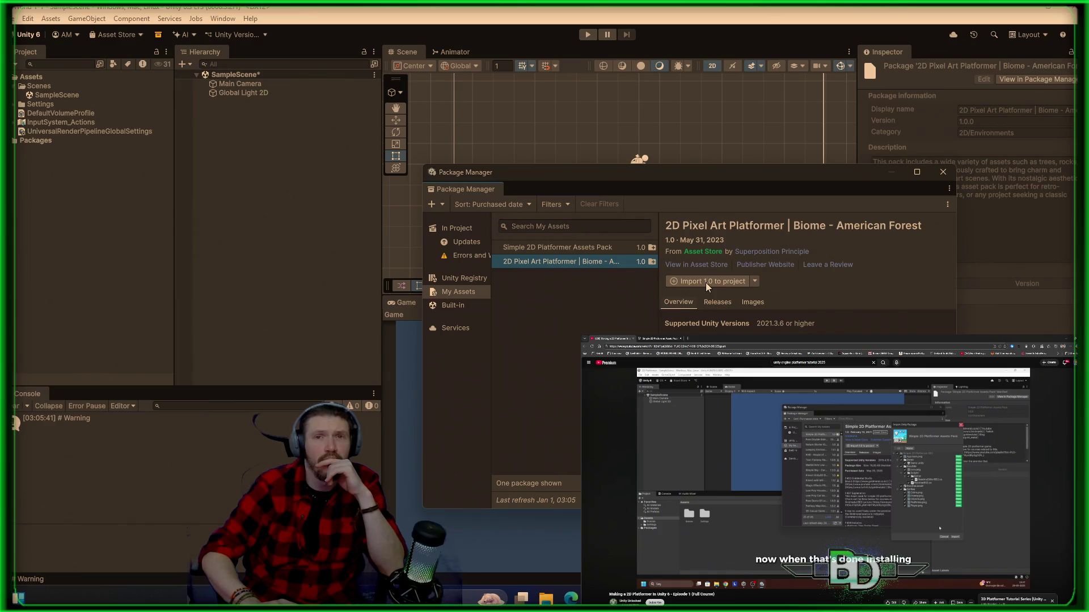
pyautogui.click(705, 283)
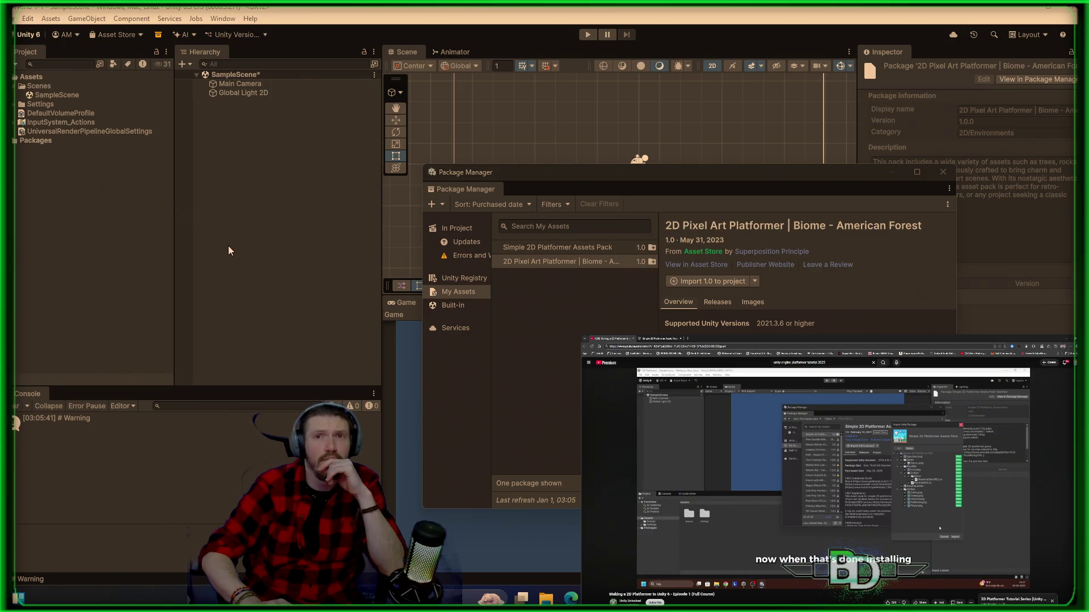
pyautogui.rightClick(152, 189)
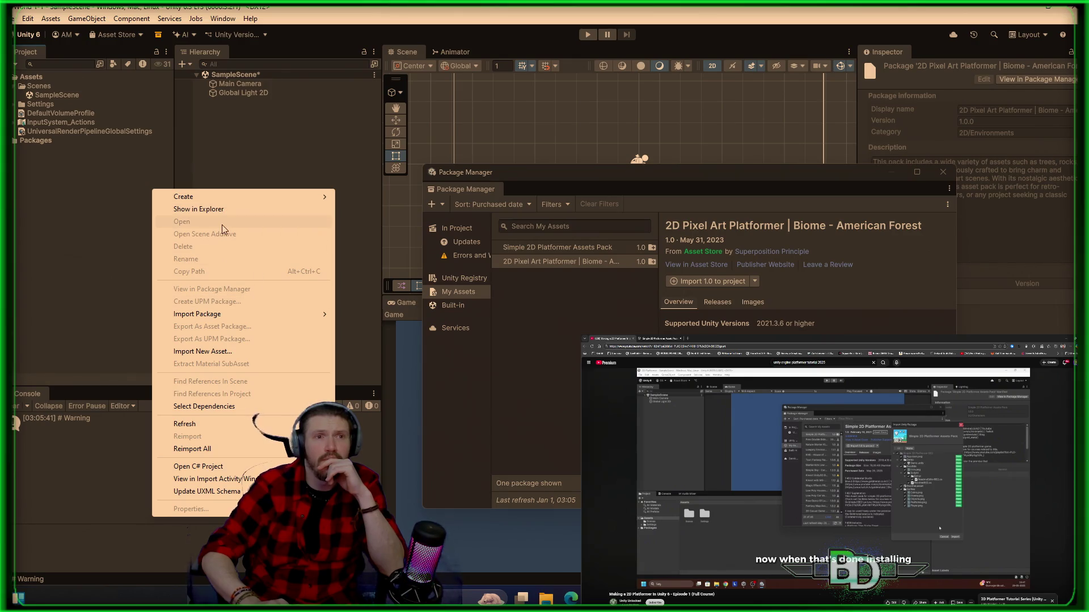
pyautogui.moveTo(213, 201)
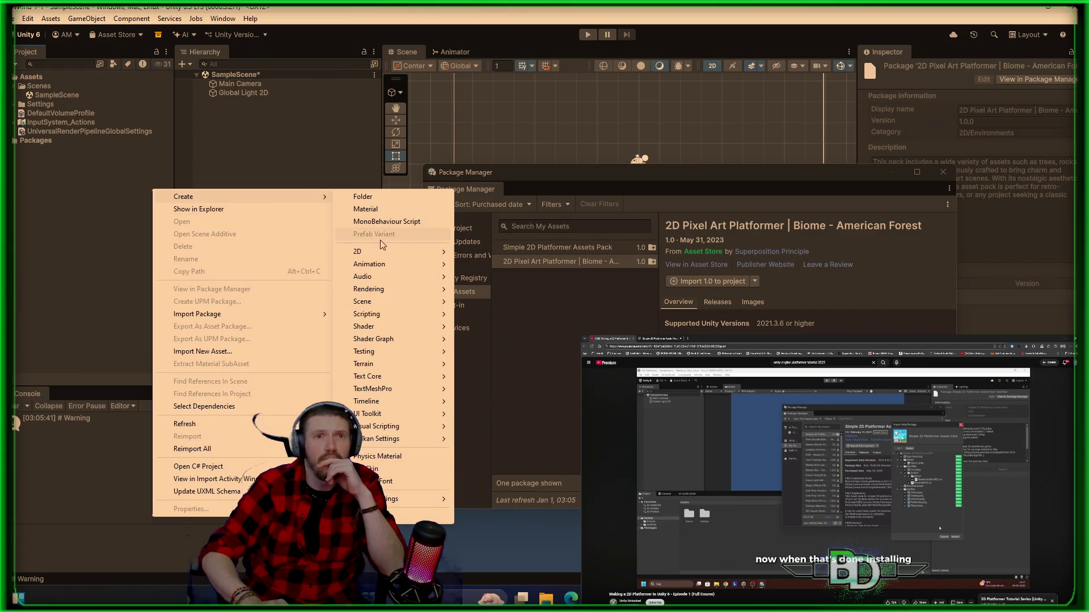
pyautogui.moveTo(397, 254)
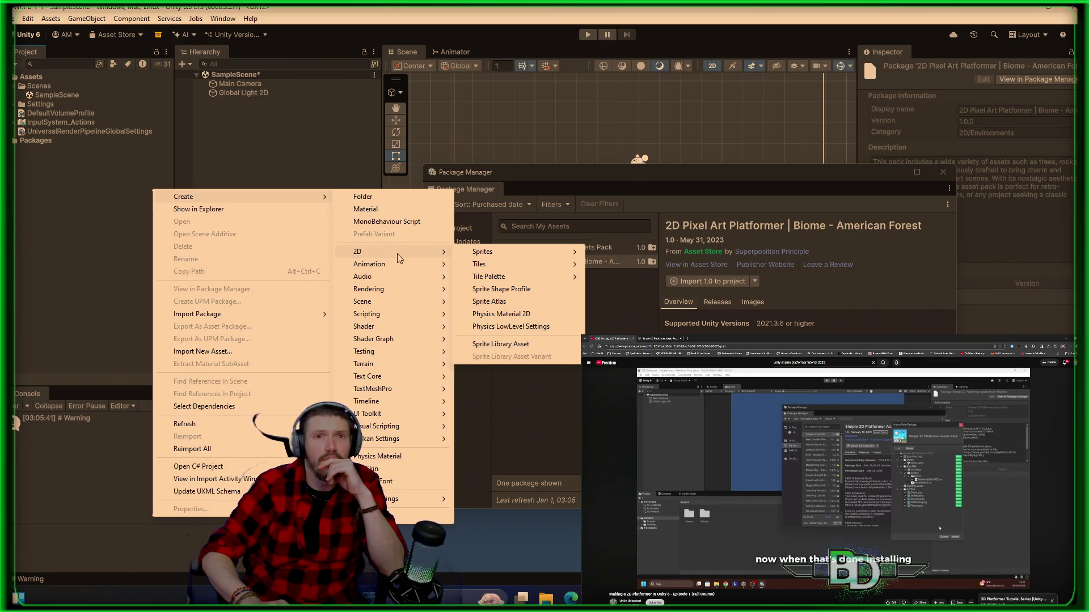
pyautogui.moveTo(468, 256)
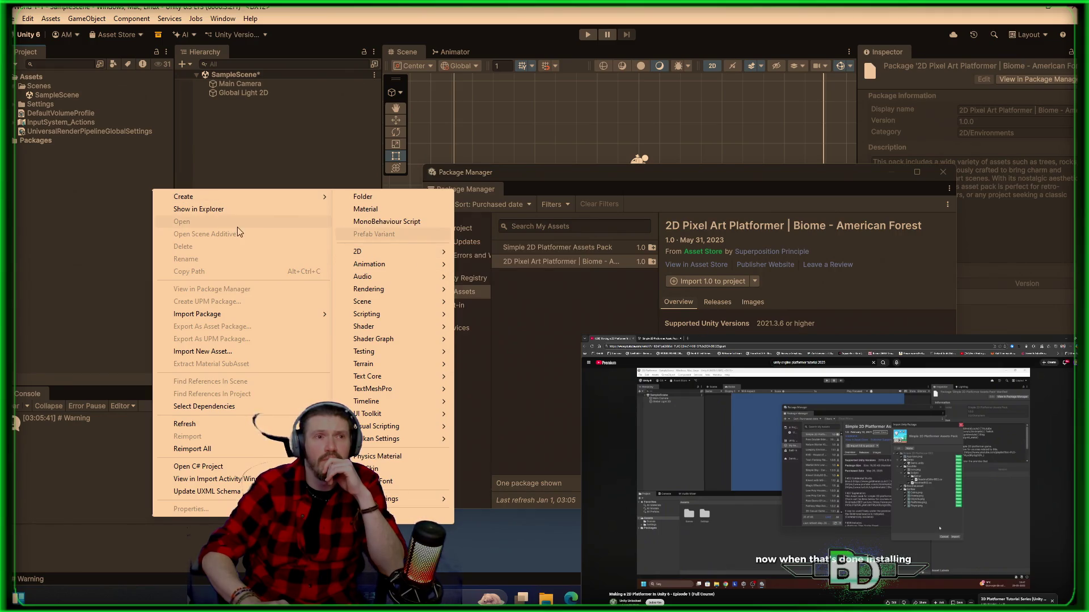
pyautogui.click(116, 227)
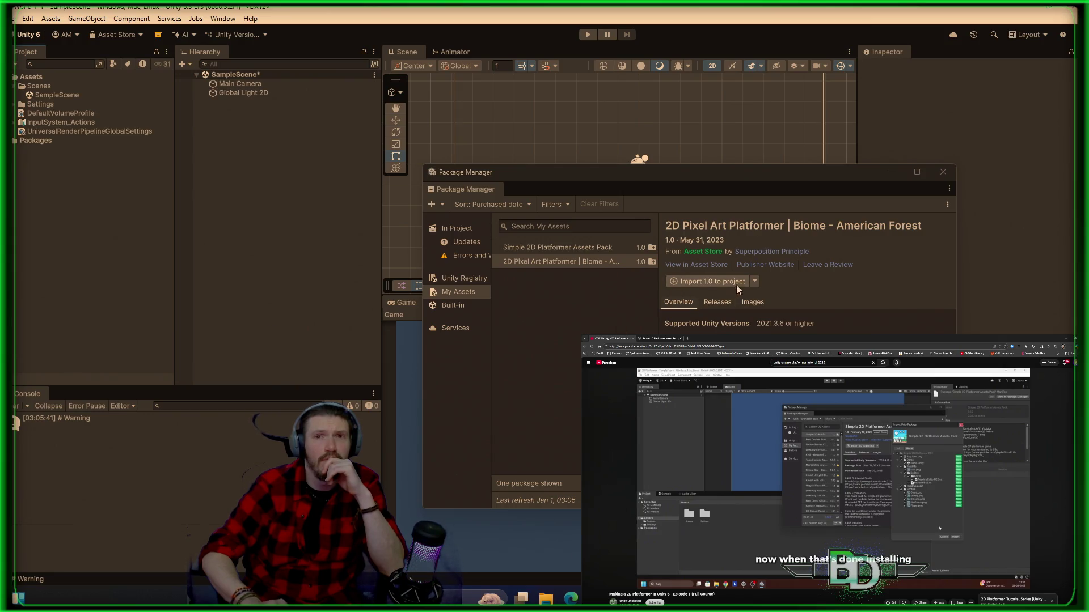
# - Inspect the 2D Pixel Perfect, 2D Sprite and 2D PSD Importer package folders, then close the Package Manager
pyautogui.click(755, 282)
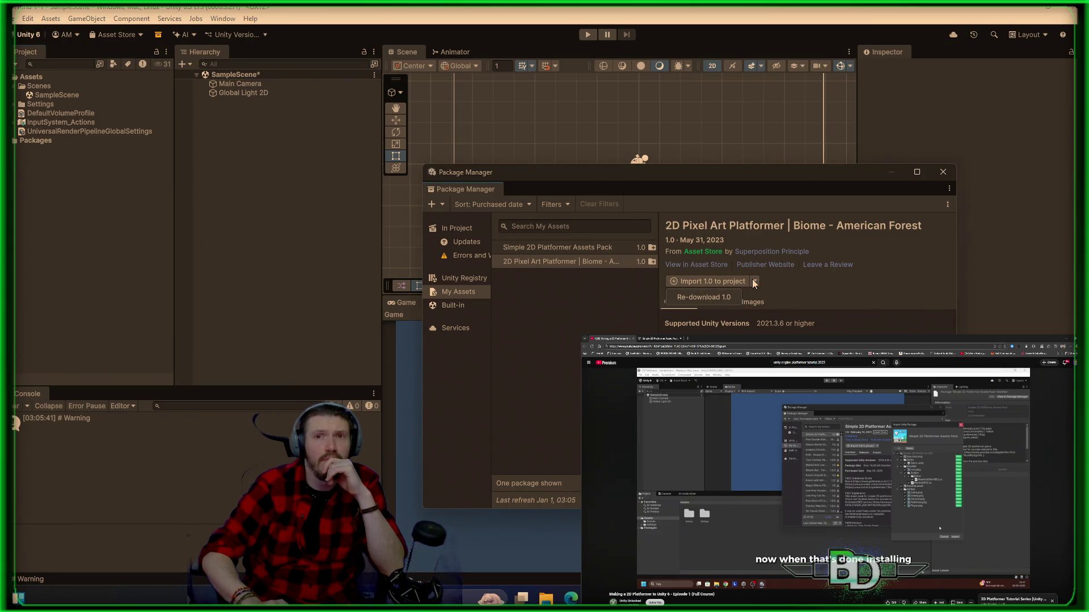
pyautogui.click(722, 207)
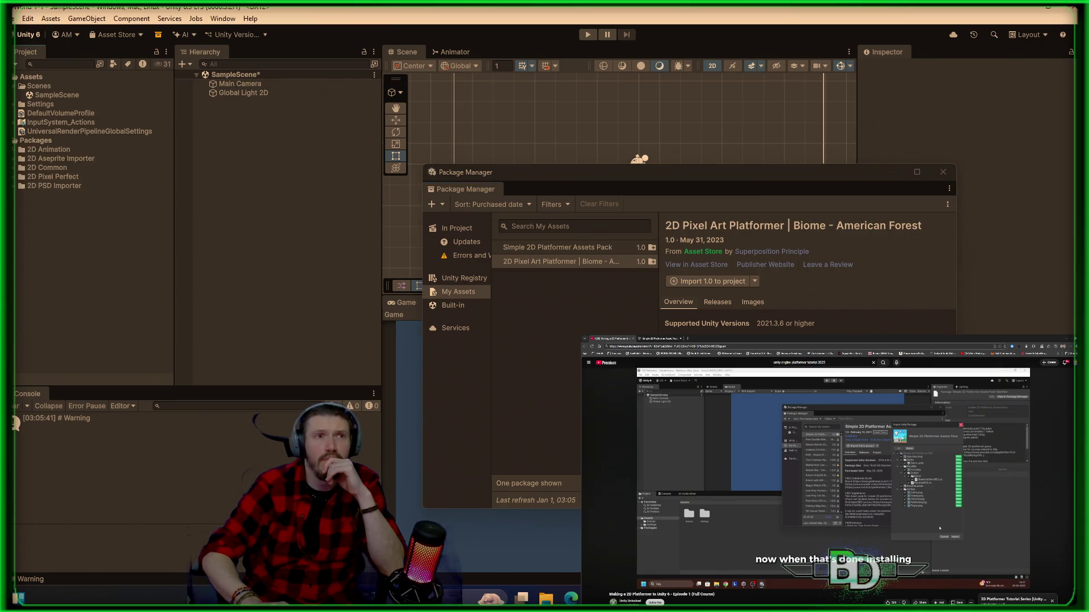
pyautogui.click(13, 177)
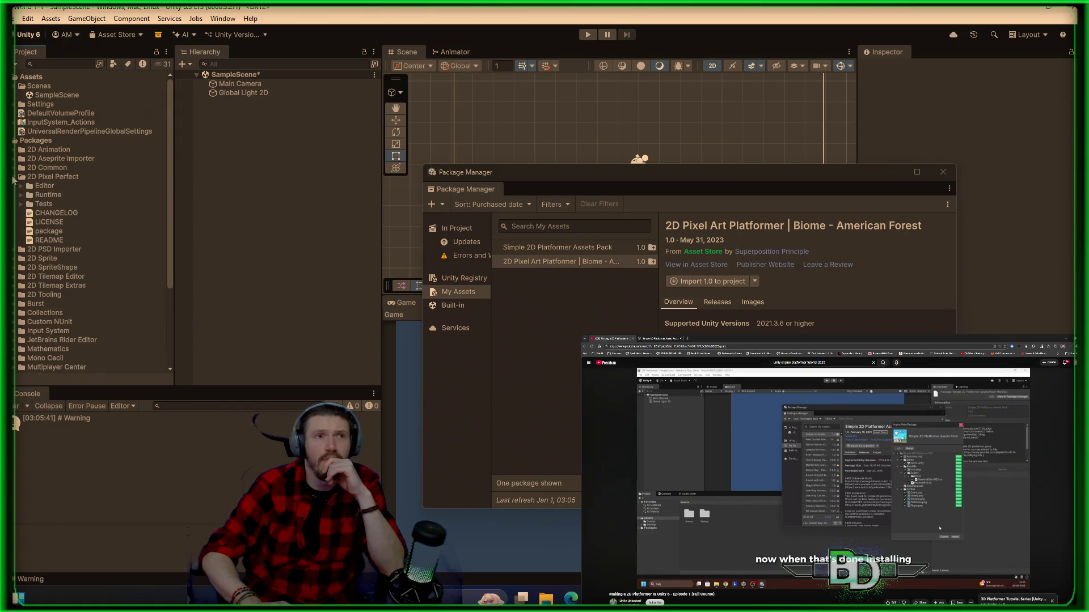
pyautogui.click(13, 178)
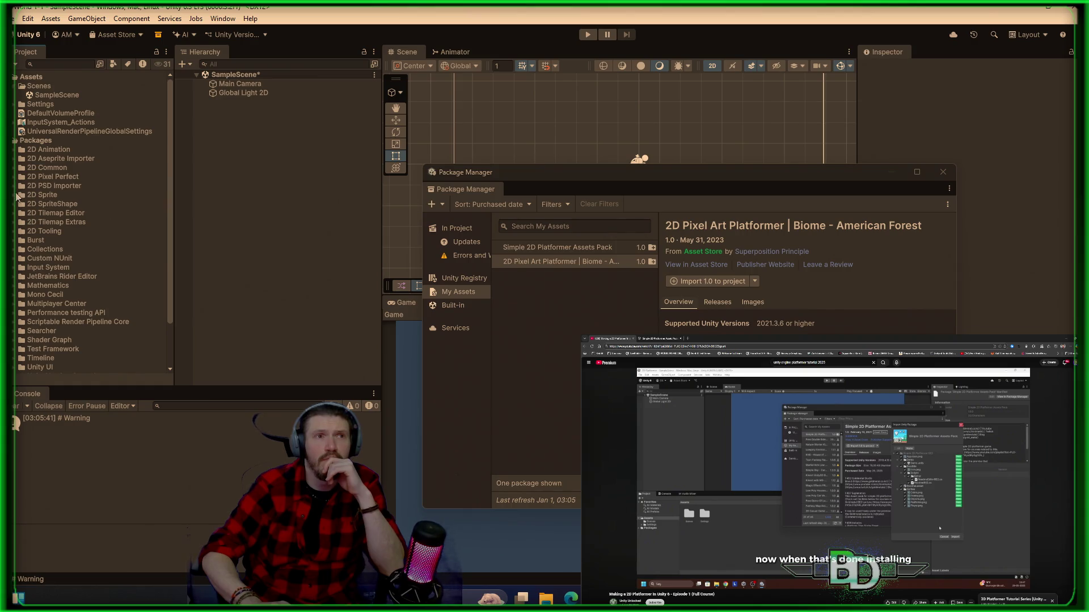
pyautogui.click(12, 198)
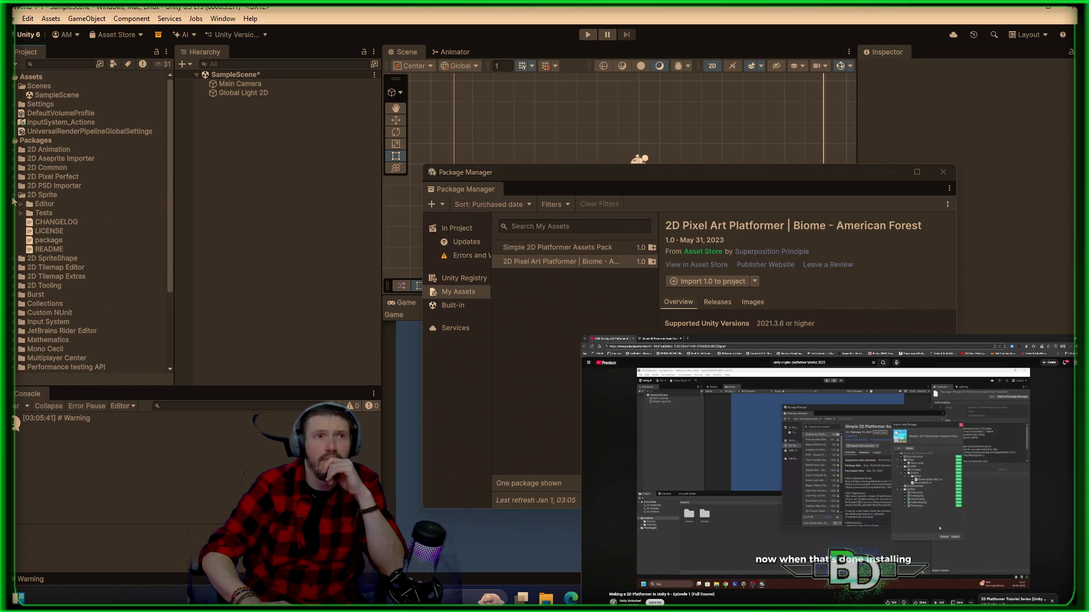
pyautogui.click(12, 194)
pyautogui.click(13, 190)
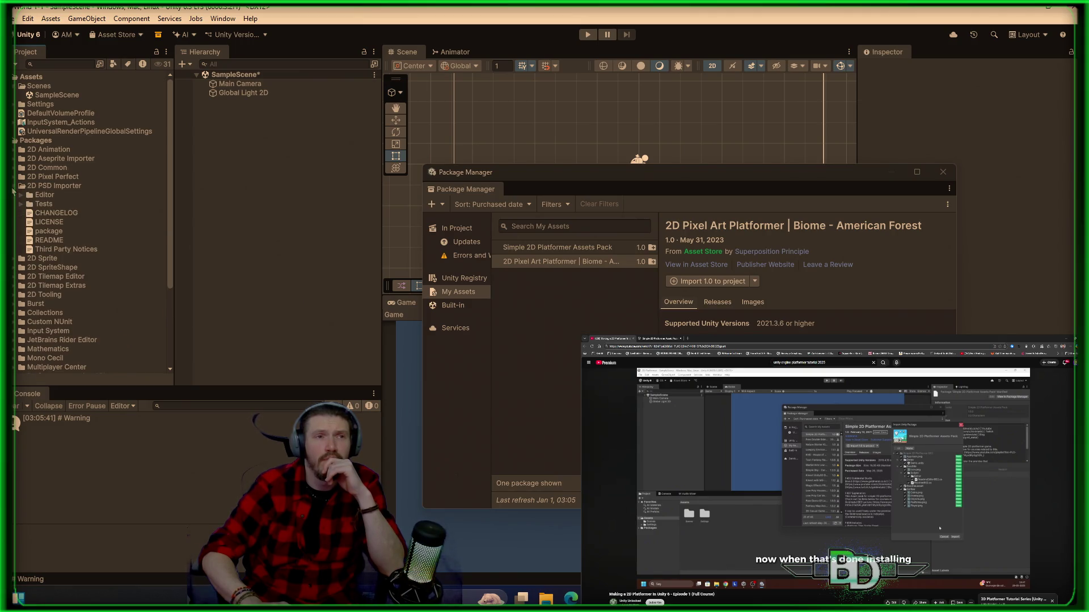
pyautogui.click(16, 188)
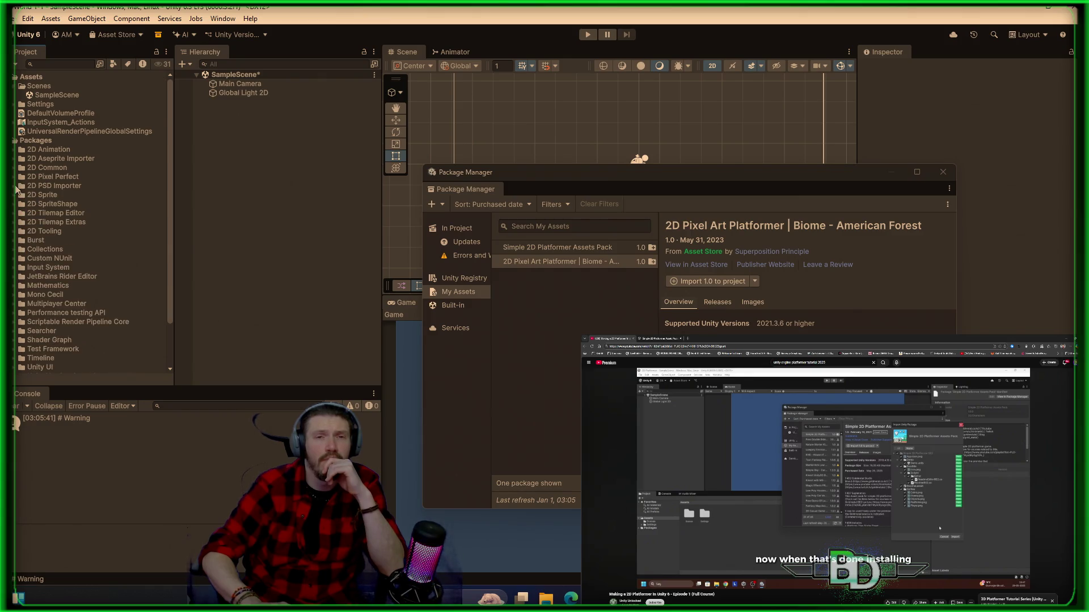
pyautogui.click(17, 187)
pyautogui.click(15, 189)
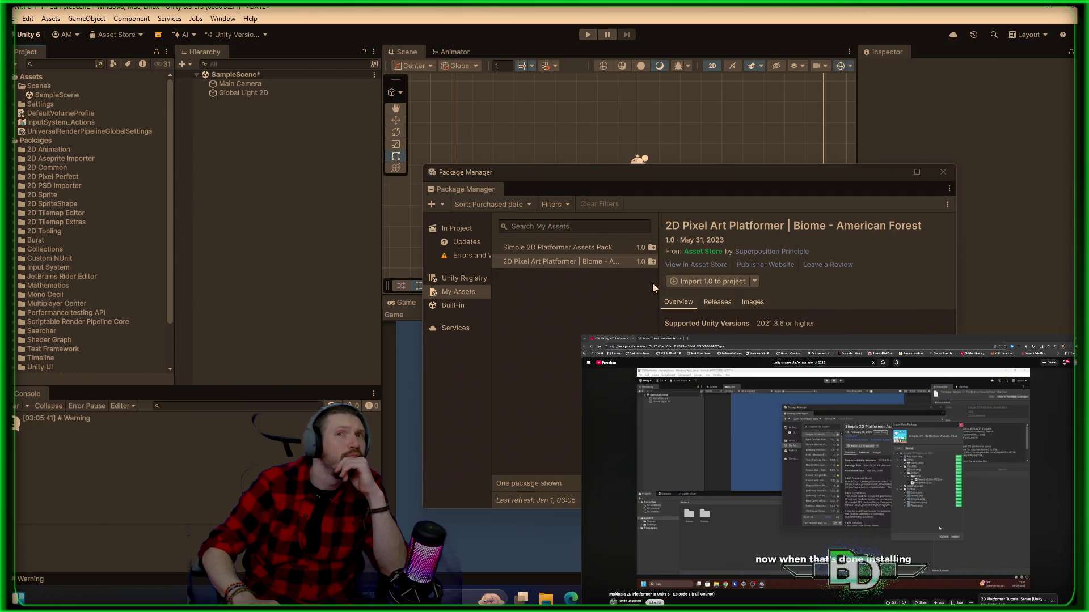
pyautogui.click(943, 175)
# - Quit the Unity editor, saving the modified scene, and close the browser
pyautogui.click(1069, 8)
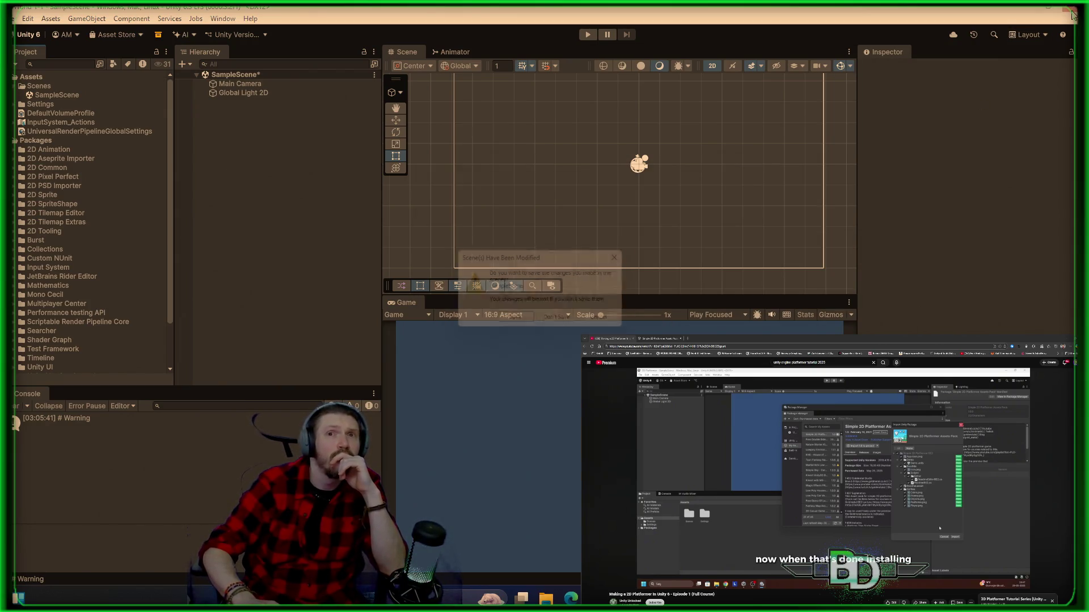
pyautogui.click(516, 323)
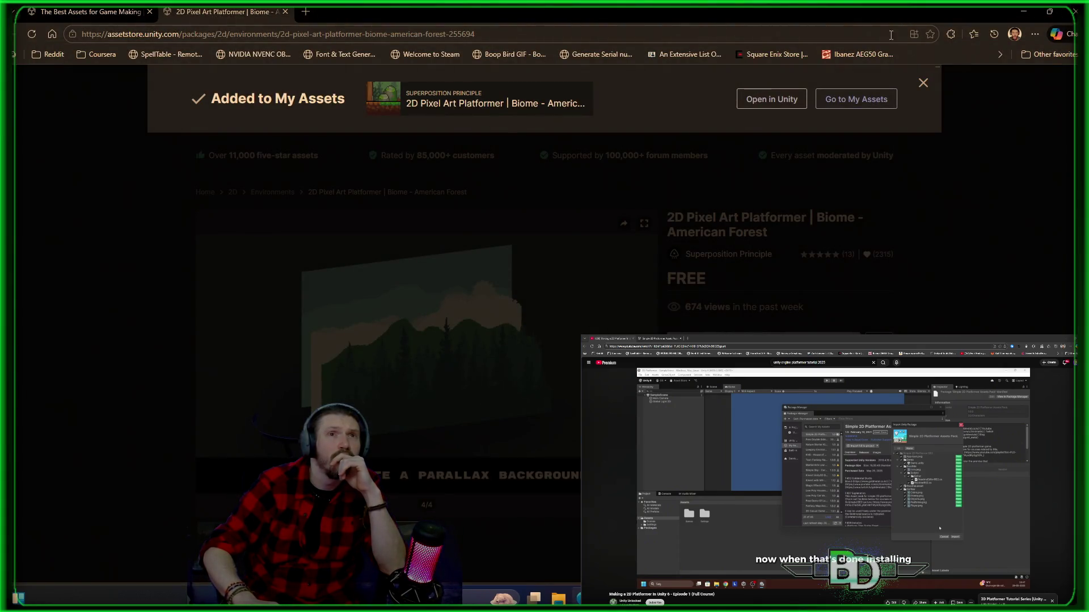
pyautogui.click(1069, 10)
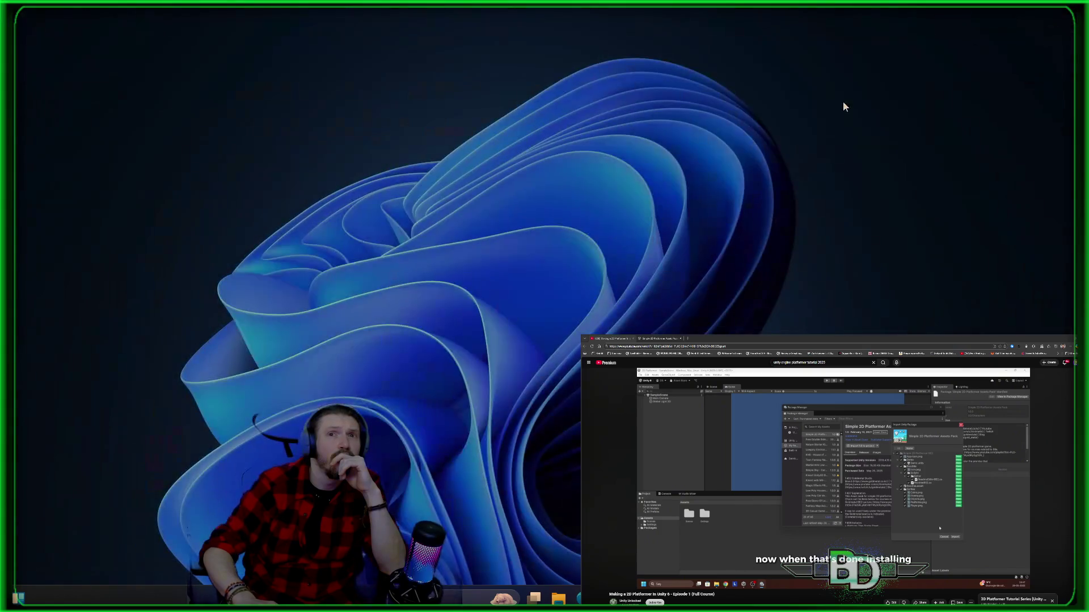
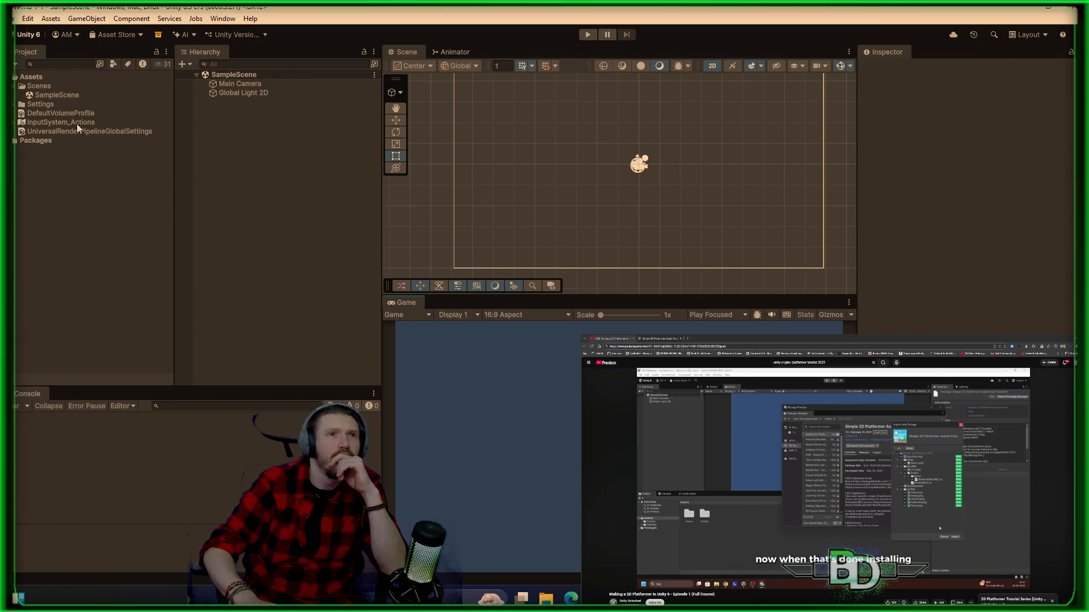
# - Look over the SampleScene asset and the Global Light 2D object, creating no new scene objects
pyautogui.click(45, 98)
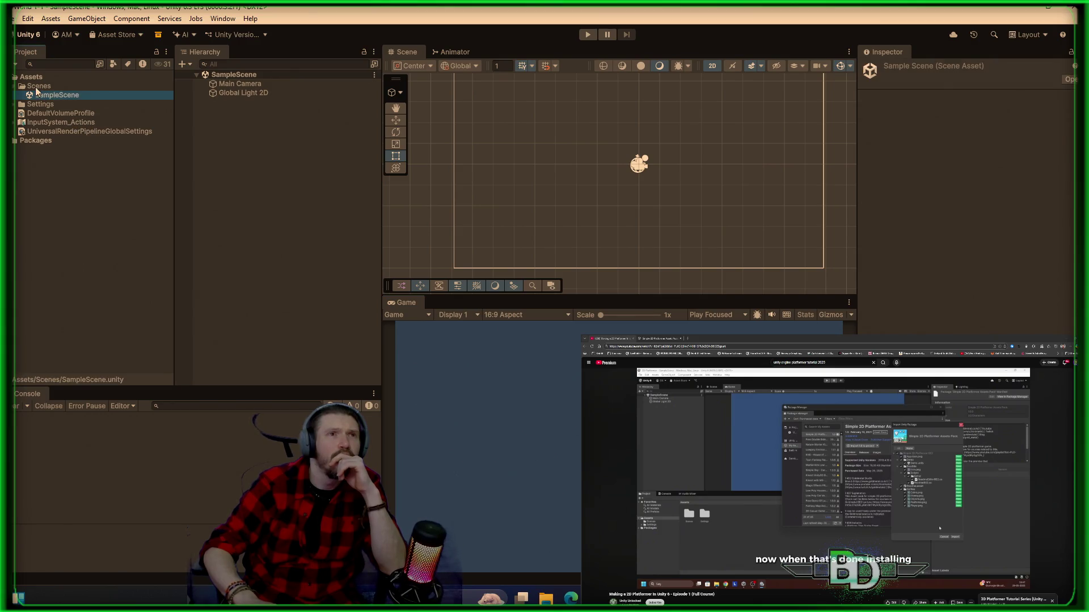
pyautogui.click(38, 87)
pyautogui.click(45, 96)
pyautogui.click(225, 83)
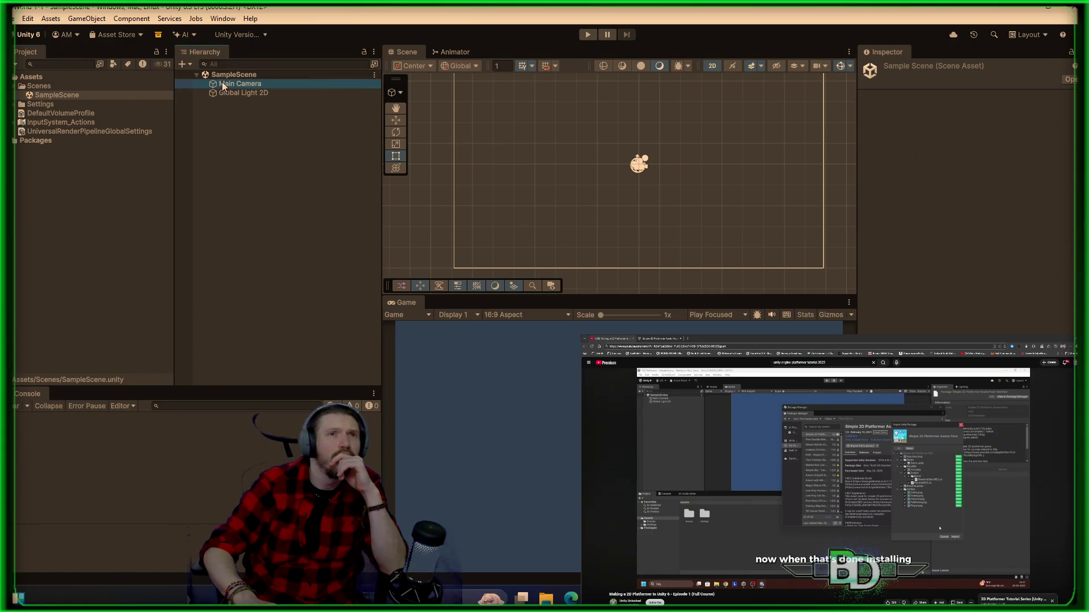
pyautogui.click(228, 93)
pyautogui.rightClick(235, 166)
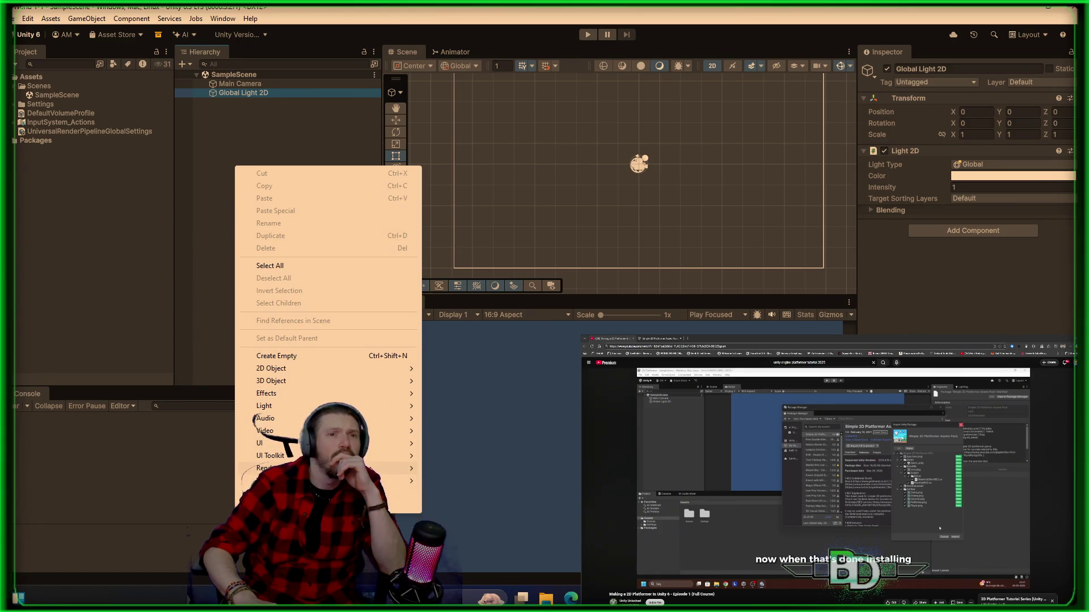
pyautogui.moveTo(325, 391)
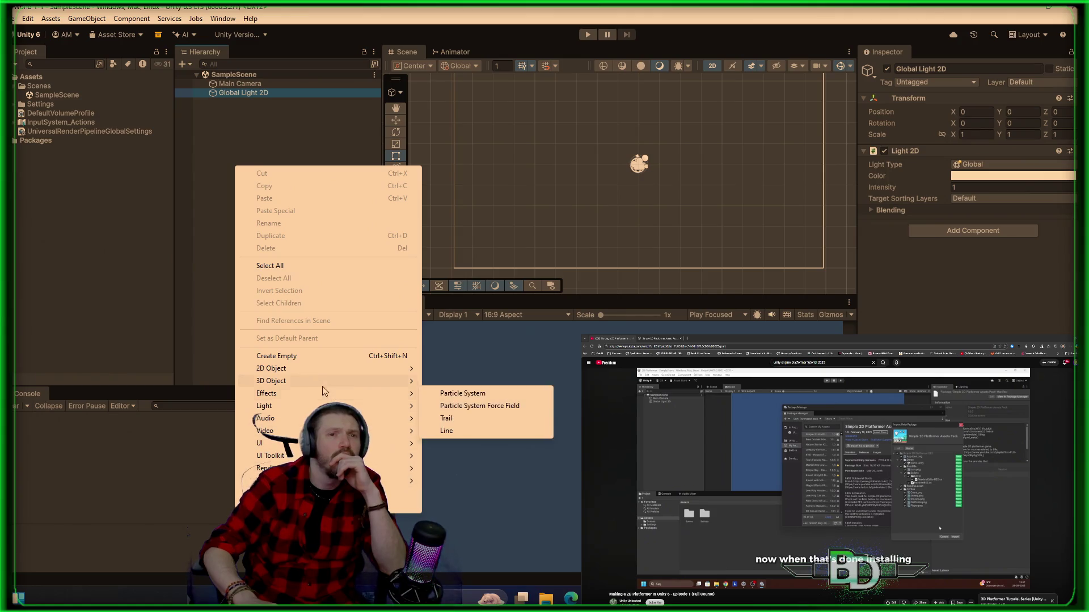
pyautogui.moveTo(309, 368)
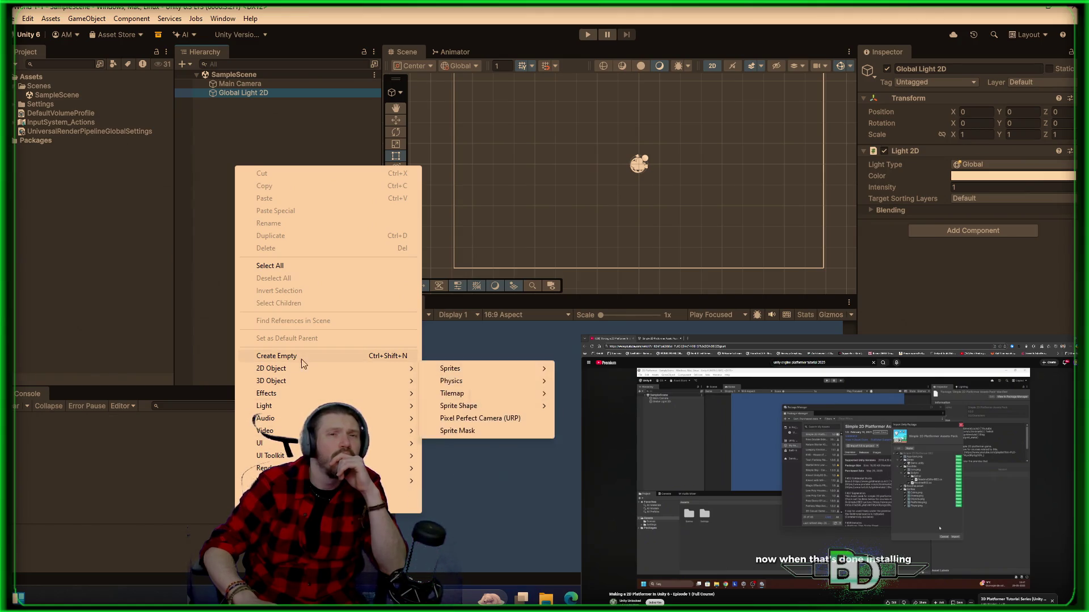
pyautogui.click(88, 220)
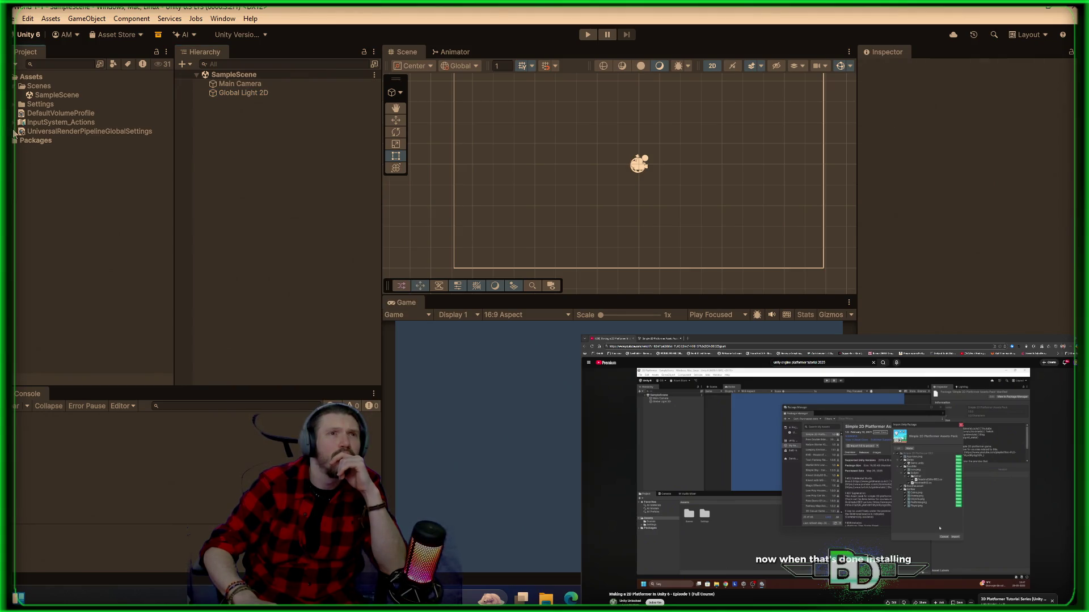
# - Inspect the URP2DSceneTemplate asset in Settings > Scenes, then collapse the folders and clear the selection
pyautogui.click(14, 105)
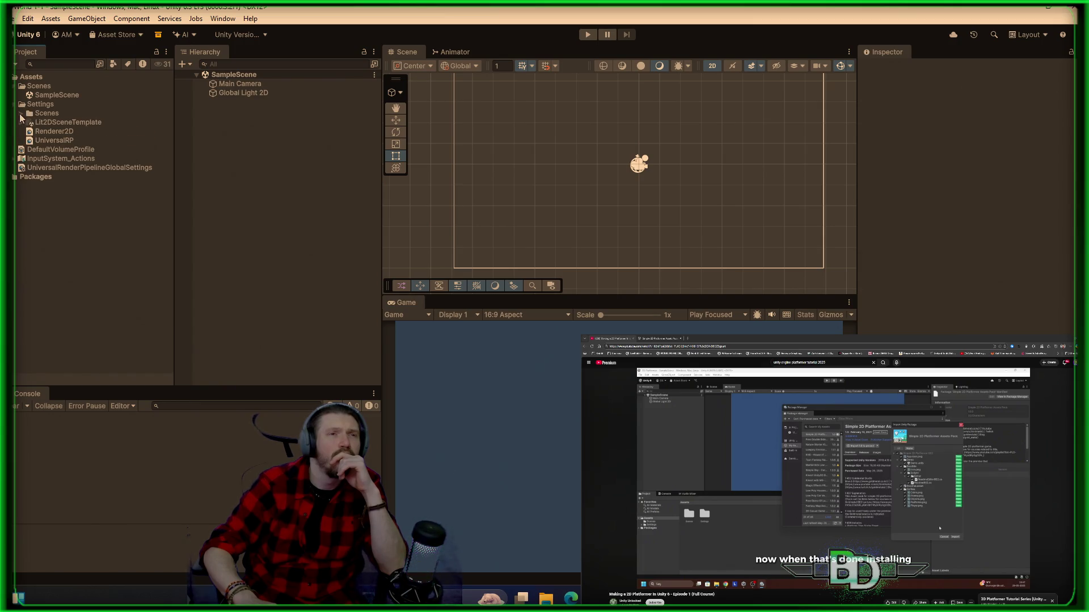
pyautogui.click(21, 114)
pyautogui.click(65, 124)
pyautogui.click(23, 115)
pyautogui.click(16, 106)
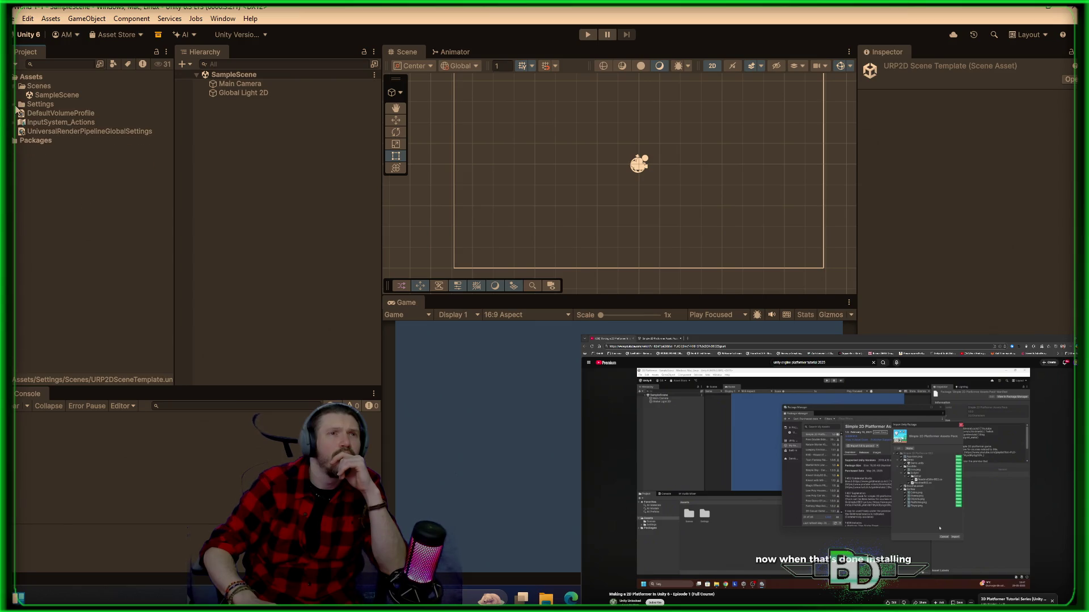
pyautogui.click(93, 190)
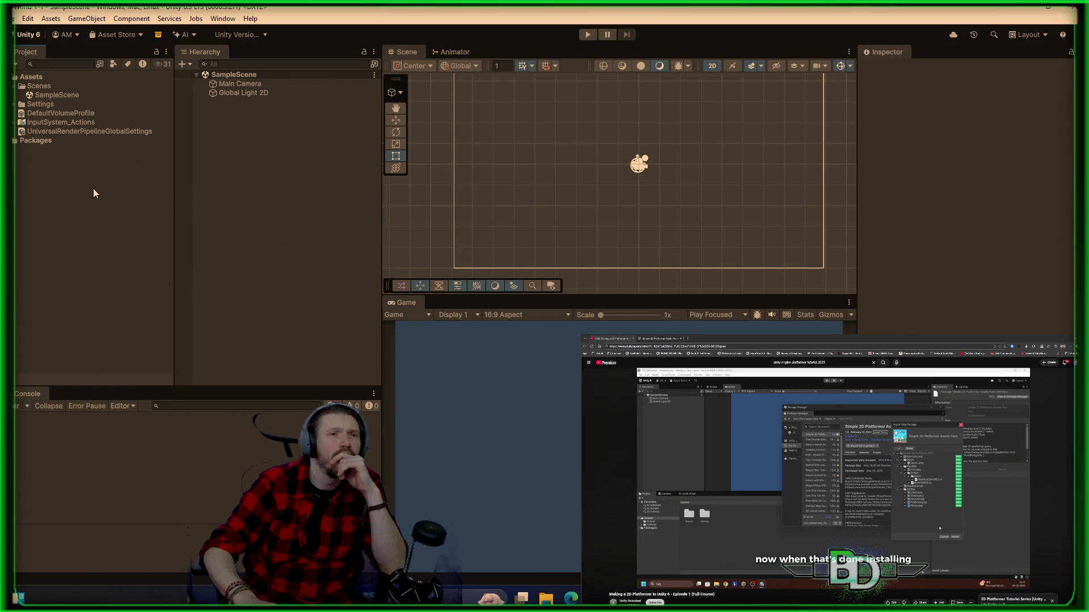
# - Refresh the project's assets and bring the YouTube tutorial to the front
pyautogui.rightClick(94, 190)
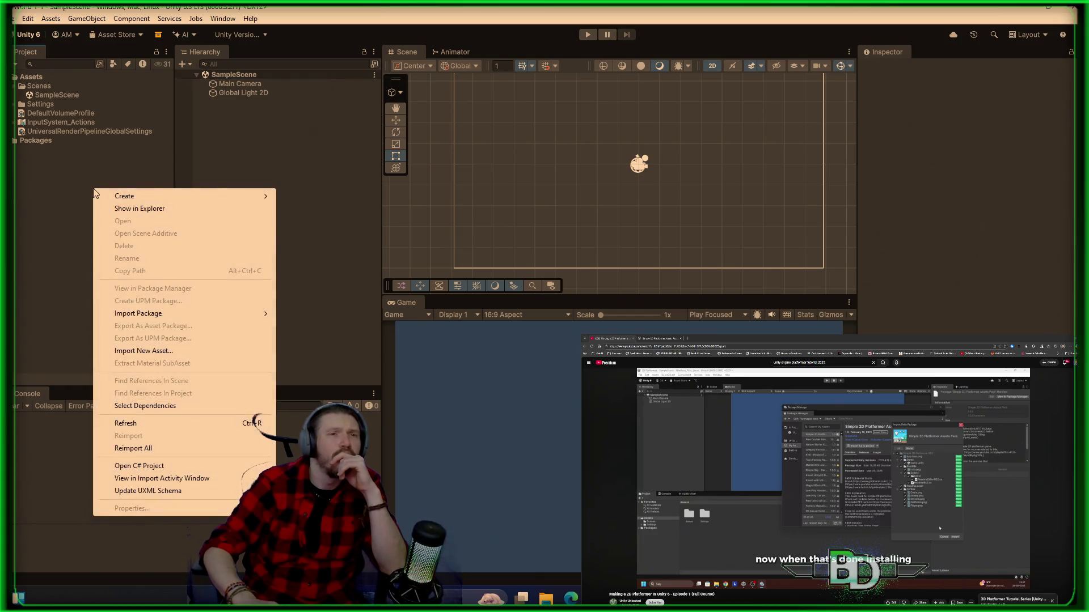
pyautogui.click(197, 428)
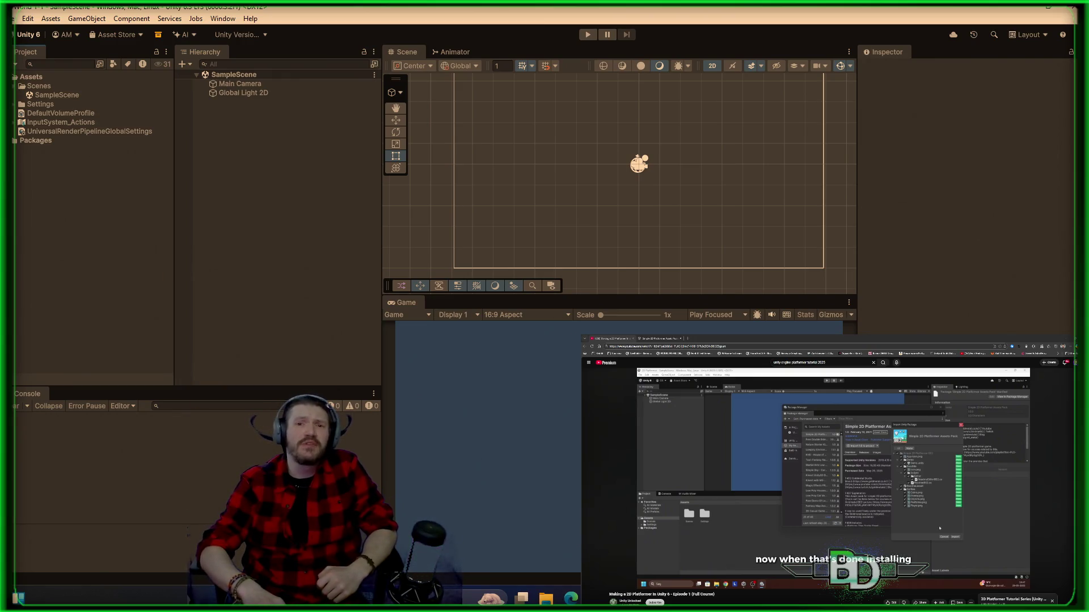
pyautogui.hotkey('alt', 'Tab')
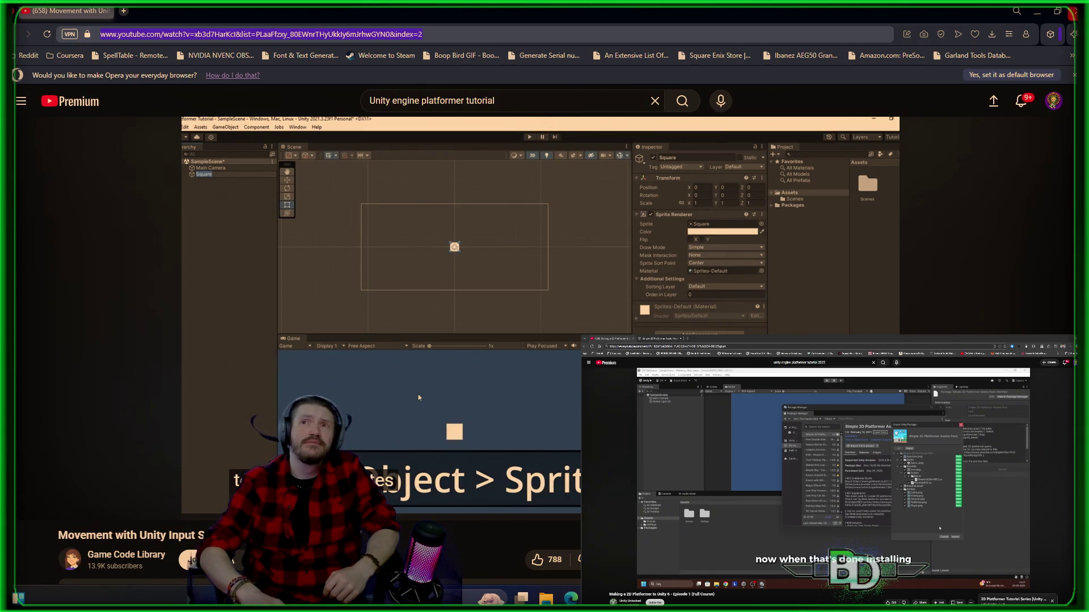
# - Leave the YouTube movement tutorial and return to the Unity 6 editor window
pyautogui.hotkey('alt', 'Tab')
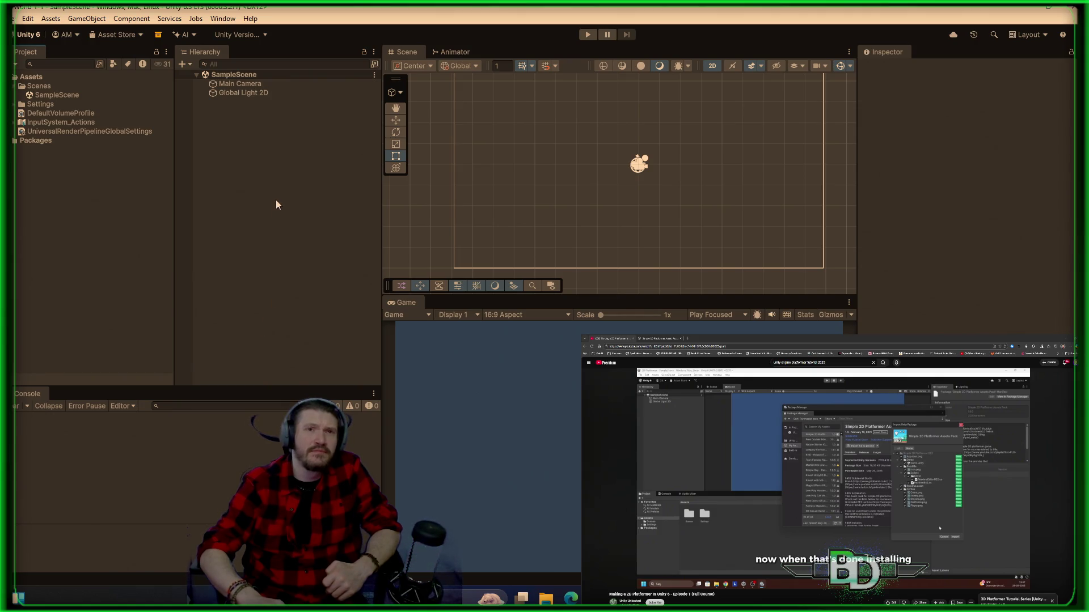
# - Open the Package Manager on My Assets and compare the 2D Pixel Art Platformer and Simple 2D packs
pyautogui.click(222, 18)
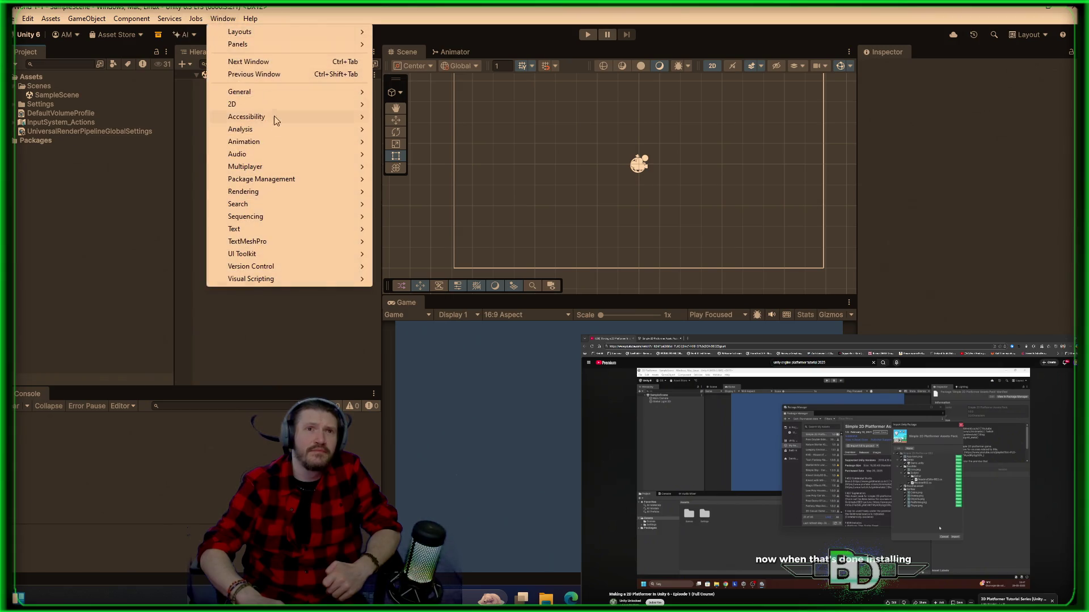
pyautogui.moveTo(284, 180)
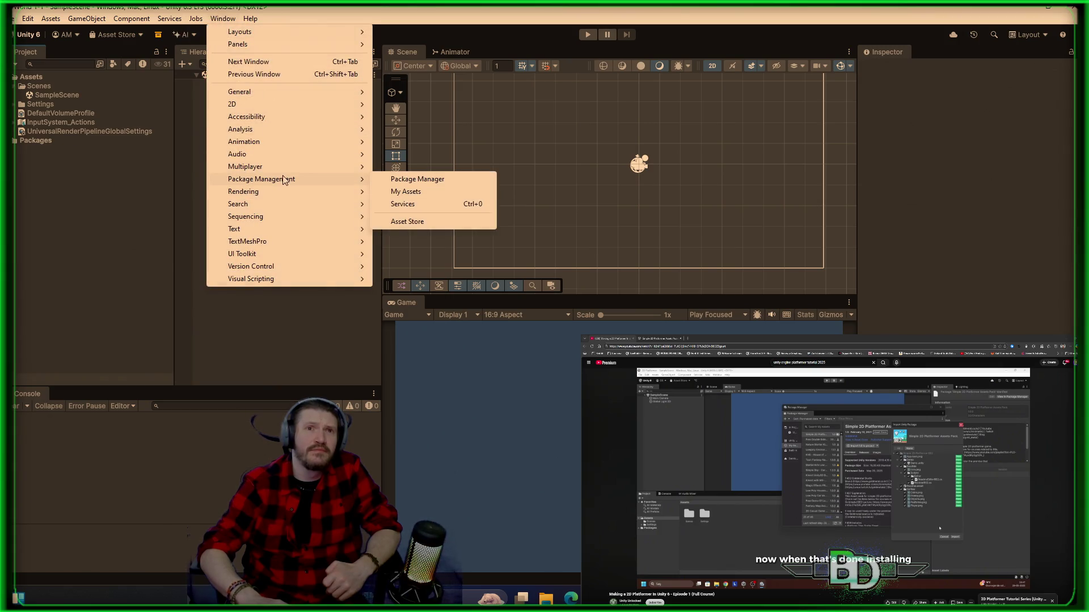
pyautogui.click(399, 185)
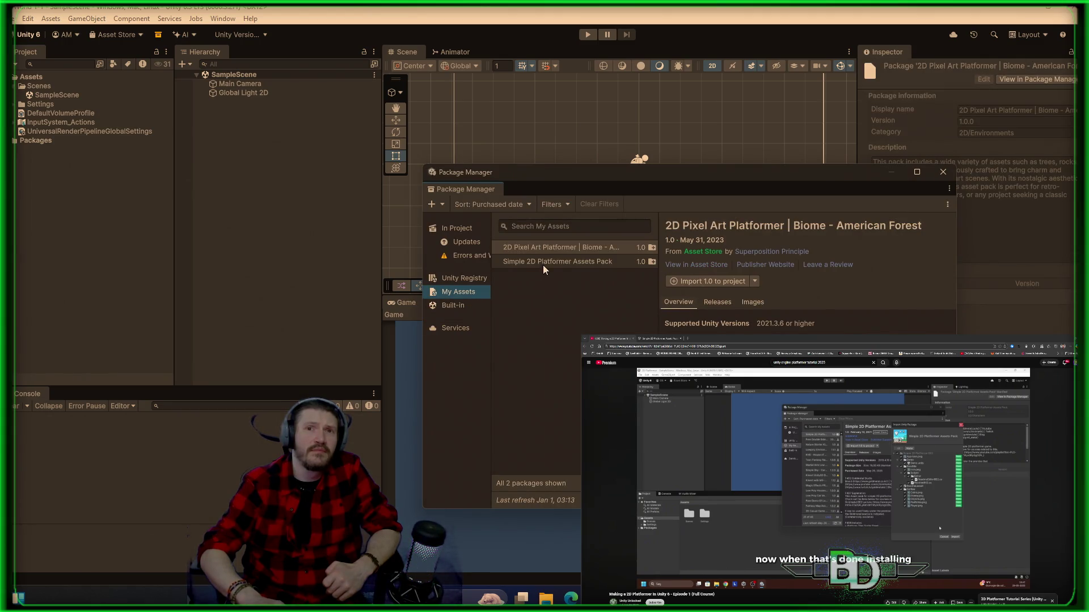
pyautogui.click(553, 251)
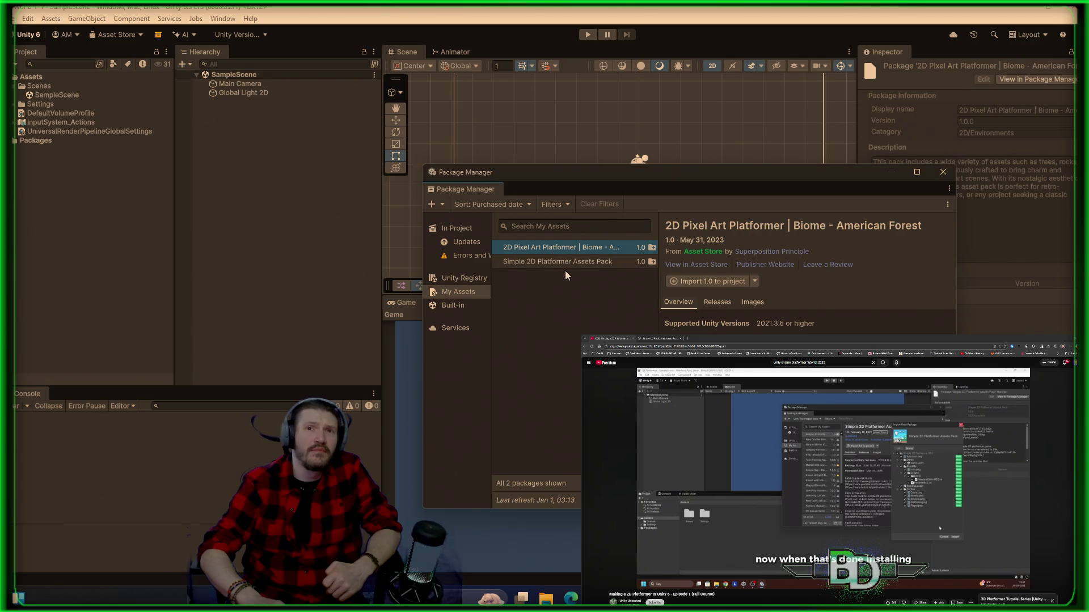
pyautogui.click(569, 267)
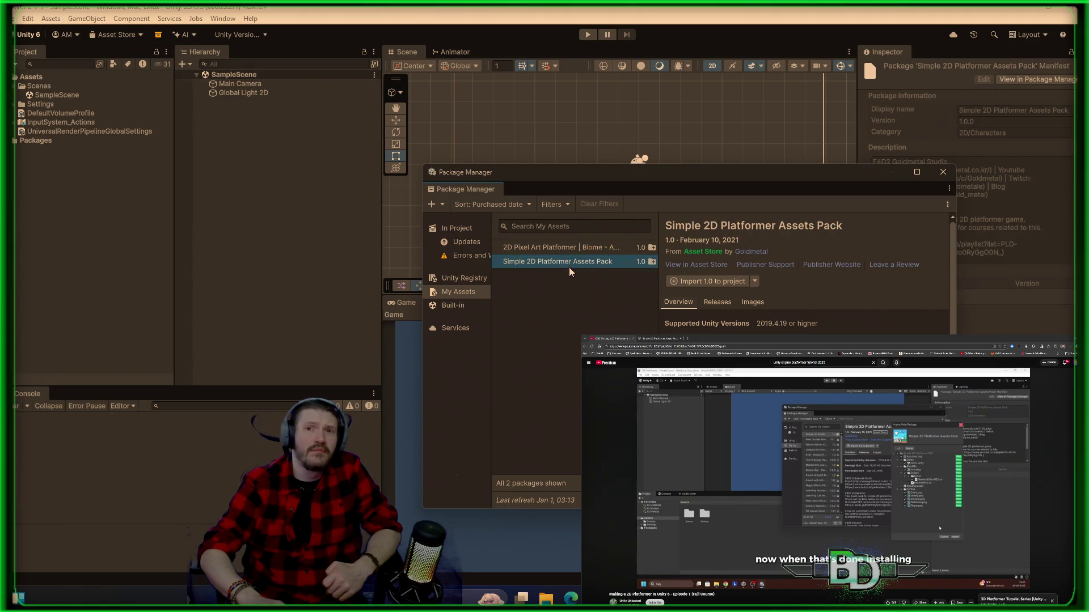
pyautogui.click(579, 250)
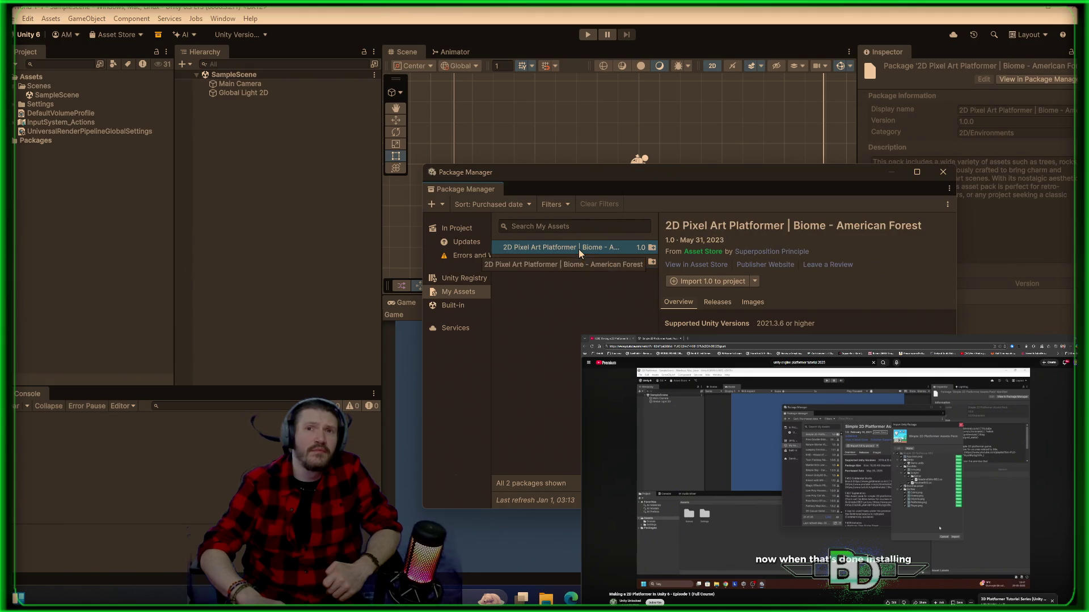
pyautogui.click(689, 283)
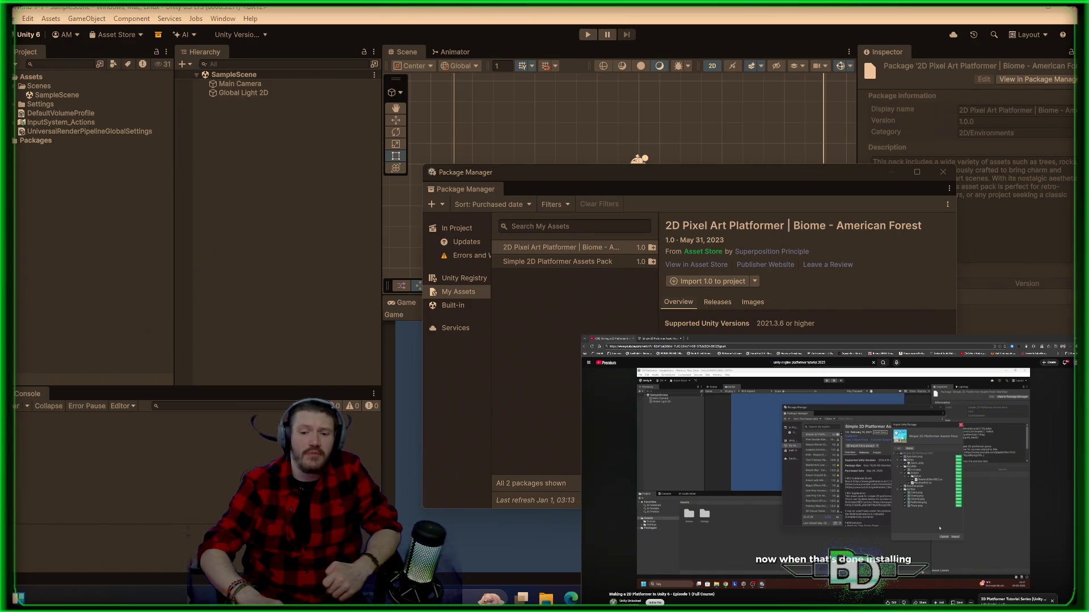
# - Import the Simple 2D Platformer Assets Pack, installing its dependencies and all its files
pyautogui.click(553, 261)
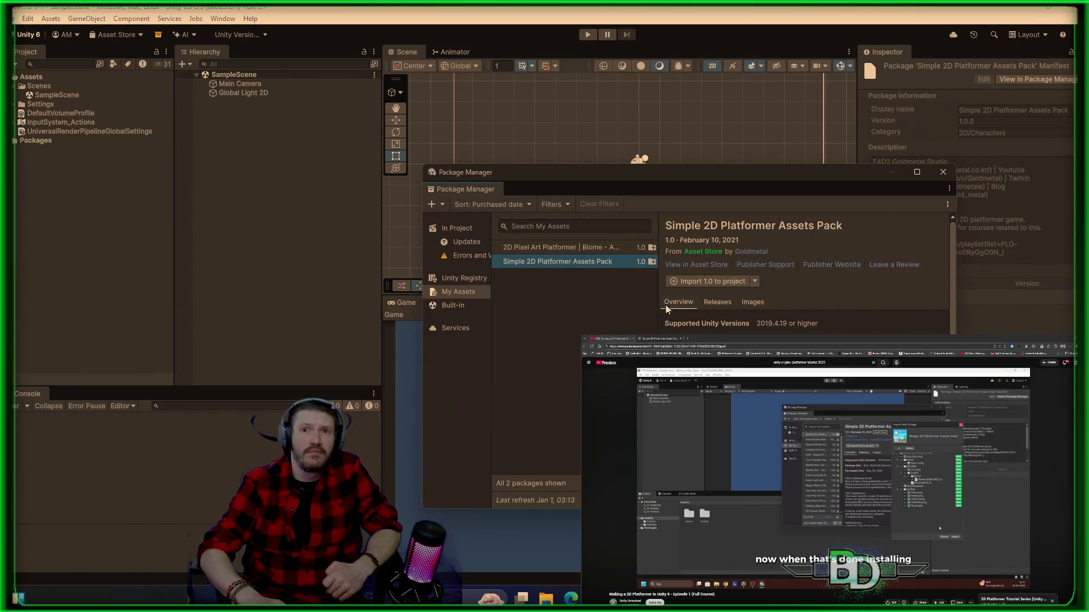
pyautogui.click(720, 278)
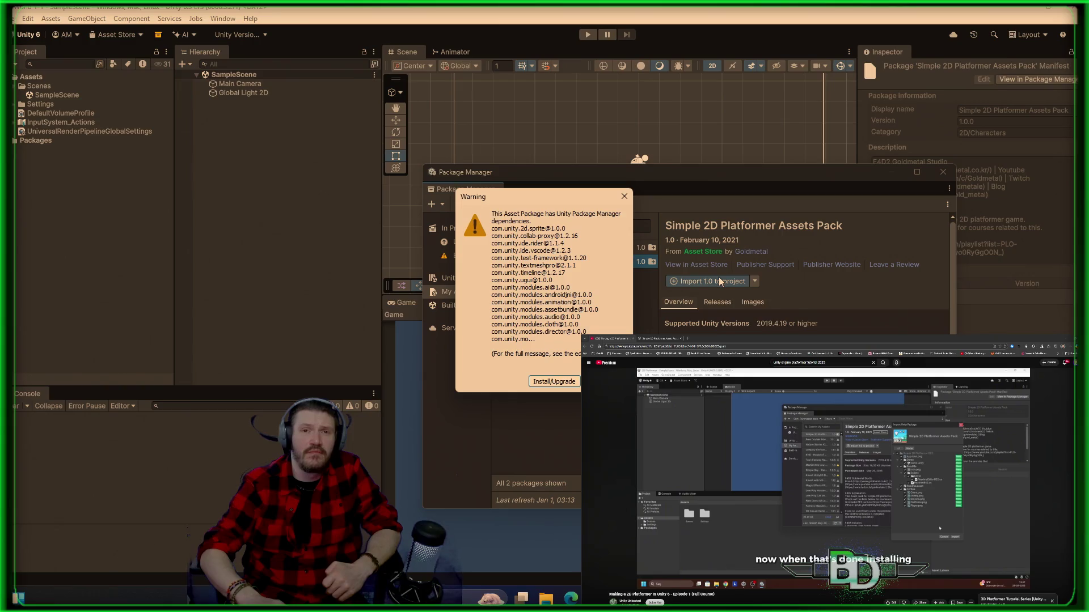
pyautogui.click(550, 382)
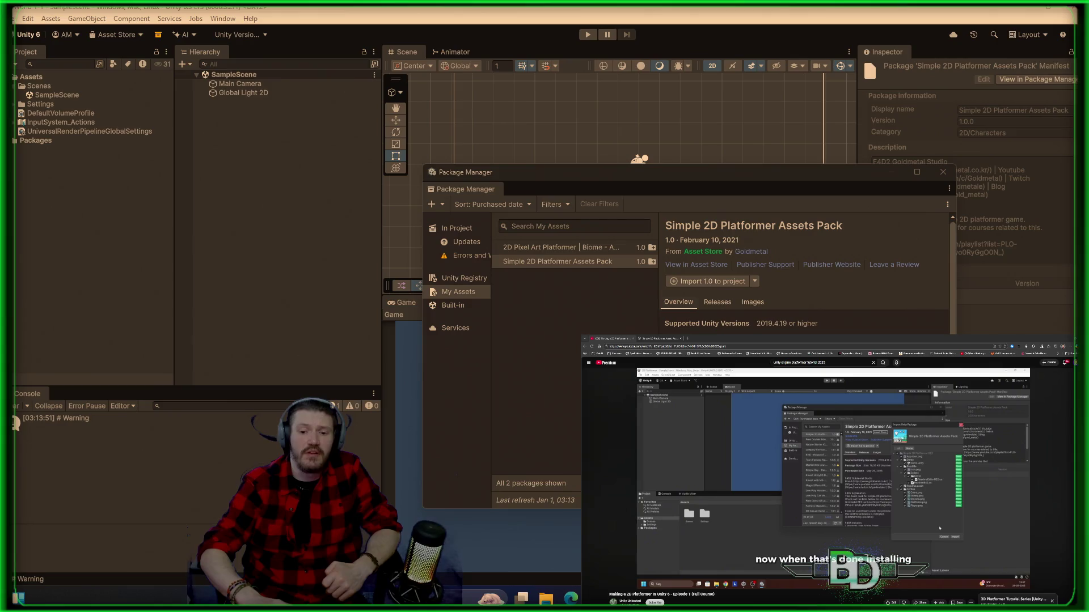
pyautogui.moveTo(625, 286)
pyautogui.mouseDown()
pyautogui.moveTo(713, 87)
pyautogui.moveTo(733, 90)
pyautogui.moveTo(572, 130)
pyautogui.mouseUp()
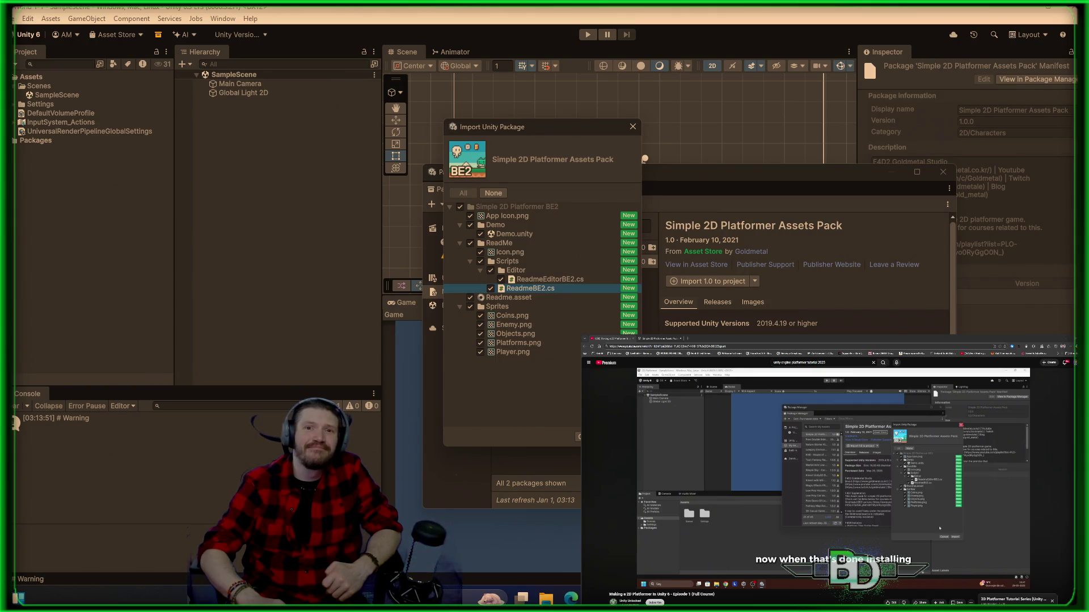
pyautogui.click(621, 436)
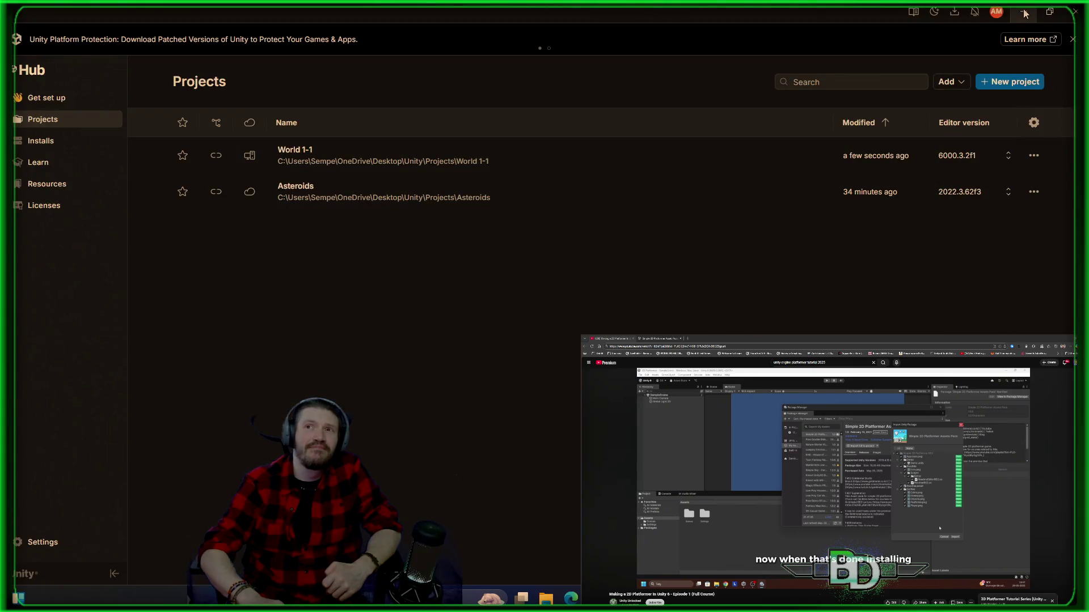
# - Minimize the window and open Display settings from the desktop's context menu
pyautogui.click(1025, 13)
pyautogui.rightClick(1026, 13)
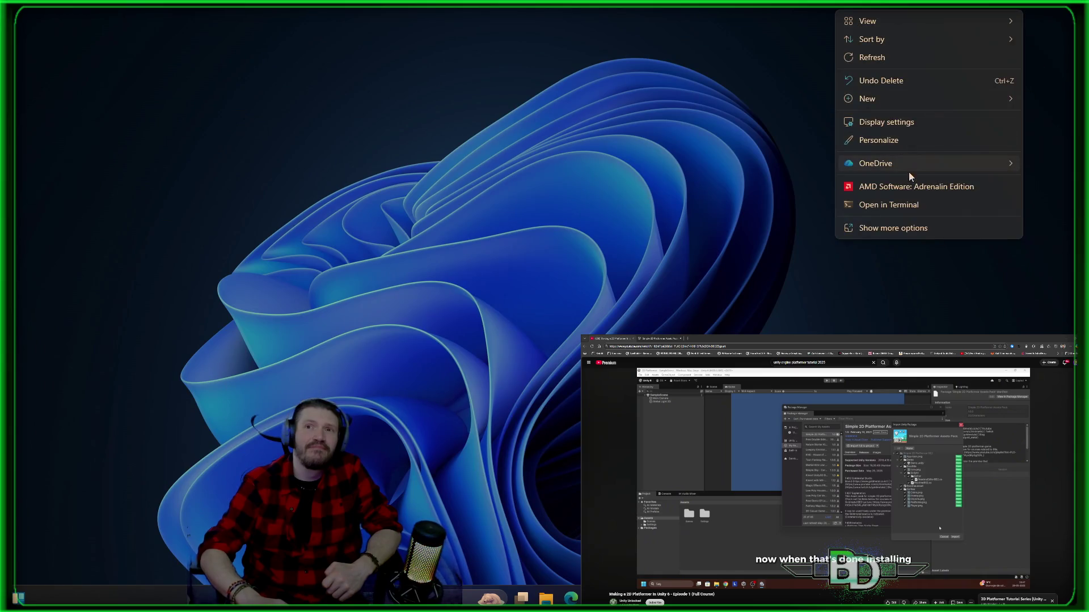
pyautogui.click(902, 124)
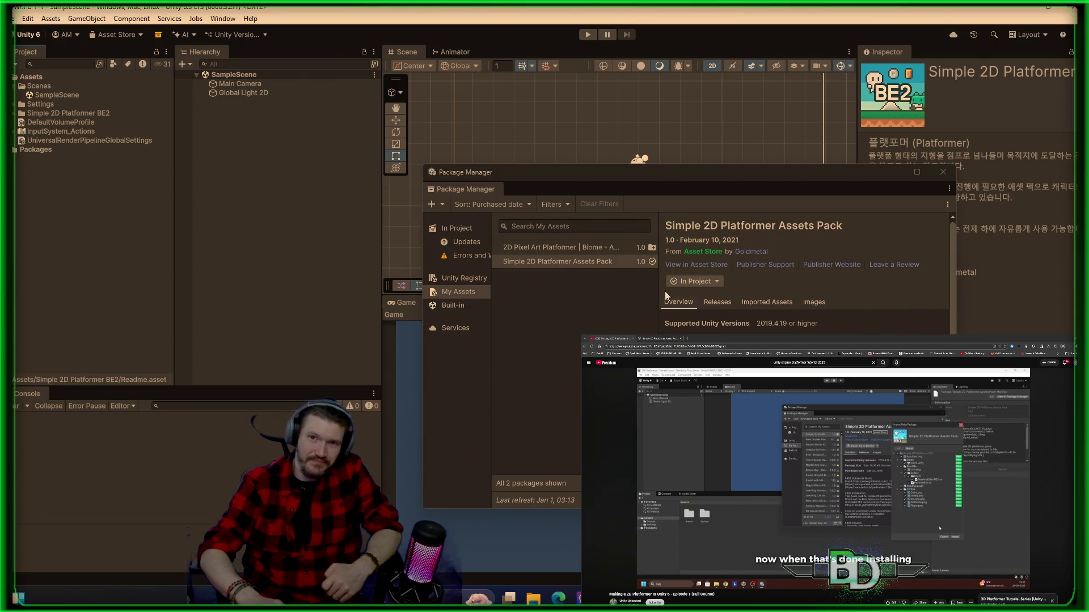
# - Cancel the 2D Pixel Art Platformer import, close the Package Manager, and select Simple 2D Platformer BE2
pyautogui.click(610, 249)
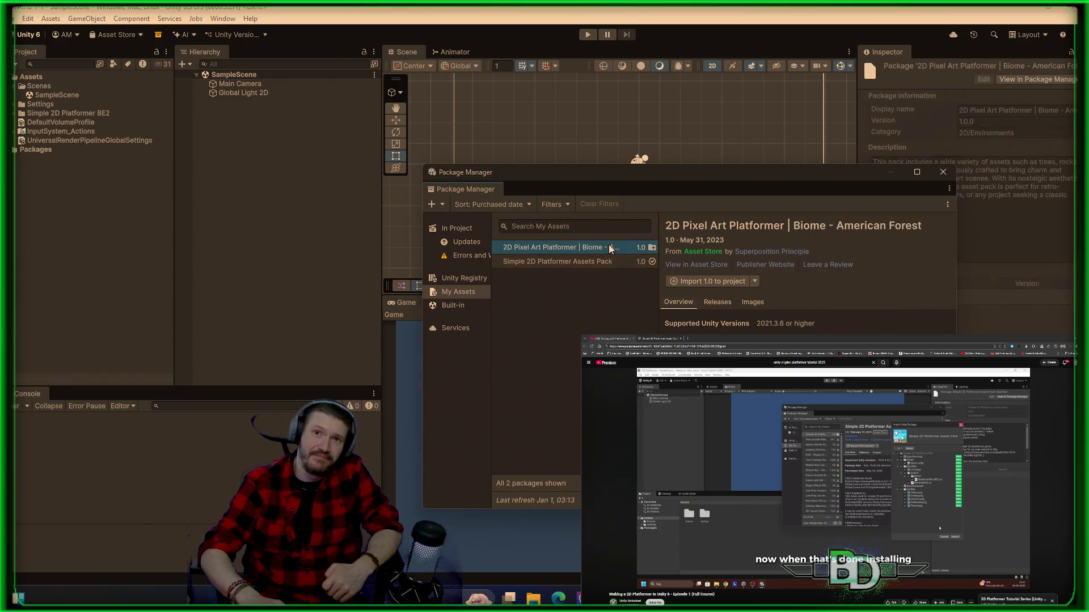
pyautogui.click(697, 280)
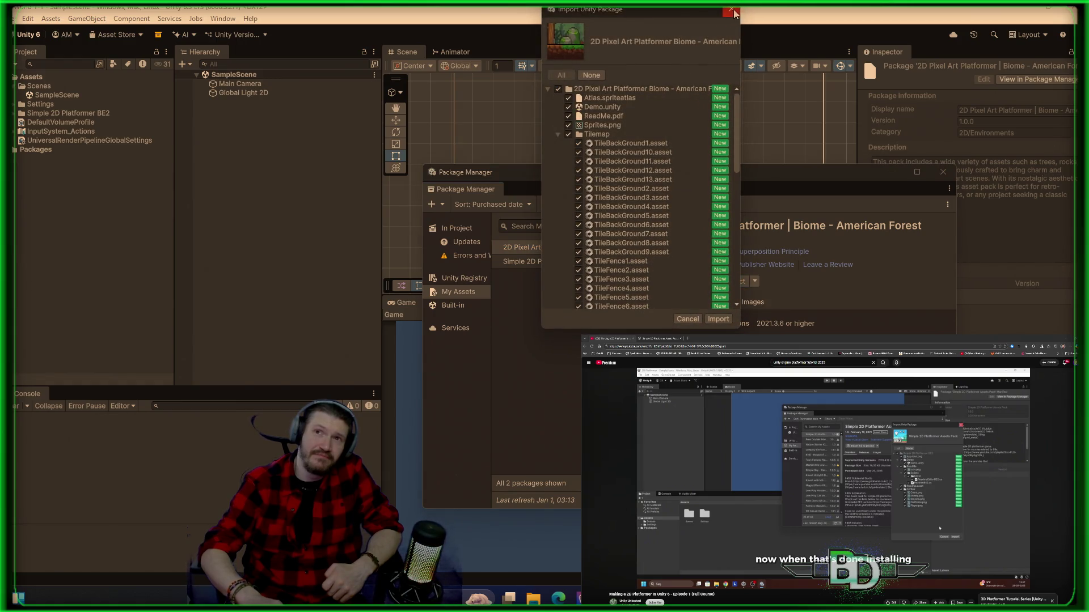
pyautogui.click(734, 11)
pyautogui.click(576, 261)
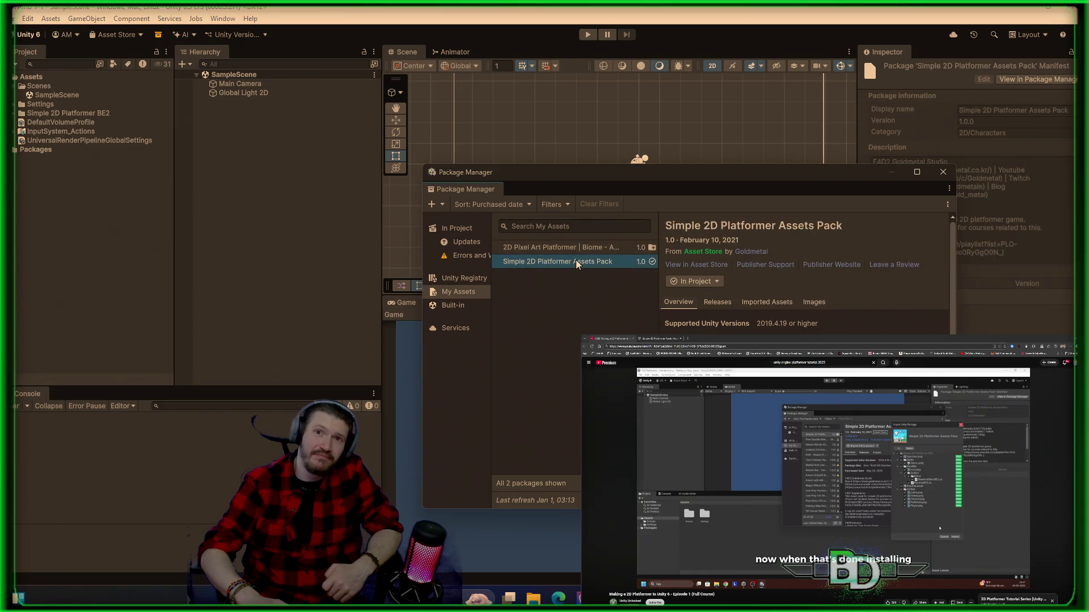
pyautogui.click(941, 173)
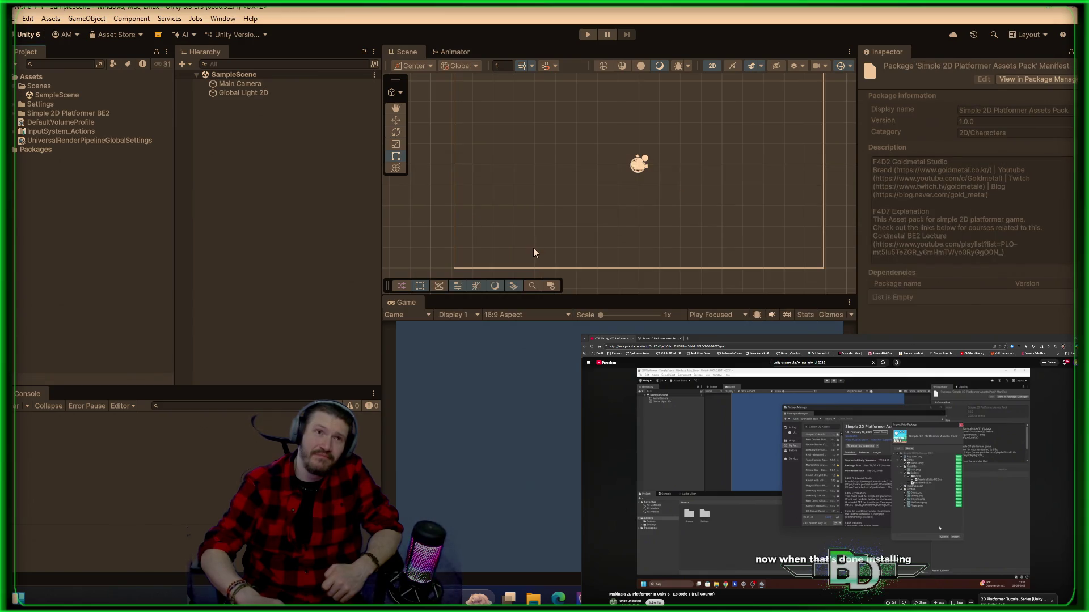
pyautogui.click(68, 114)
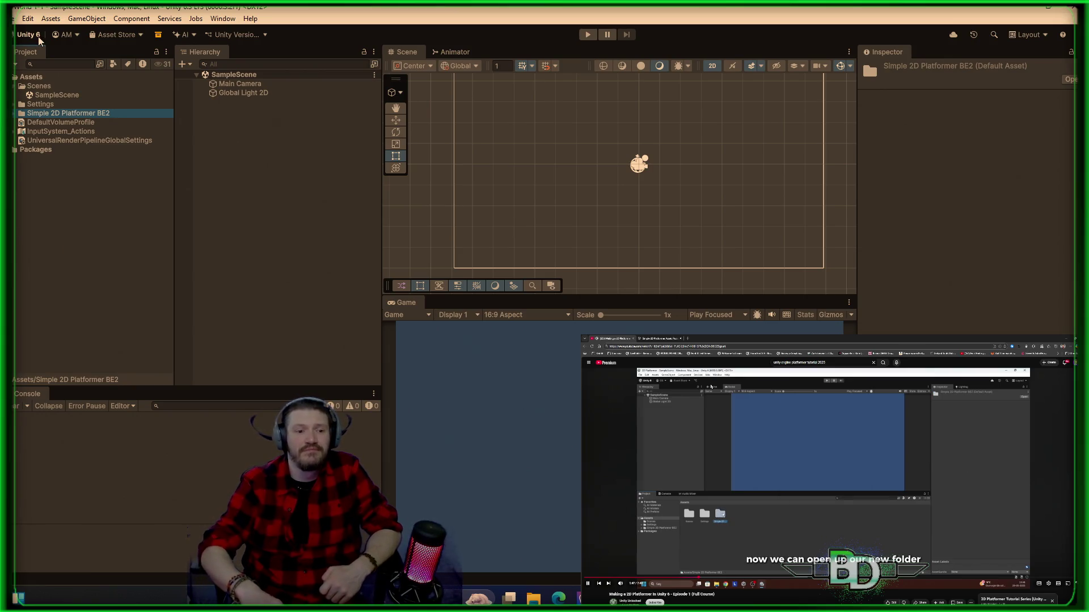
# - Expand Simple 2D Platformer BE2 > Sprites, inspect the Coins, Enemy and Player sheets, then select SampleScene
pyautogui.doubleClick(138, 113)
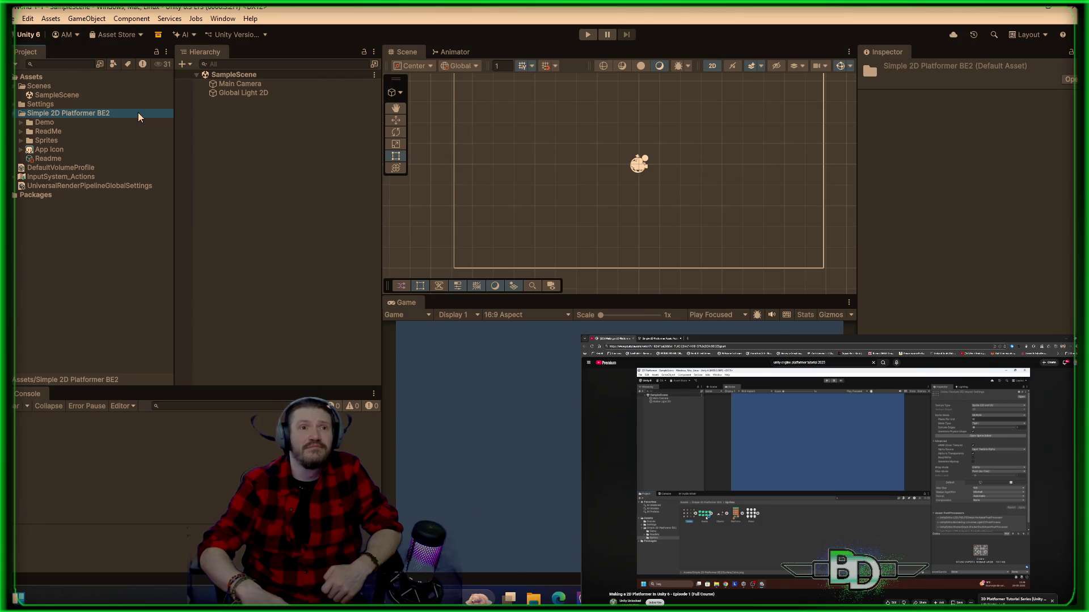
pyautogui.click(21, 141)
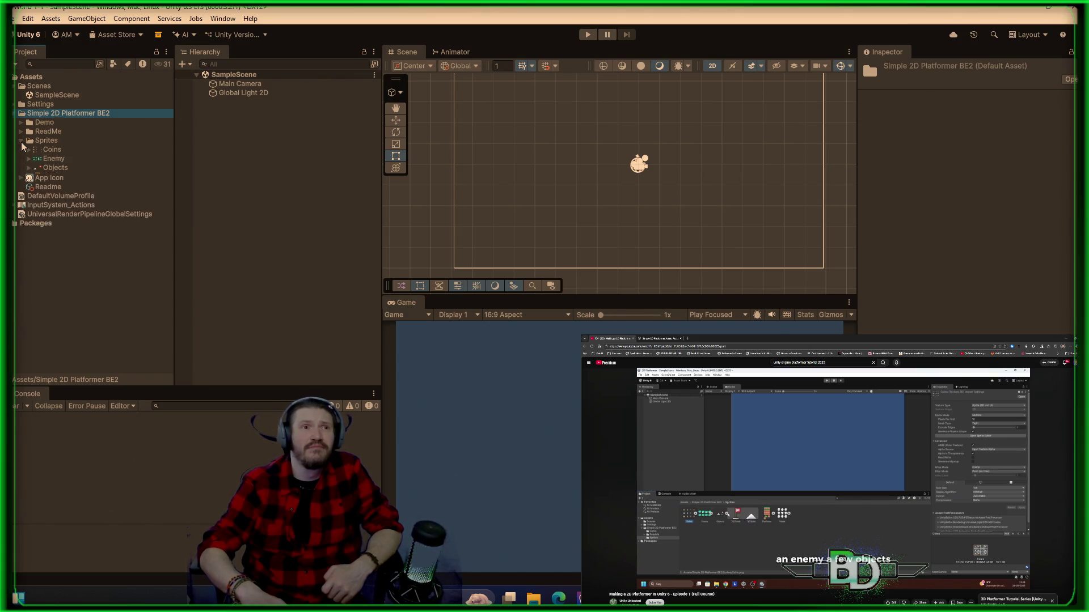
pyautogui.click(55, 151)
pyautogui.click(58, 159)
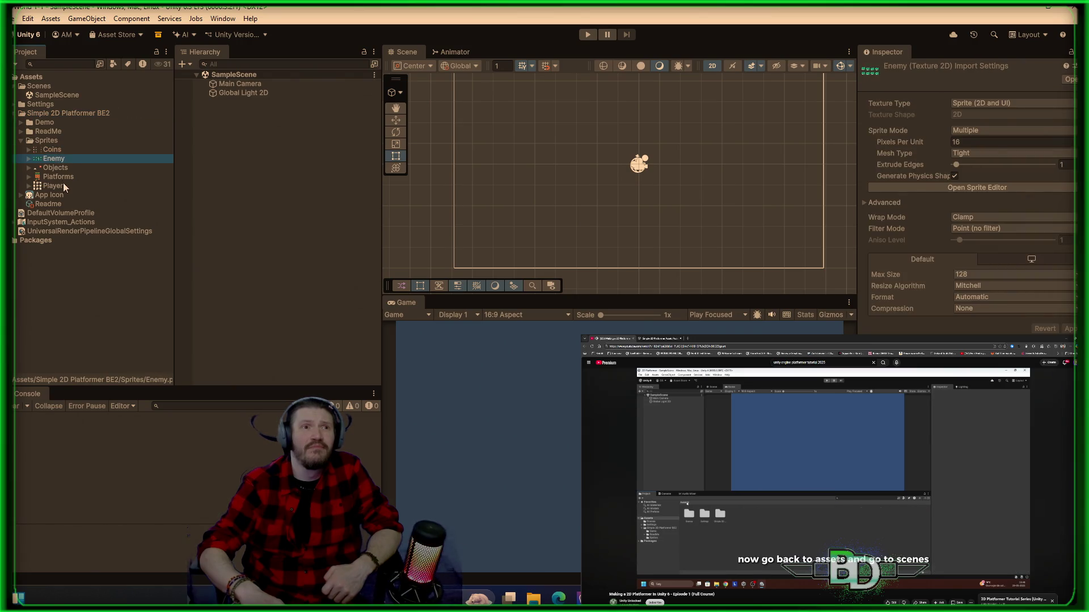
pyautogui.click(63, 186)
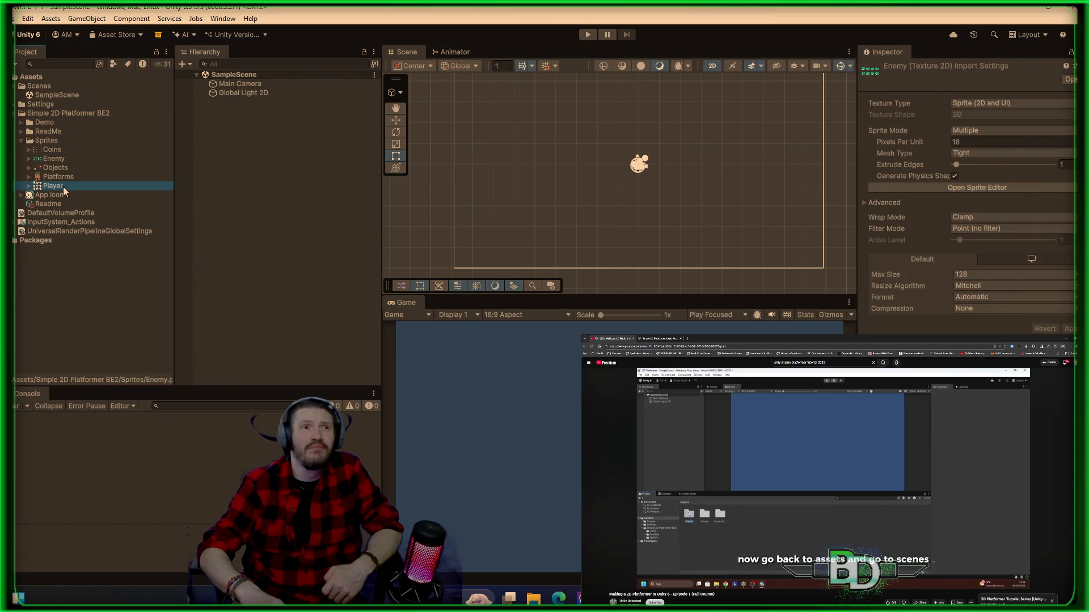
pyautogui.click(27, 186)
pyautogui.click(25, 186)
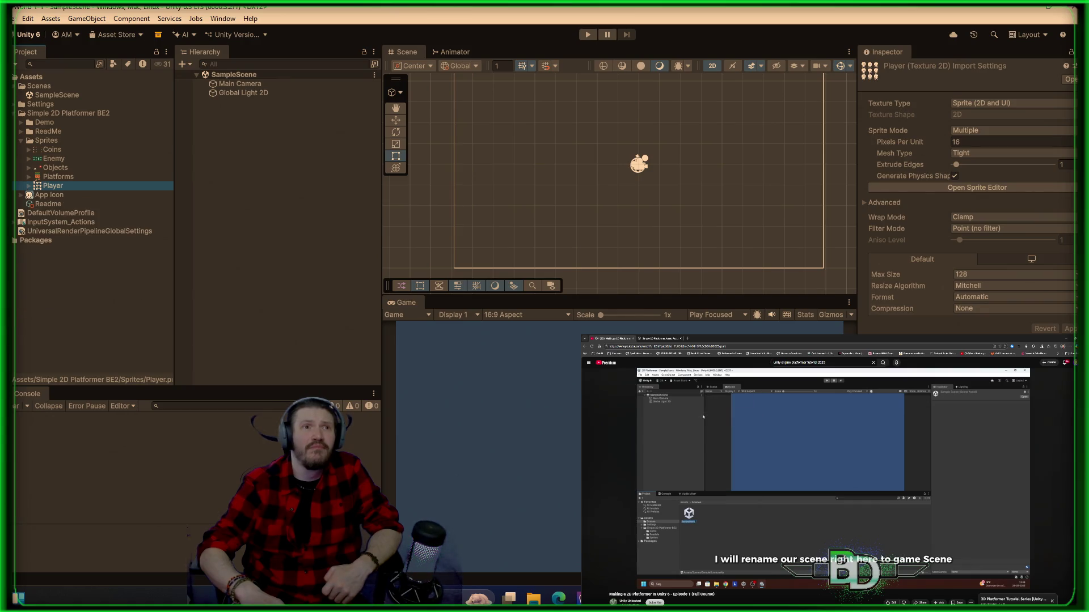
pyautogui.click(39, 95)
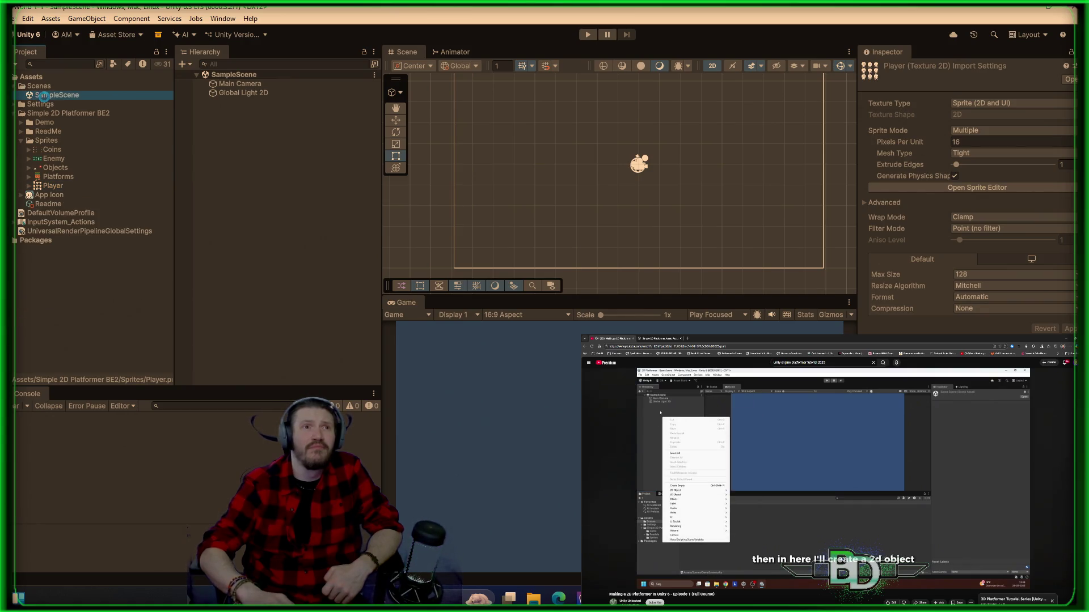
# - Rename the SampleScene asset to GameScene, then pause the video and clear the selection
pyautogui.rightClick(45, 98)
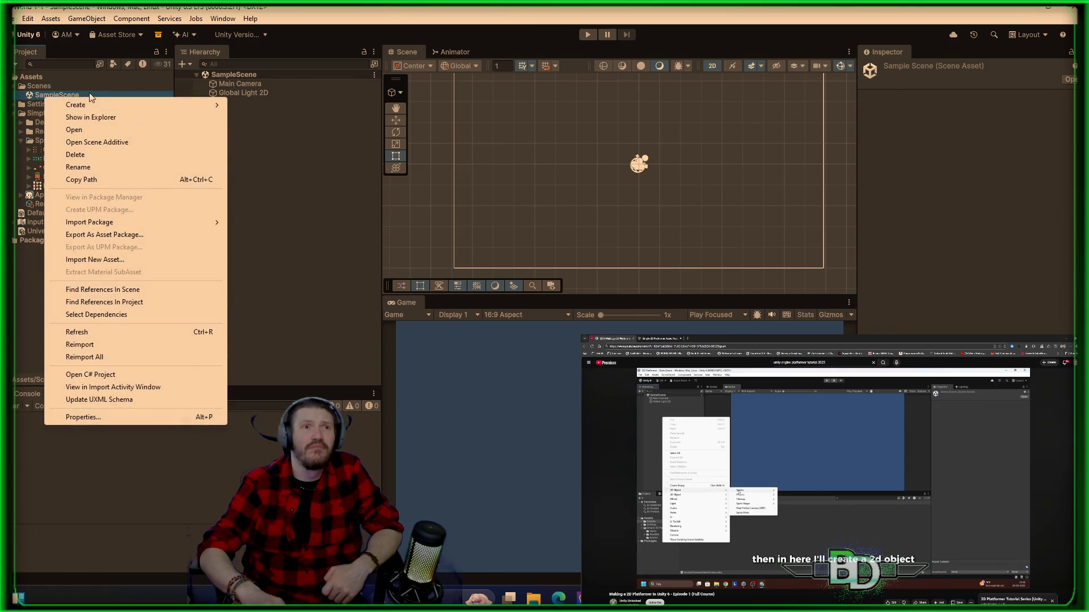
pyautogui.click(107, 168)
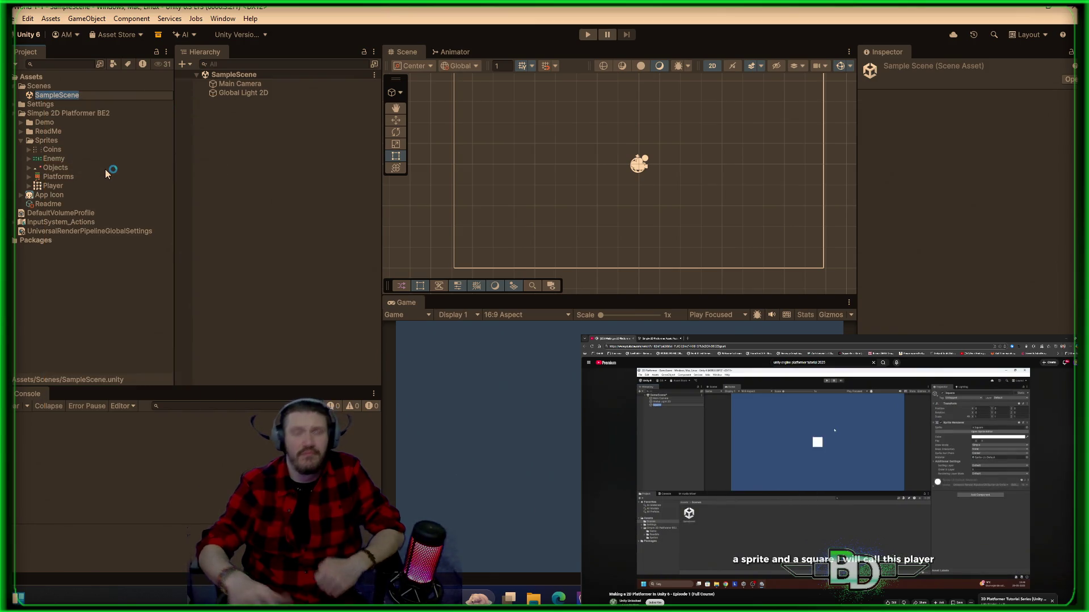
pyautogui.write('GameScene')
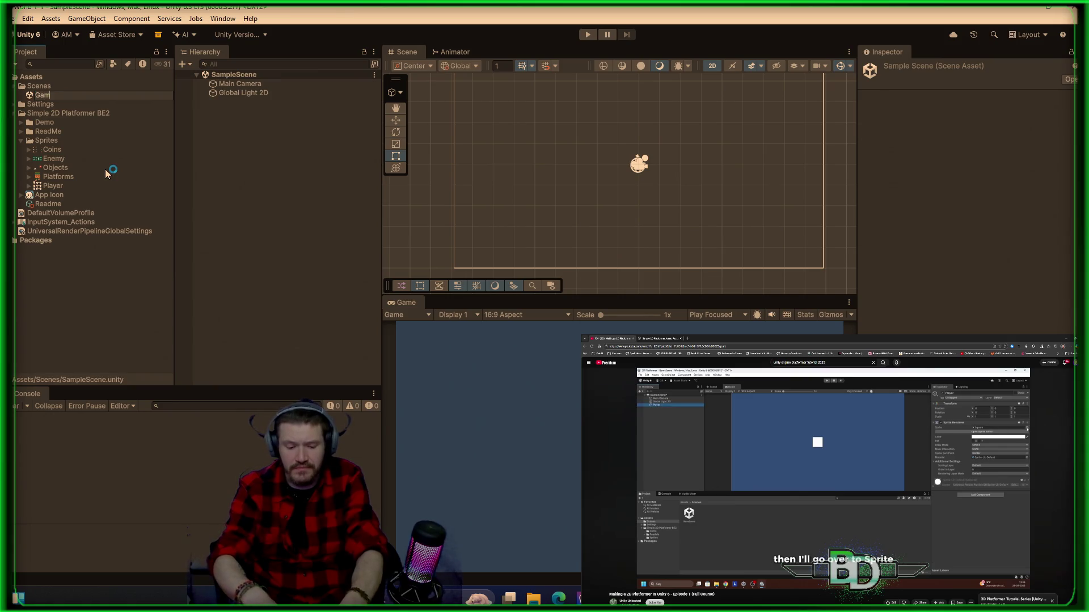
pyautogui.press('Return')
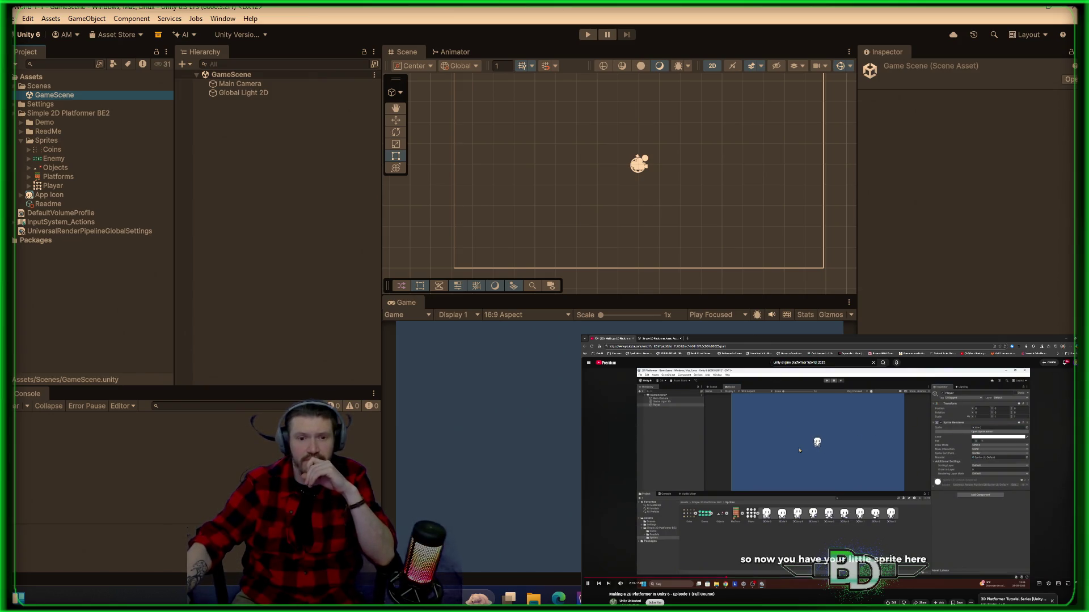
pyautogui.press('space')
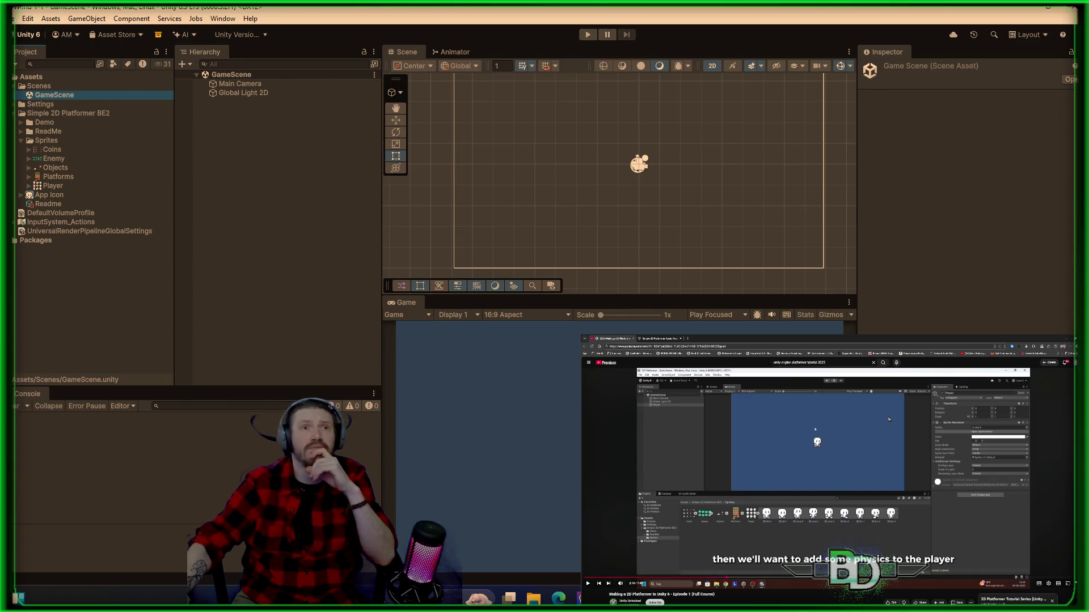
pyautogui.click(277, 137)
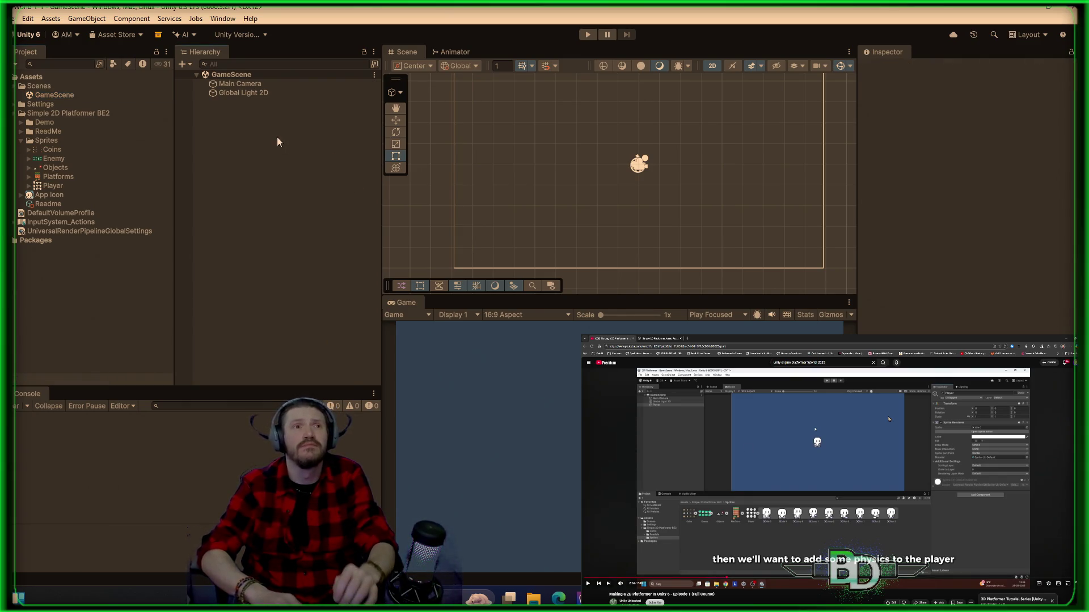
# - Add a 2D square sprite object to the scene and name it Player
pyautogui.rightClick(276, 137)
pyautogui.moveTo(318, 341)
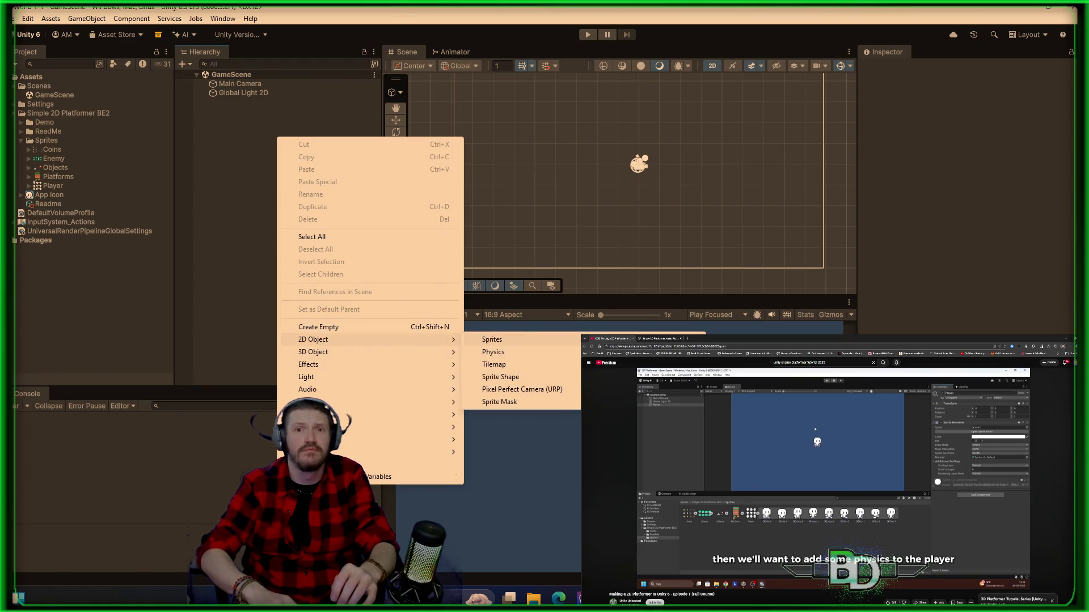
pyautogui.click(607, 340)
pyautogui.write('Player')
pyautogui.press('Return')
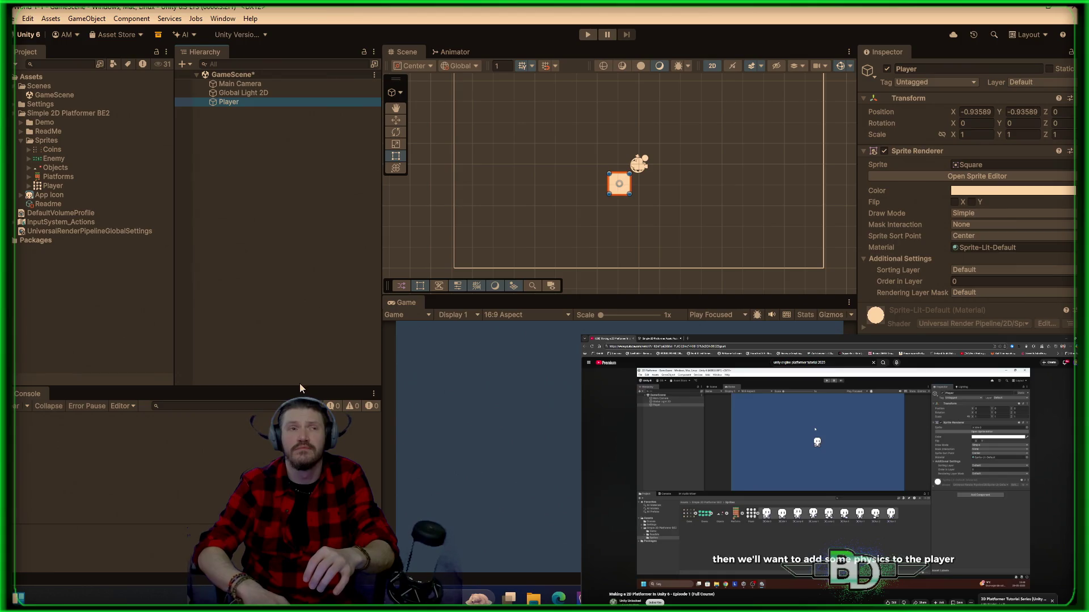
# - Give the Player object the Idle 0 sprite from the Player sheet, cancelling the animation dialog
pyautogui.click(28, 187)
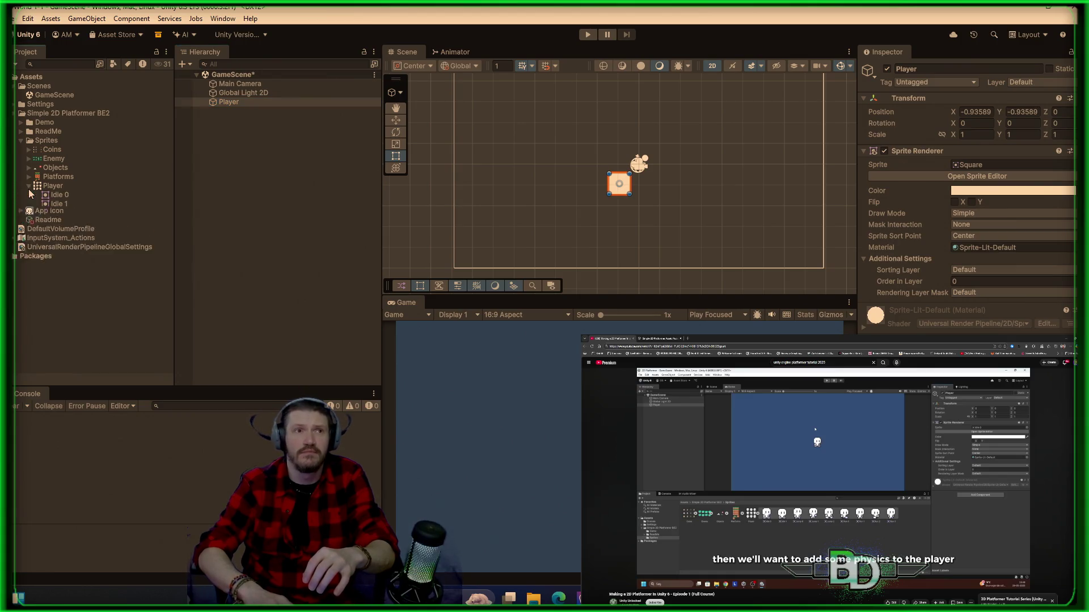
pyautogui.click(28, 187)
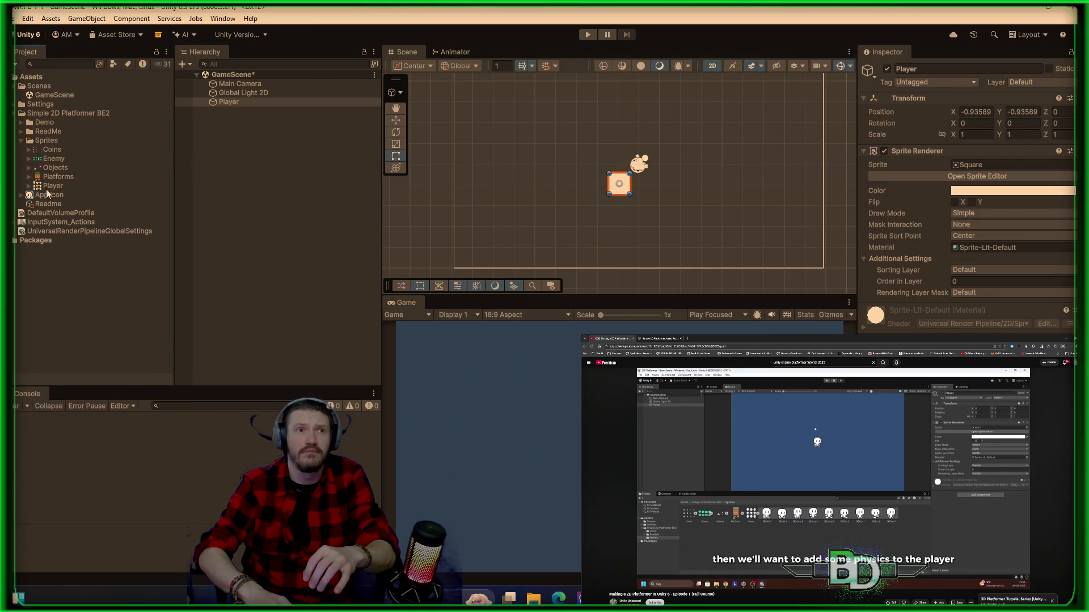
pyautogui.moveTo(55, 188); pyautogui.dragTo(475, 149)
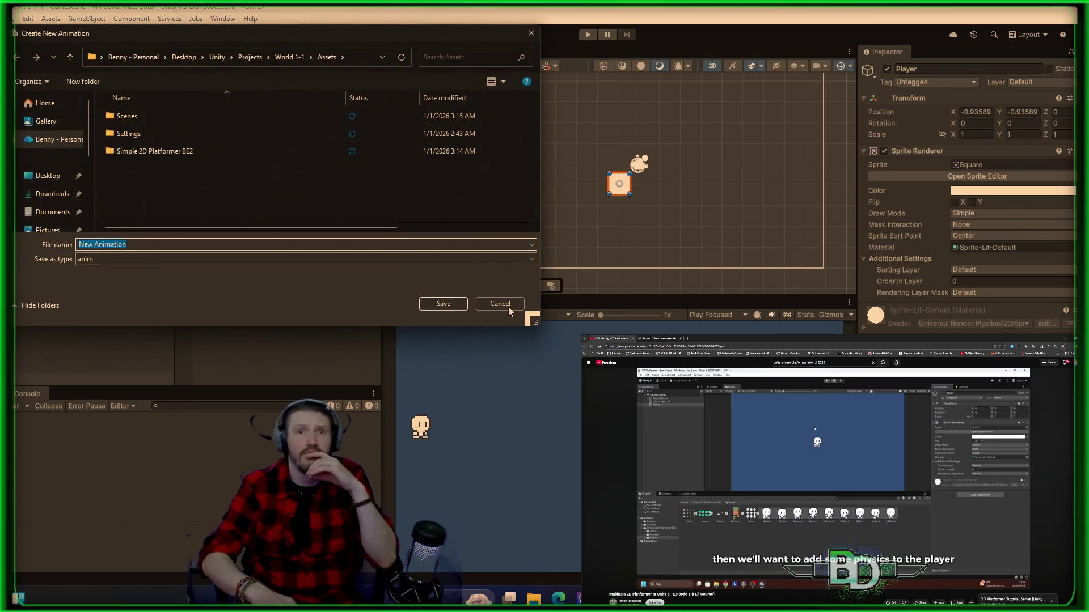
pyautogui.click(500, 304)
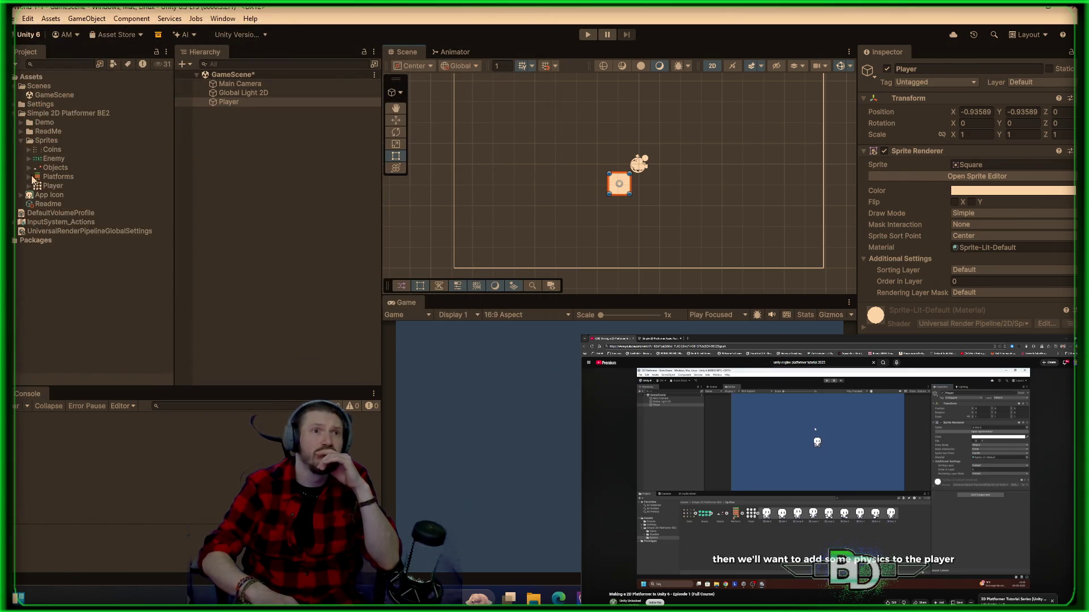
pyautogui.moveTo(34, 186)
pyautogui.mouseDown()
pyautogui.moveTo(126, 176)
pyautogui.moveTo(195, 189)
pyautogui.moveTo(838, 181)
pyautogui.moveTo(899, 164)
pyautogui.moveTo(977, 166)
pyautogui.moveTo(963, 167)
pyautogui.mouseUp()
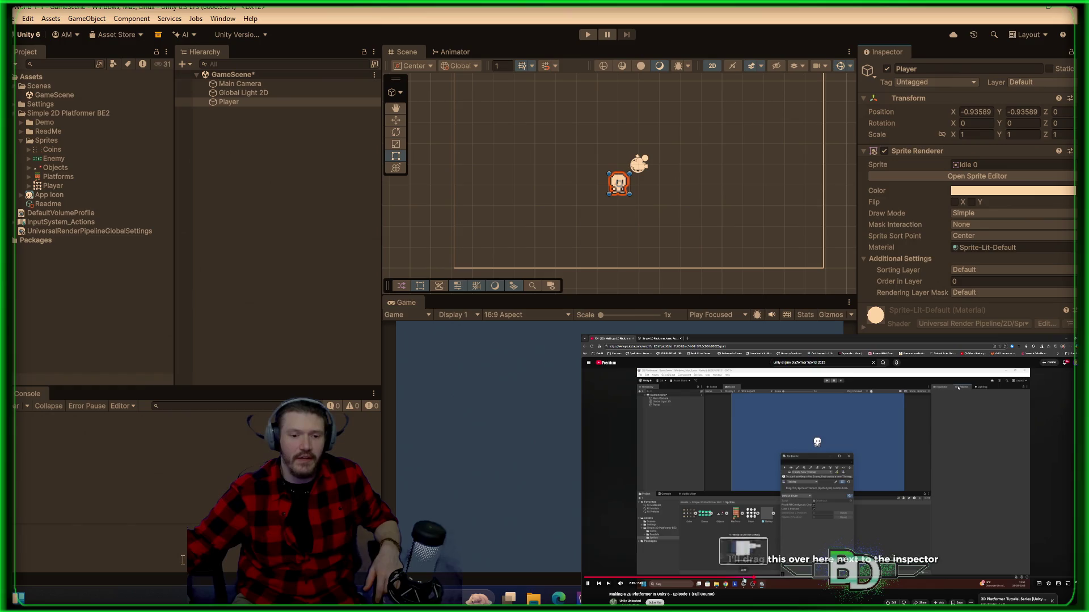
pyautogui.click(744, 578)
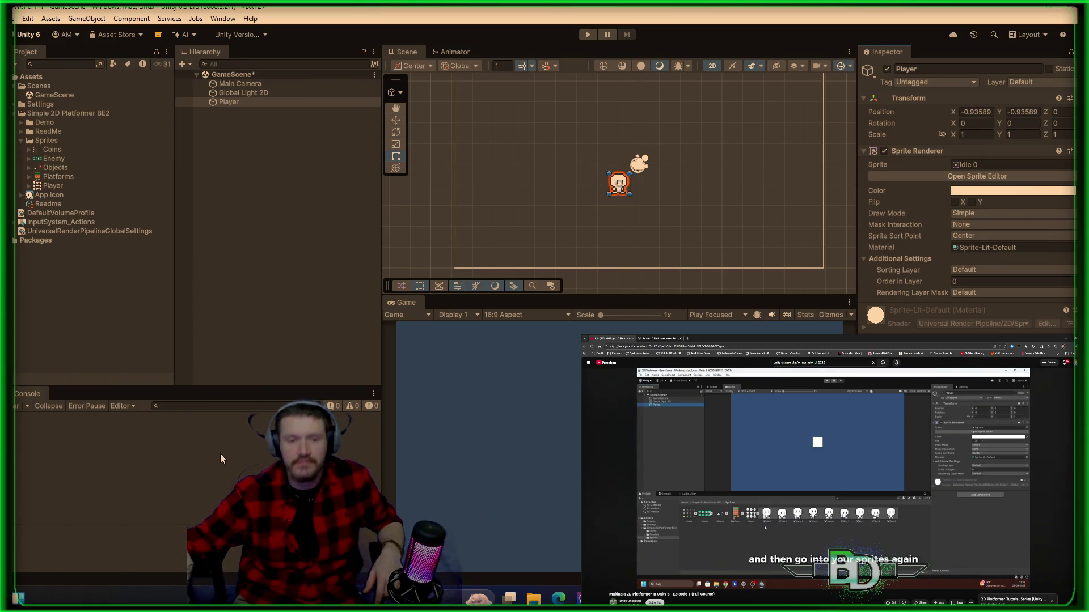
pyautogui.click(267, 132)
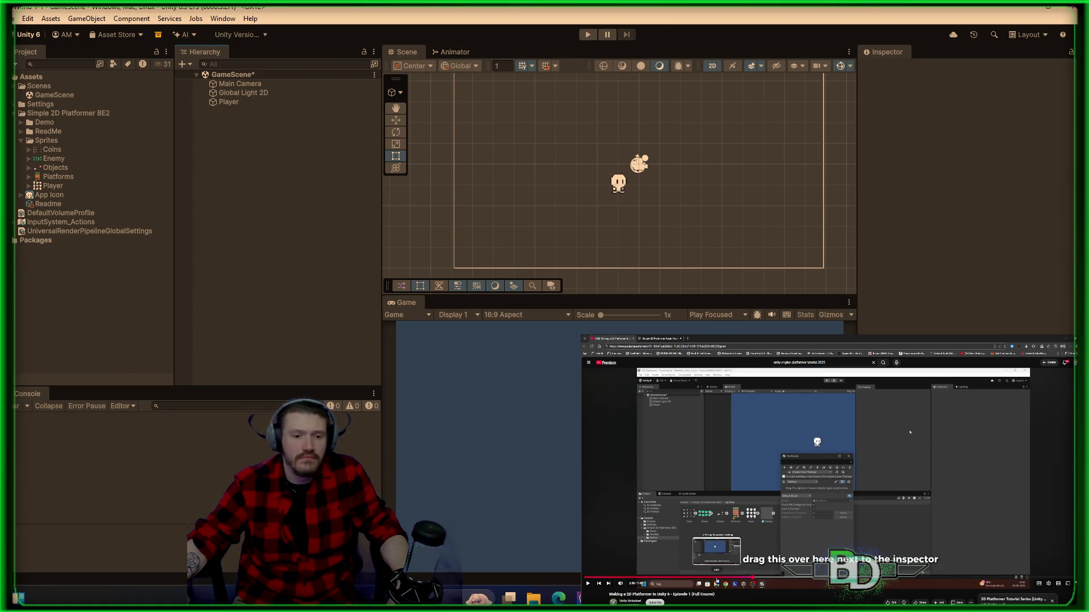
pyautogui.click(717, 580)
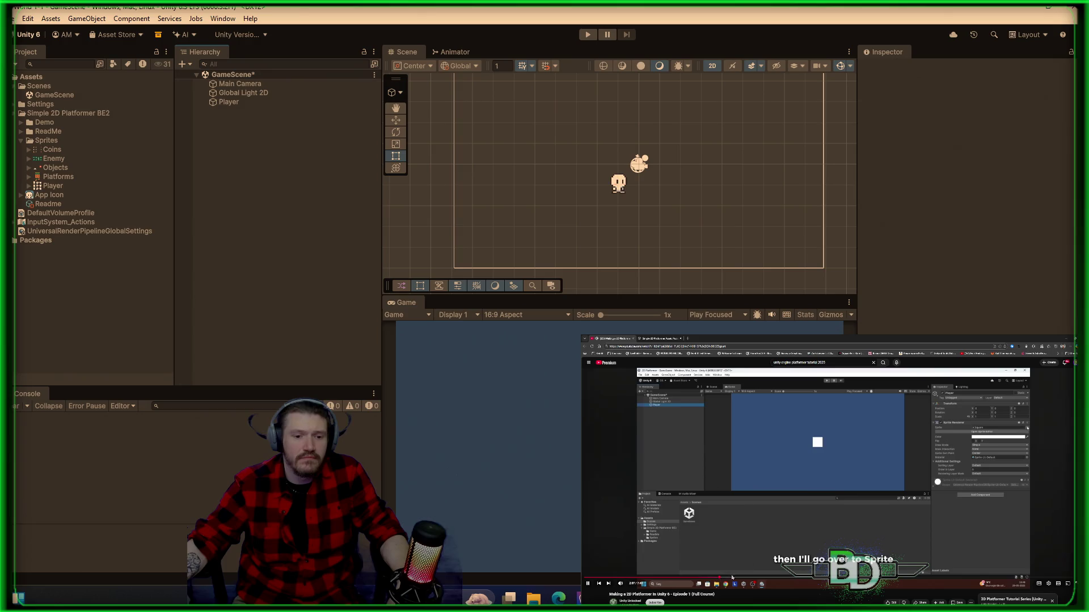
pyautogui.click(732, 580)
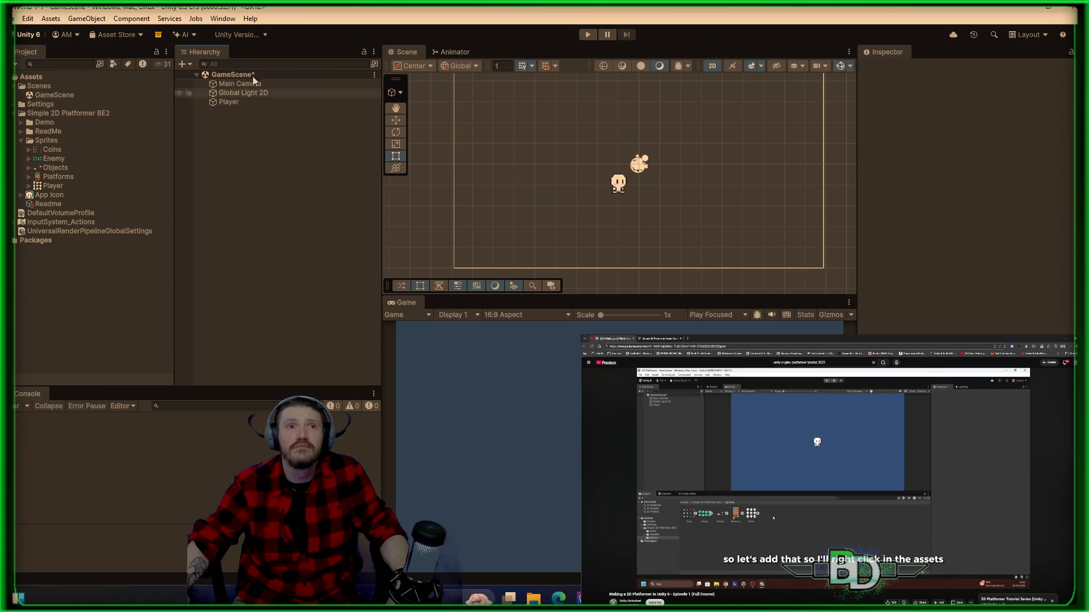
pyautogui.click(229, 101)
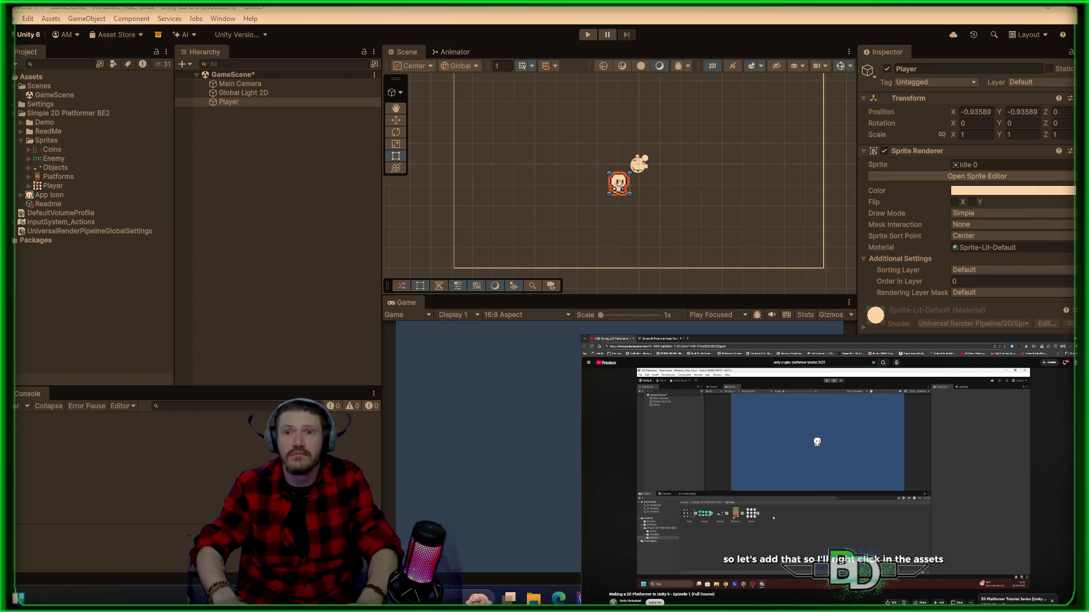
# - Add a Rigidbody 2D component to Player and run a brief Play test of its physics
pyautogui.press('Return')
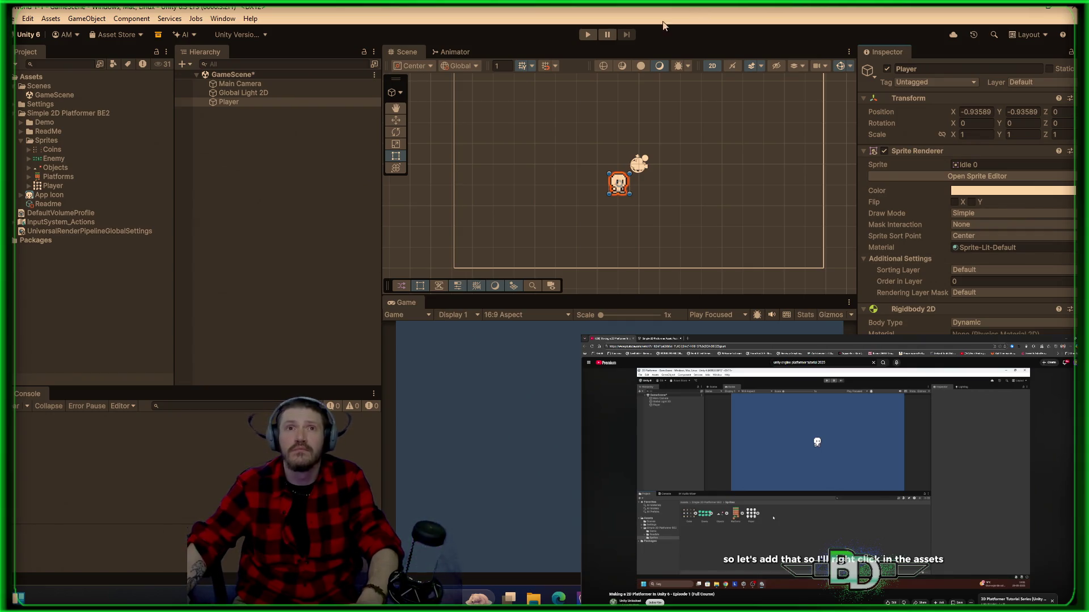
pyautogui.click(592, 36)
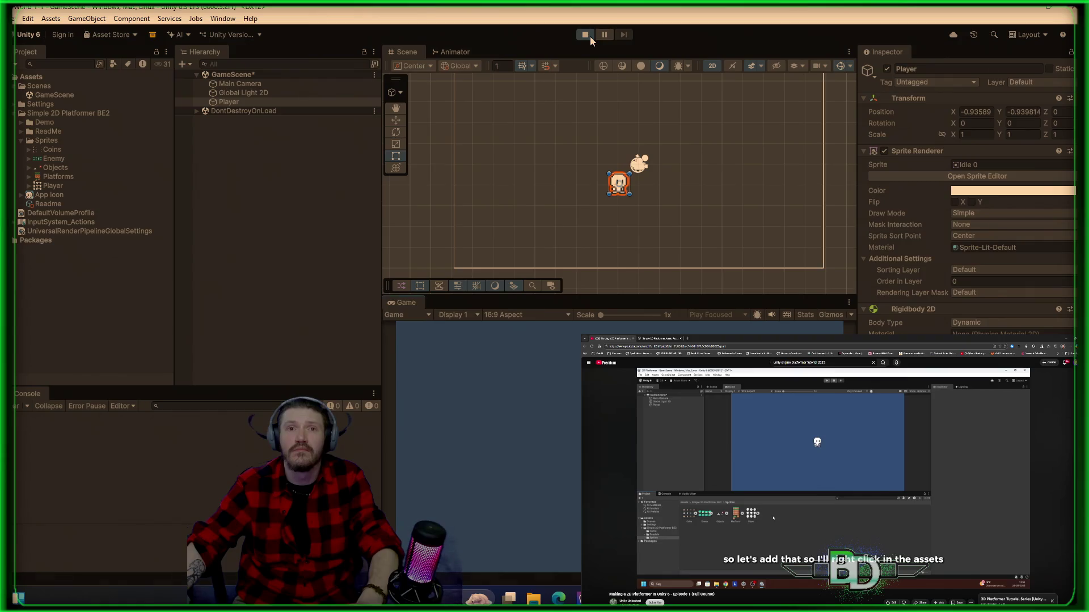
pyautogui.click(590, 37)
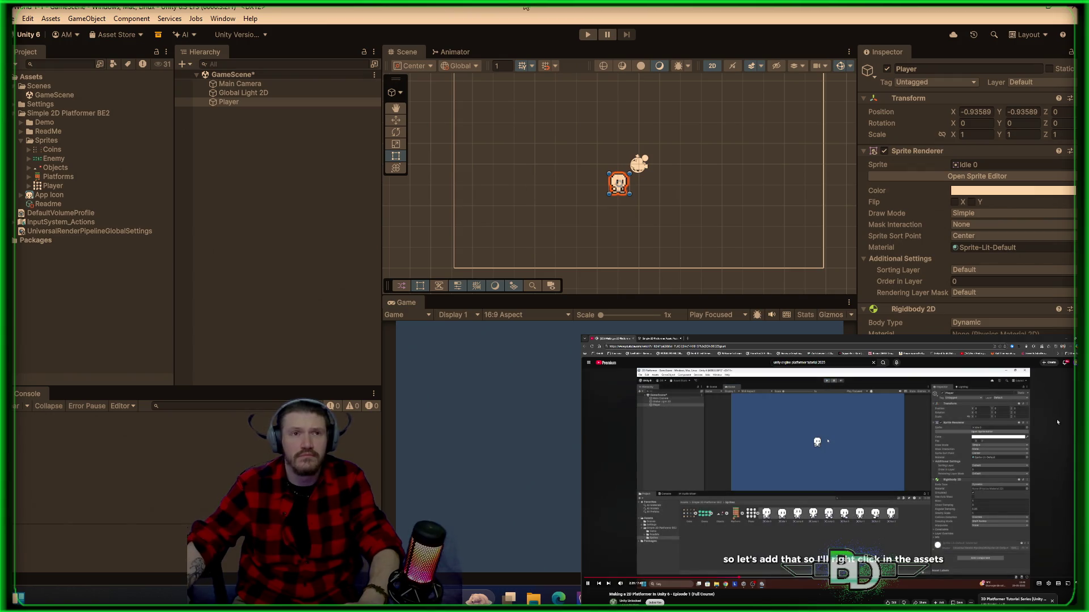
pyautogui.rightClick(251, 189)
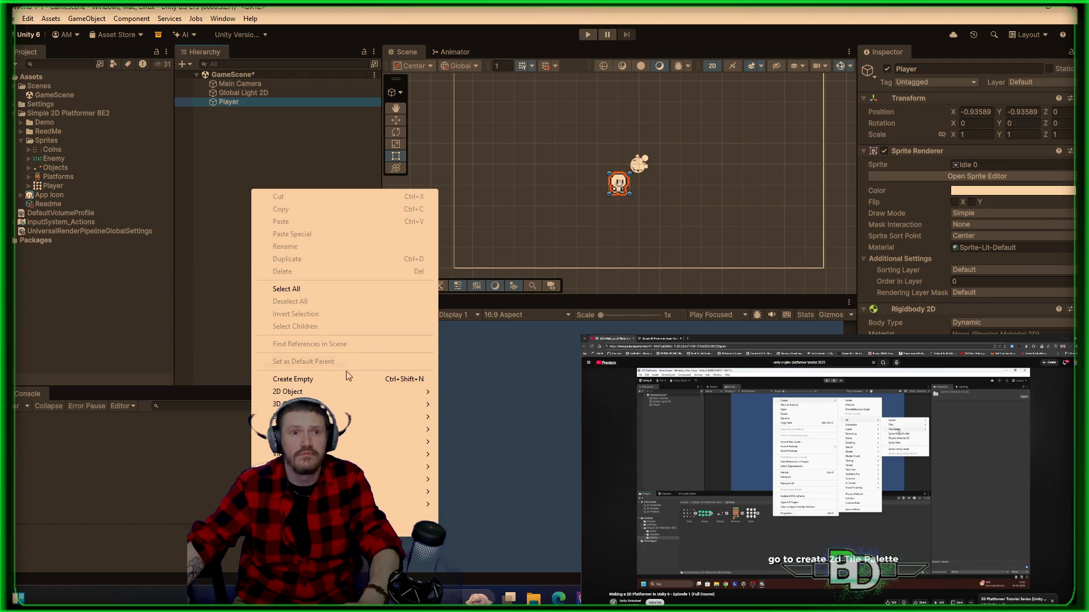
# - Watch ahead in the tutorial video for the tile palette step, dismissing the open context menus
pyautogui.moveTo(357, 392)
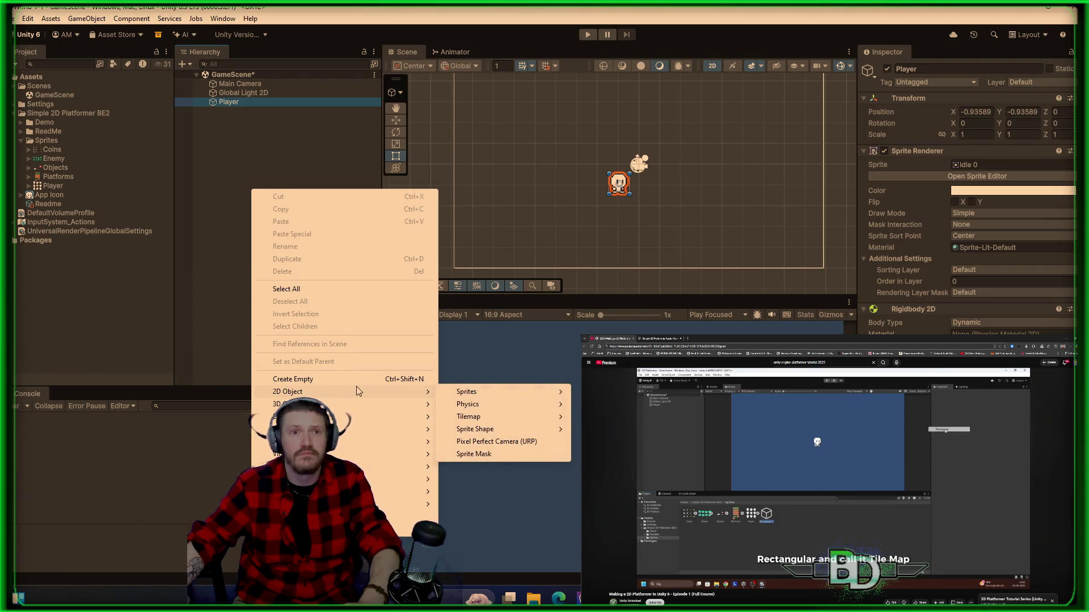
pyautogui.click(229, 320)
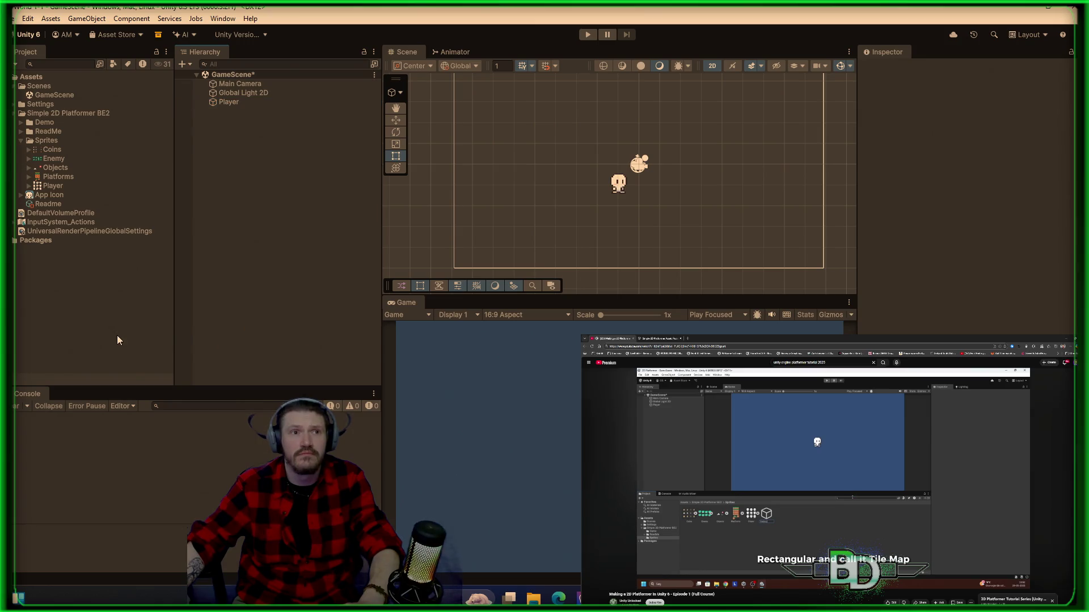
pyautogui.rightClick(117, 336)
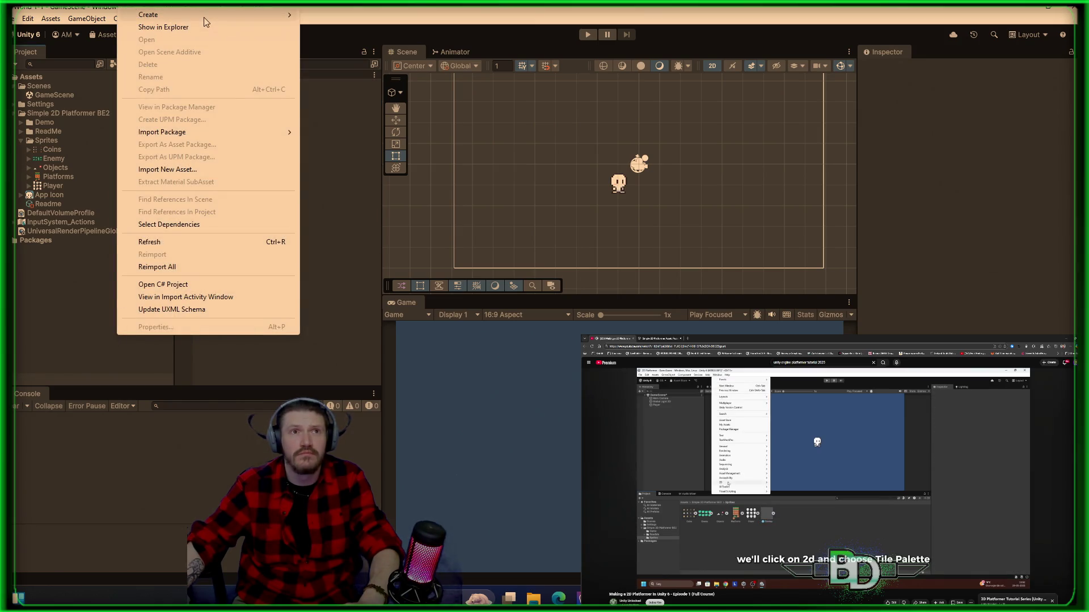
pyautogui.moveTo(205, 22)
pyautogui.moveTo(332, 71)
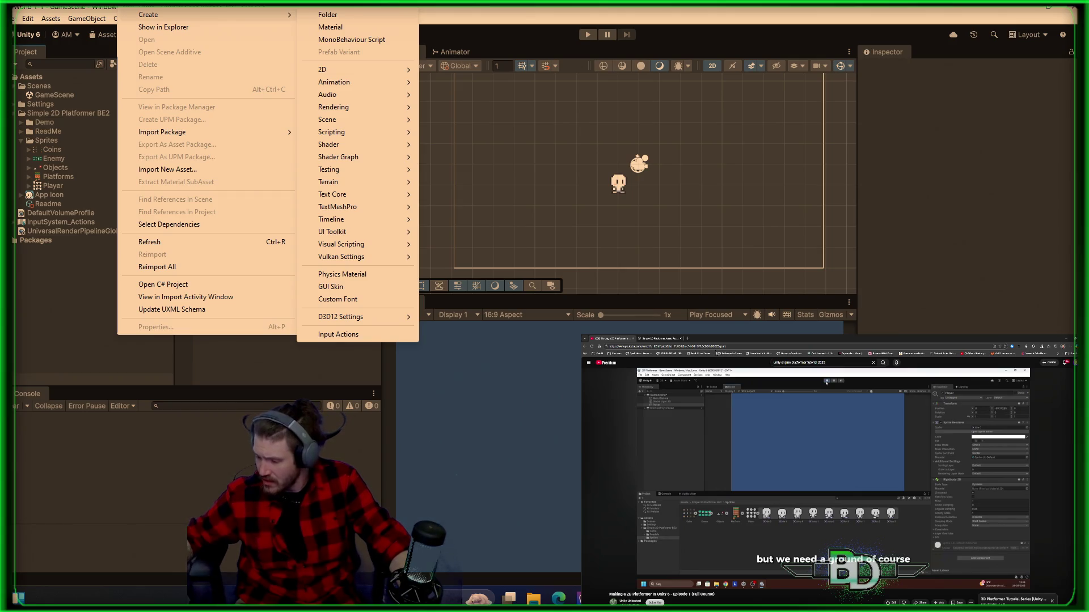
pyautogui.moveTo(746, 489)
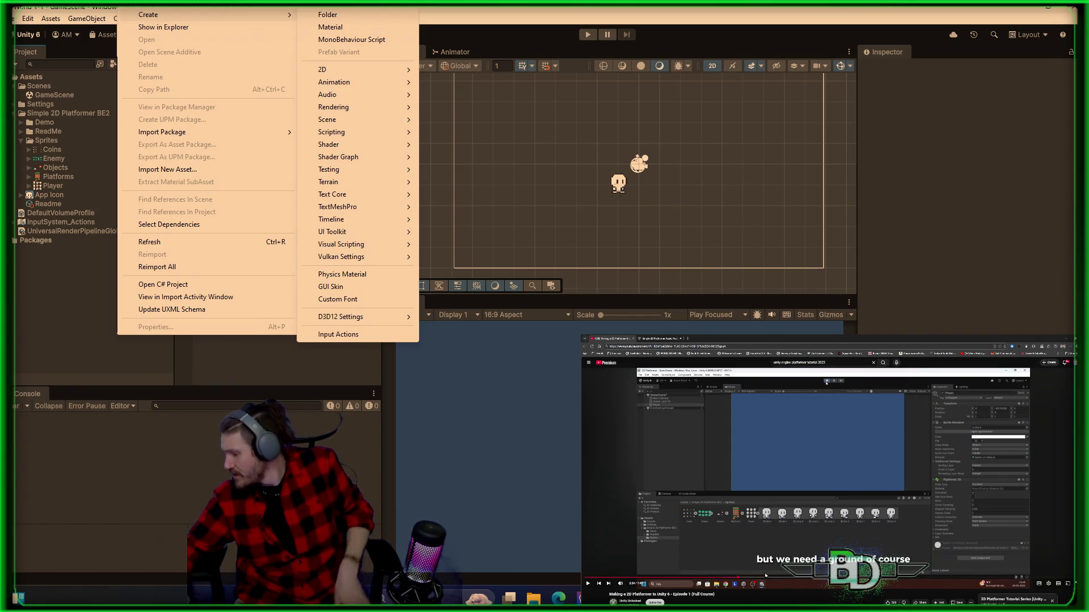
pyautogui.click(728, 578)
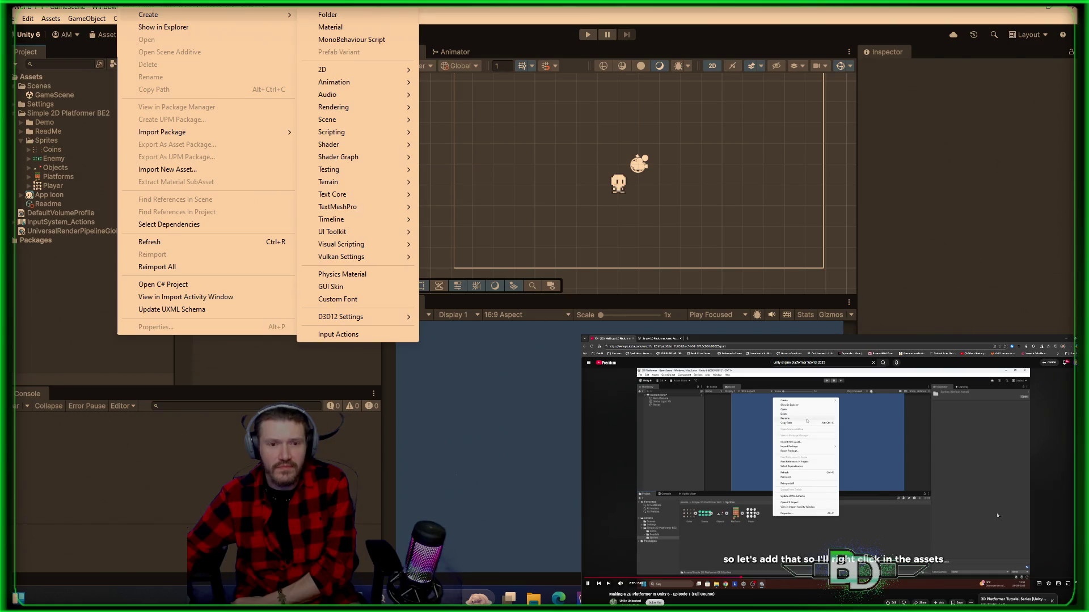
pyautogui.click(998, 516)
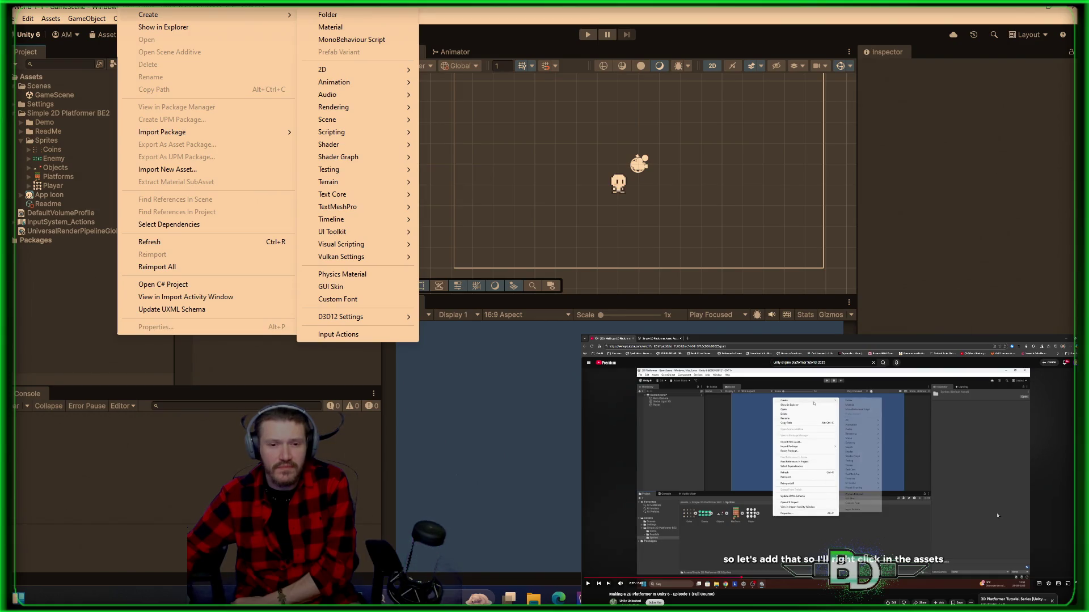
pyautogui.doubleClick(998, 515)
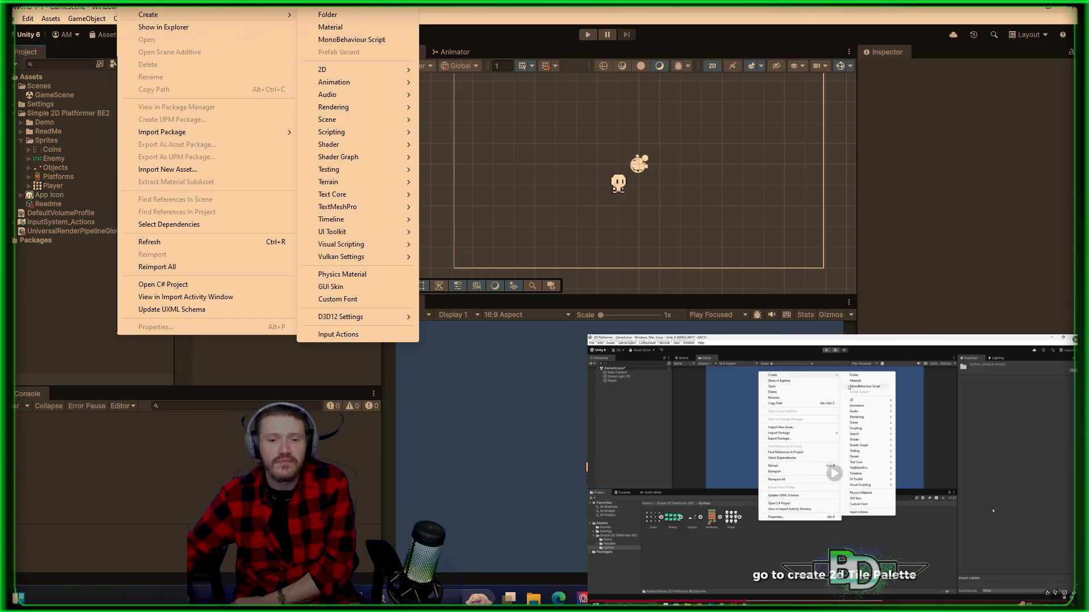
pyautogui.click(993, 510)
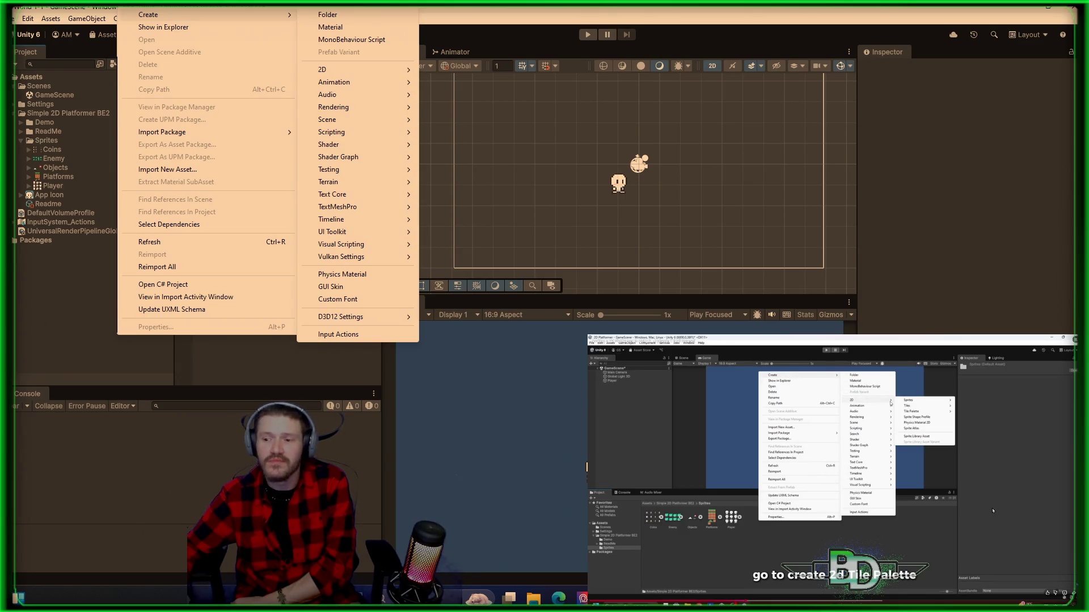
pyautogui.click(992, 508)
pyautogui.click(992, 507)
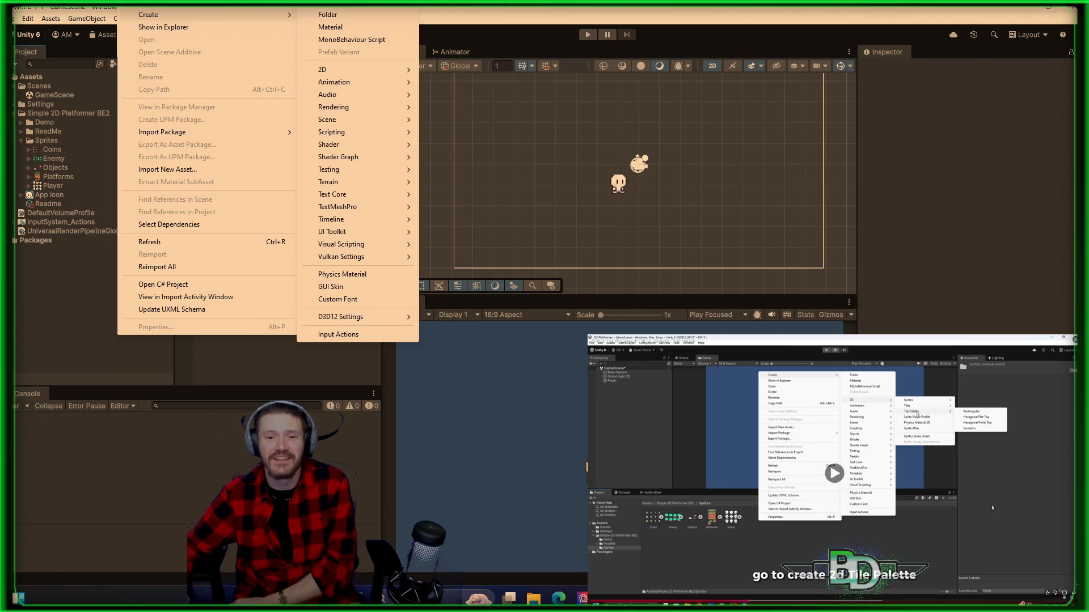
pyautogui.press('Escape')
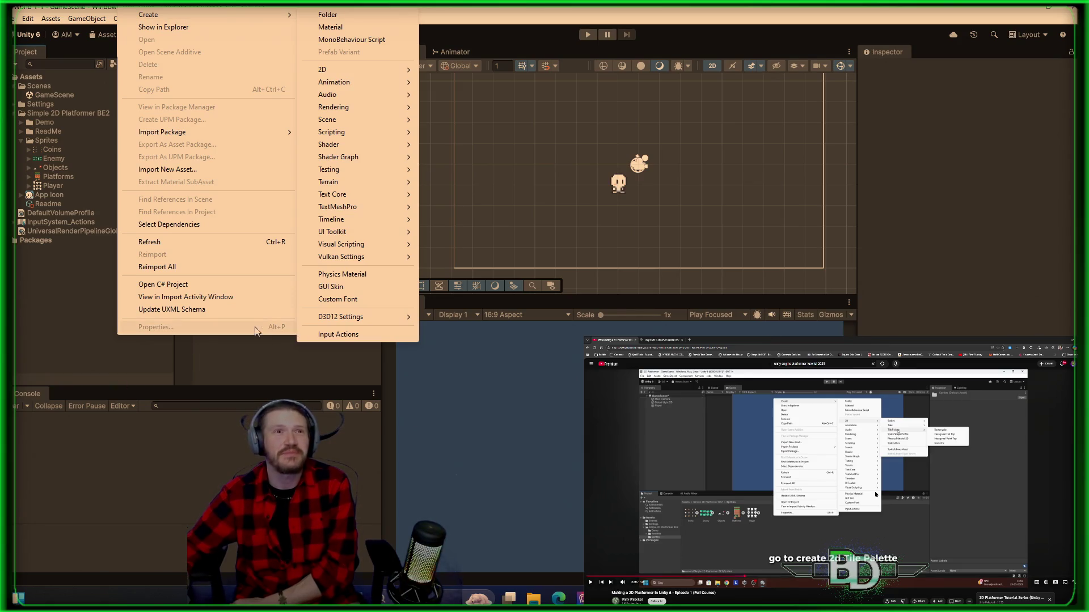
pyautogui.click(107, 304)
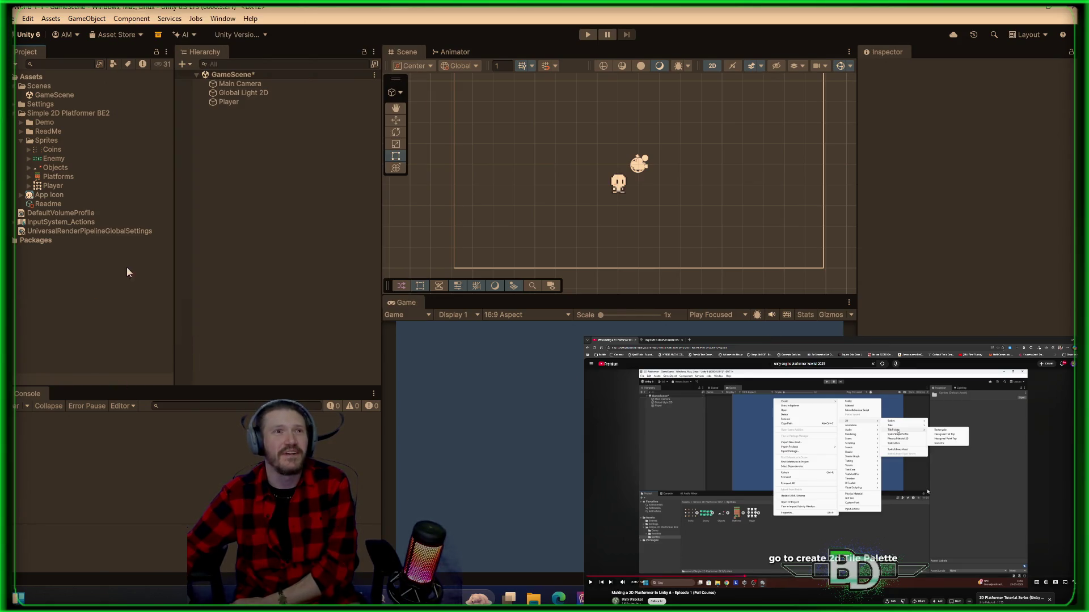
# - Create a Rectangular Tile Palette named Ground in the Assets folder
pyautogui.click(23, 78)
pyautogui.rightClick(45, 79)
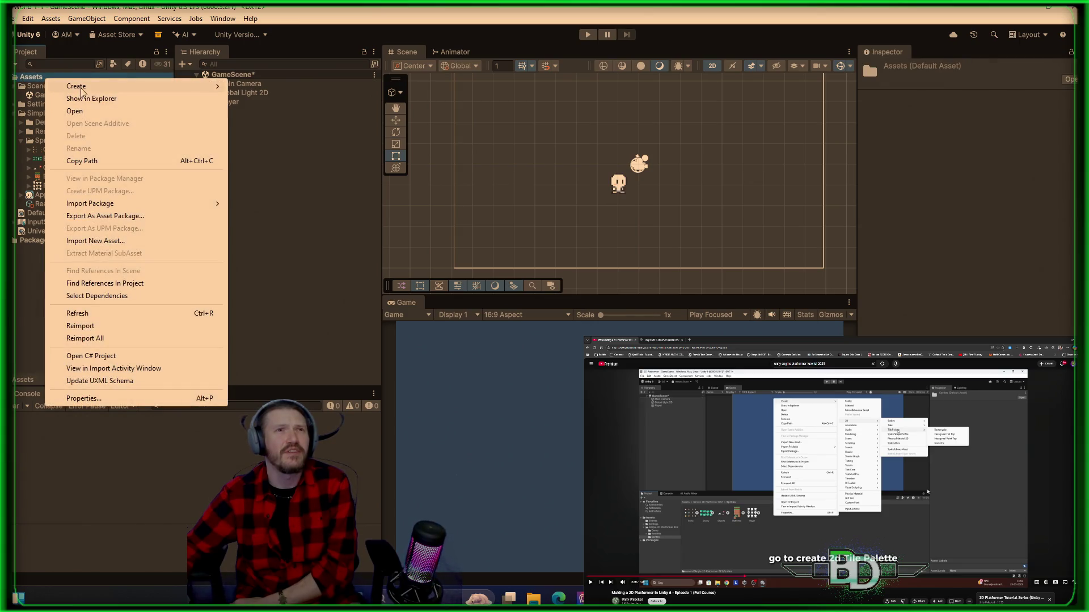
pyautogui.click(13, 96)
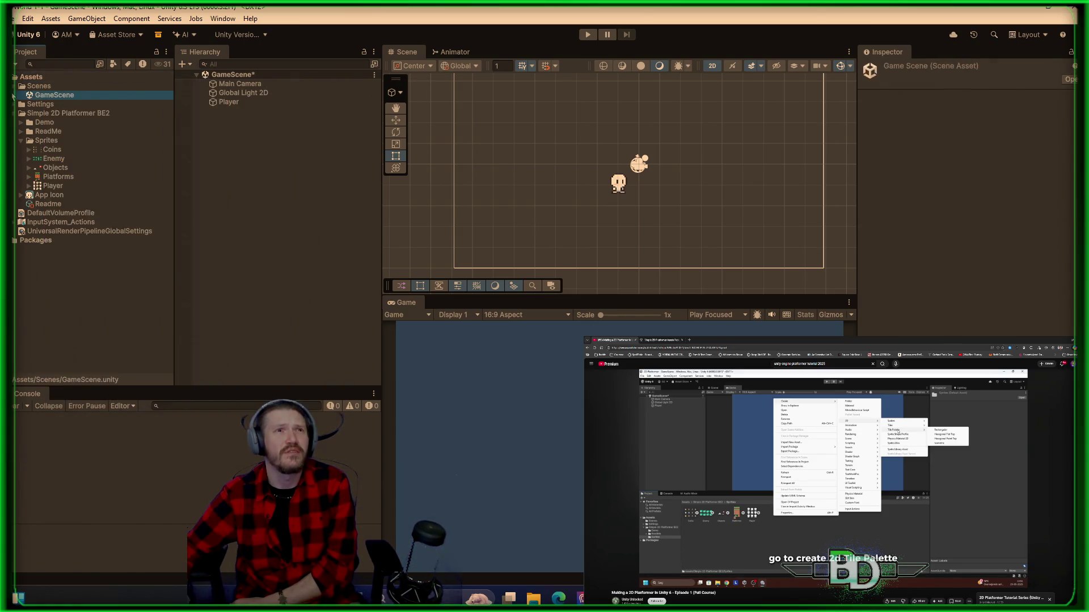
pyautogui.rightClick(45, 122)
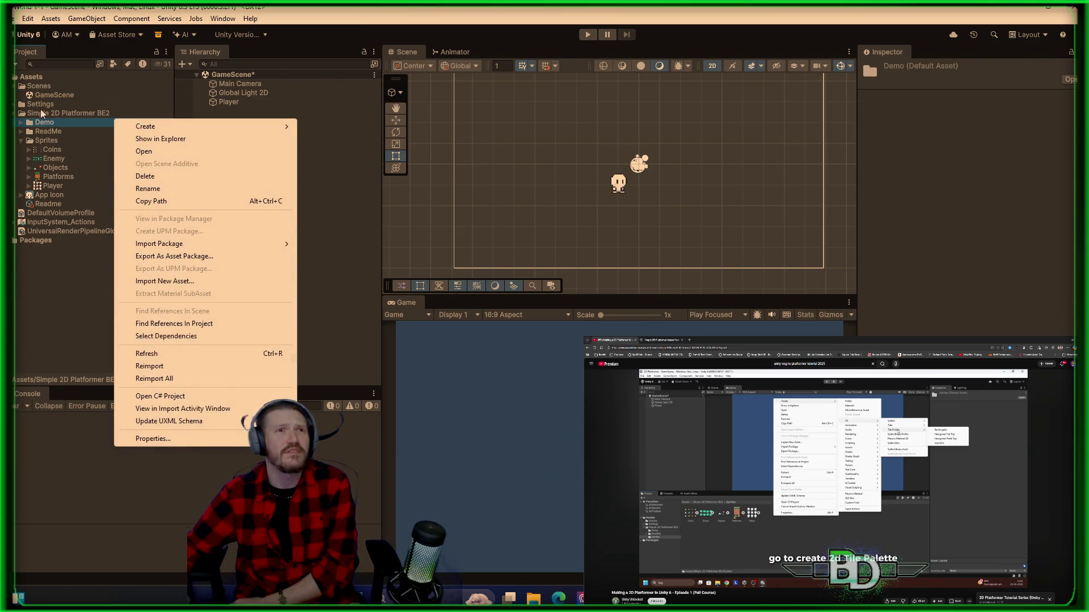
pyautogui.rightClick(126, 94)
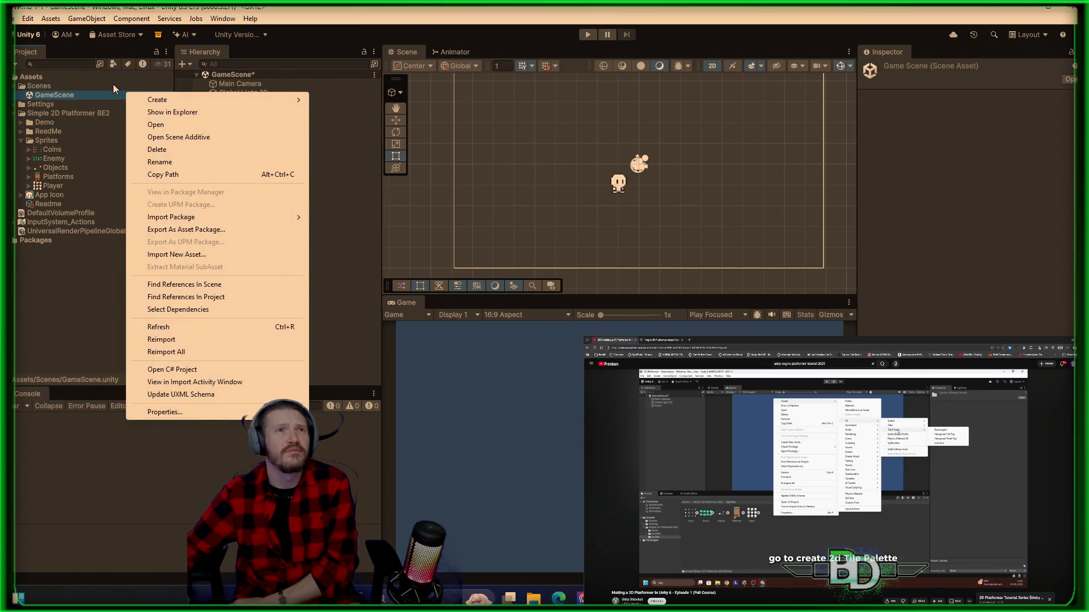
pyautogui.moveTo(152, 102)
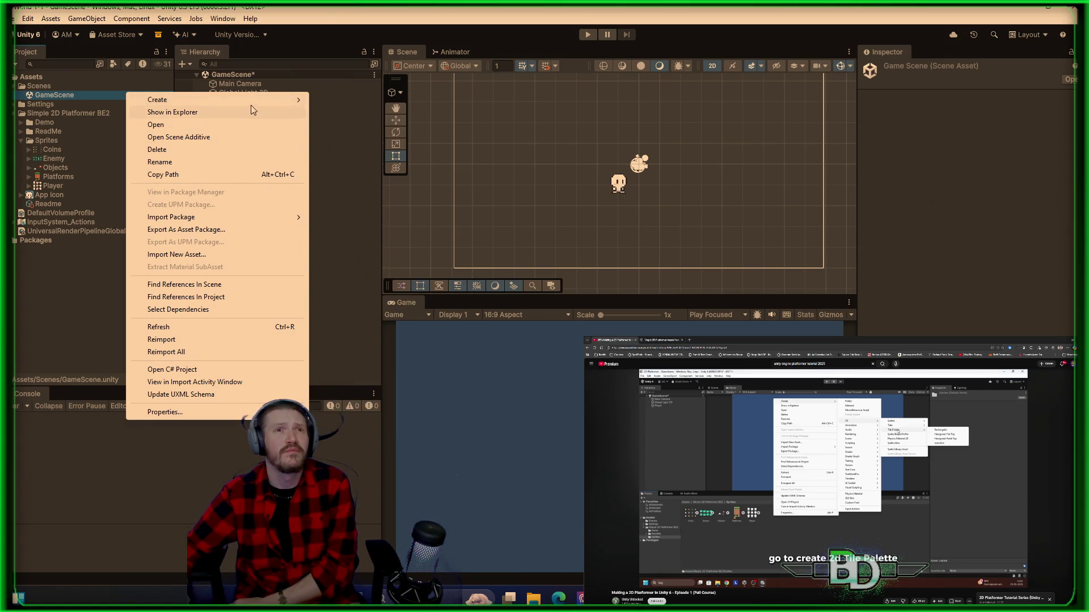
pyautogui.moveTo(348, 154)
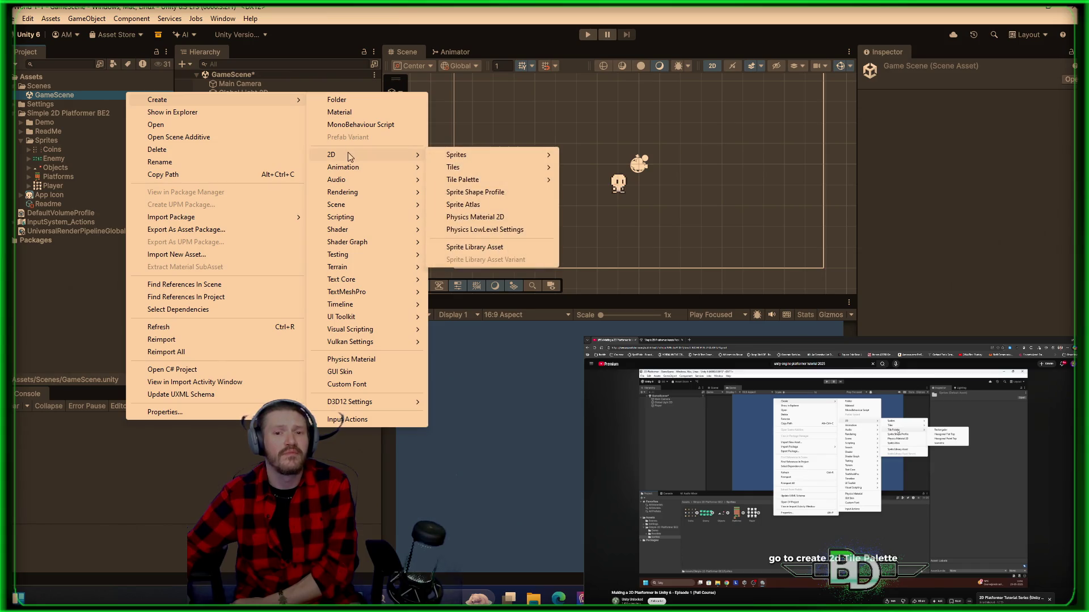
pyautogui.moveTo(499, 180)
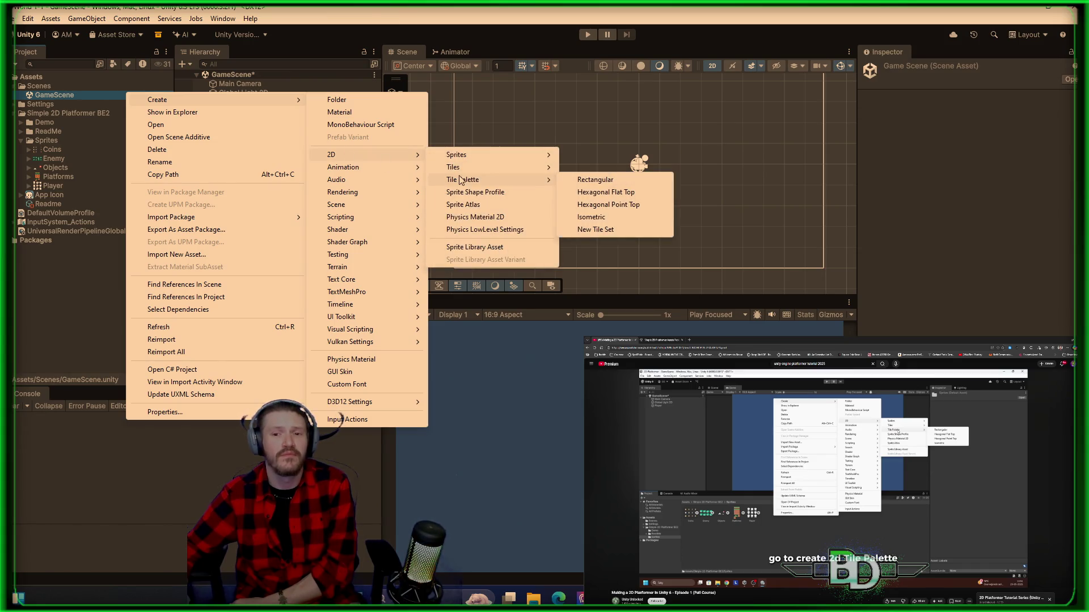
pyautogui.click(593, 179)
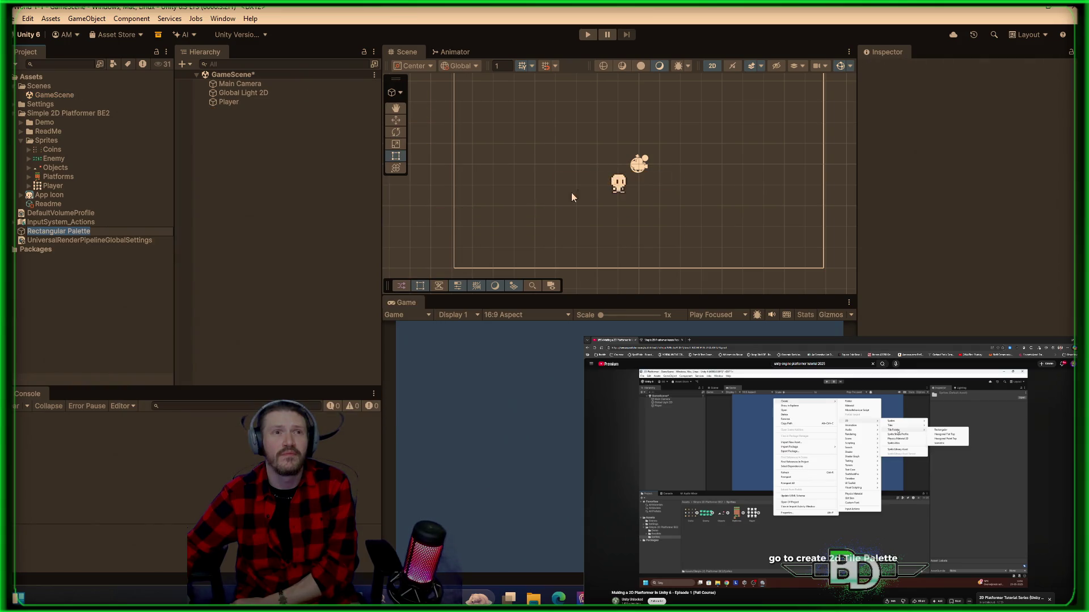
pyautogui.write('Ground')
pyautogui.press('Return')
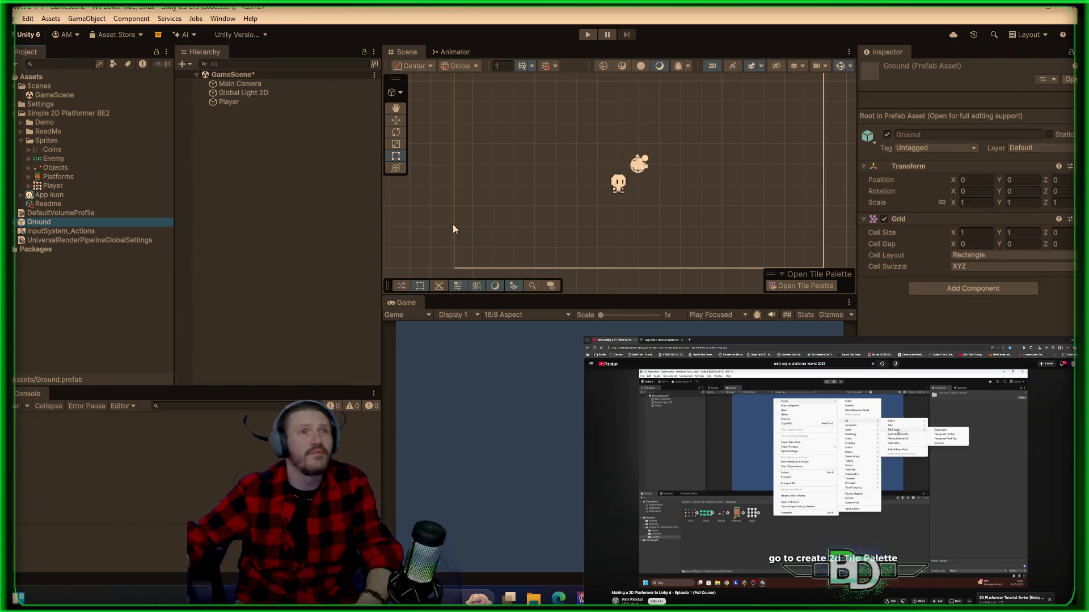
pyautogui.rightClick(38, 226)
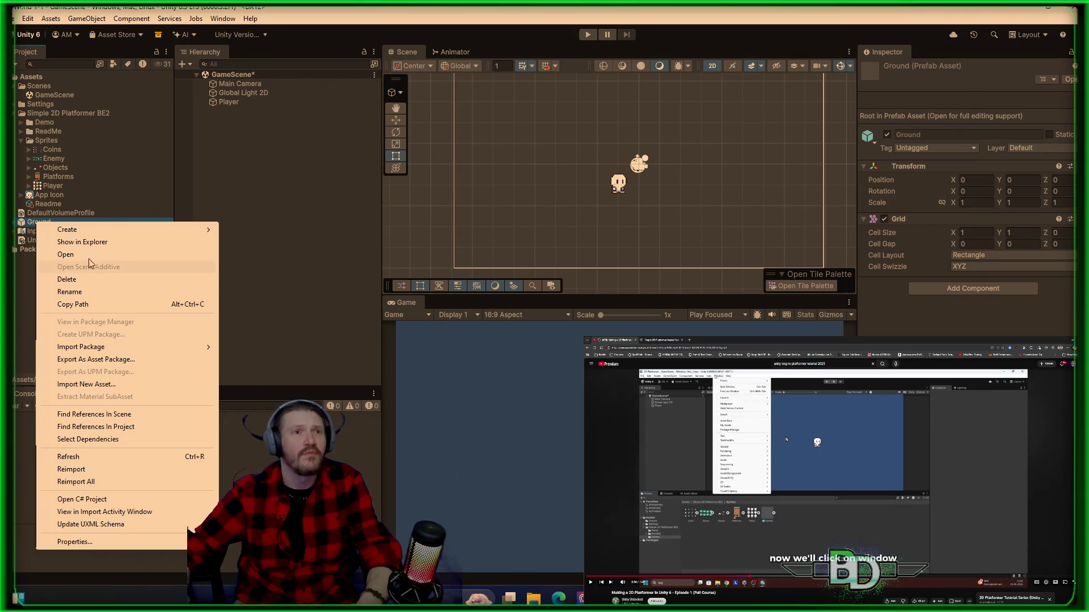
# - Rename the Ground palette asset to TileMap
pyautogui.click(75, 291)
pyautogui.write('TileMap')
pyautogui.press('Return')
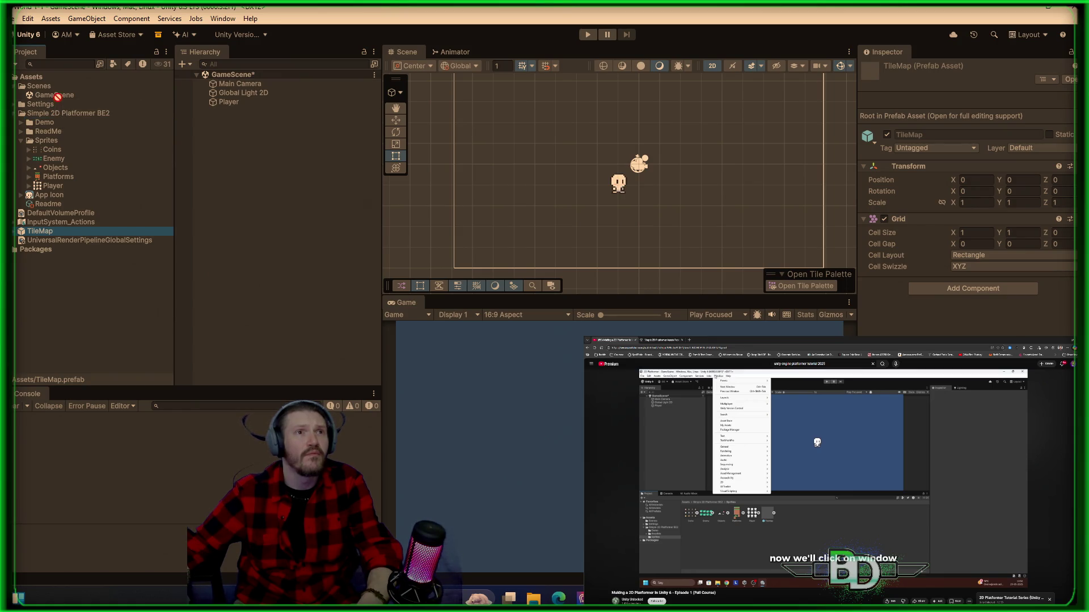
# - Undo moving TileMap into Settings and collapse the Simple 2D Platformer BE2 folder
pyautogui.moveTo(43, 85)
pyautogui.mouseDown()
pyautogui.moveTo(27, 171)
pyautogui.moveTo(12, 118)
pyautogui.mouseUp()
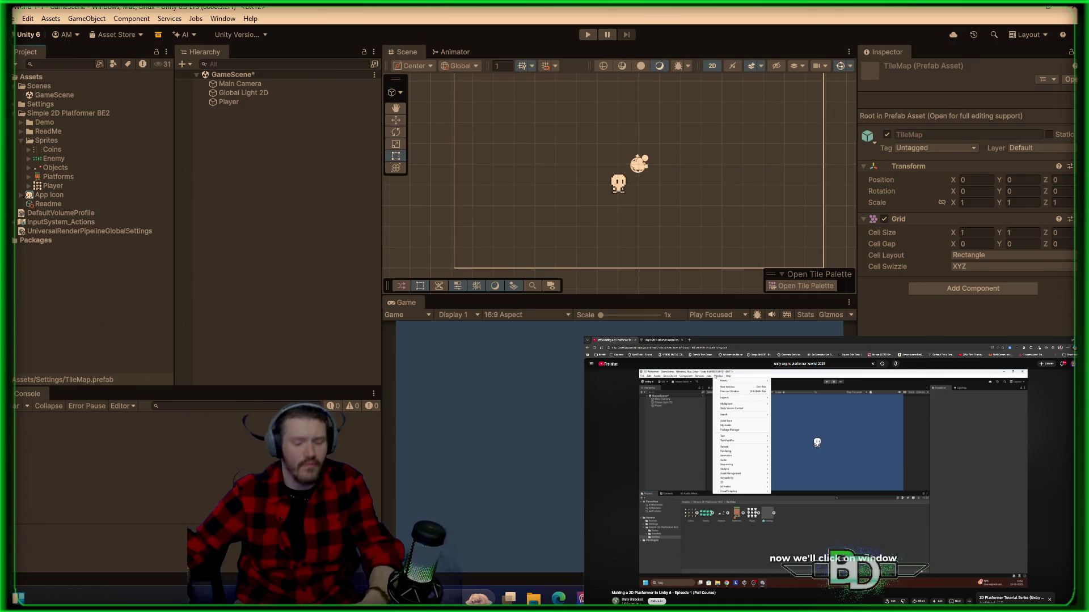
pyautogui.hotkey('ctrl', 'z')
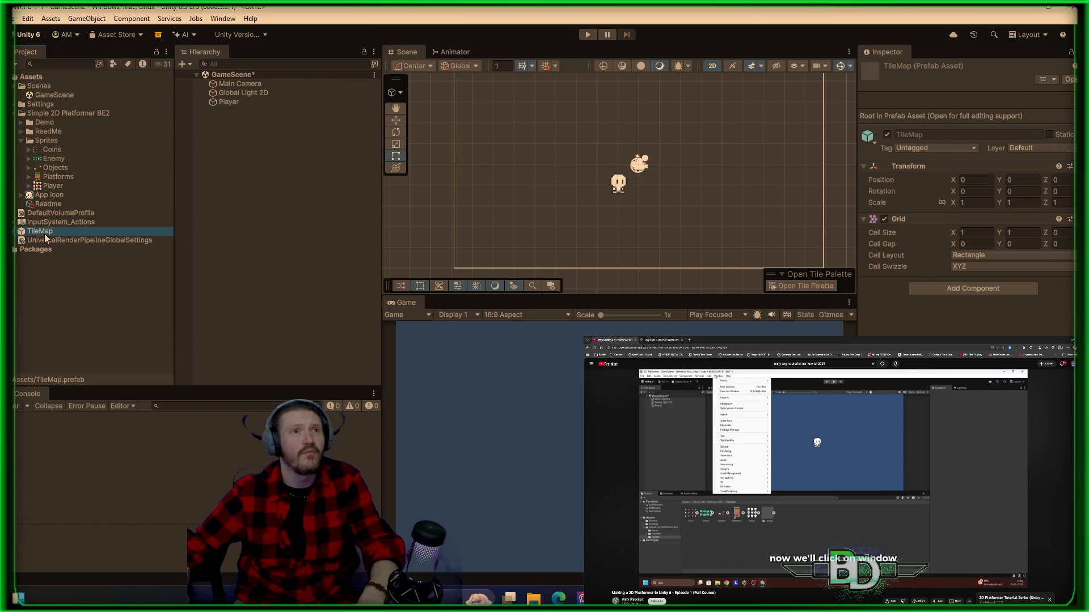
pyautogui.click(13, 117)
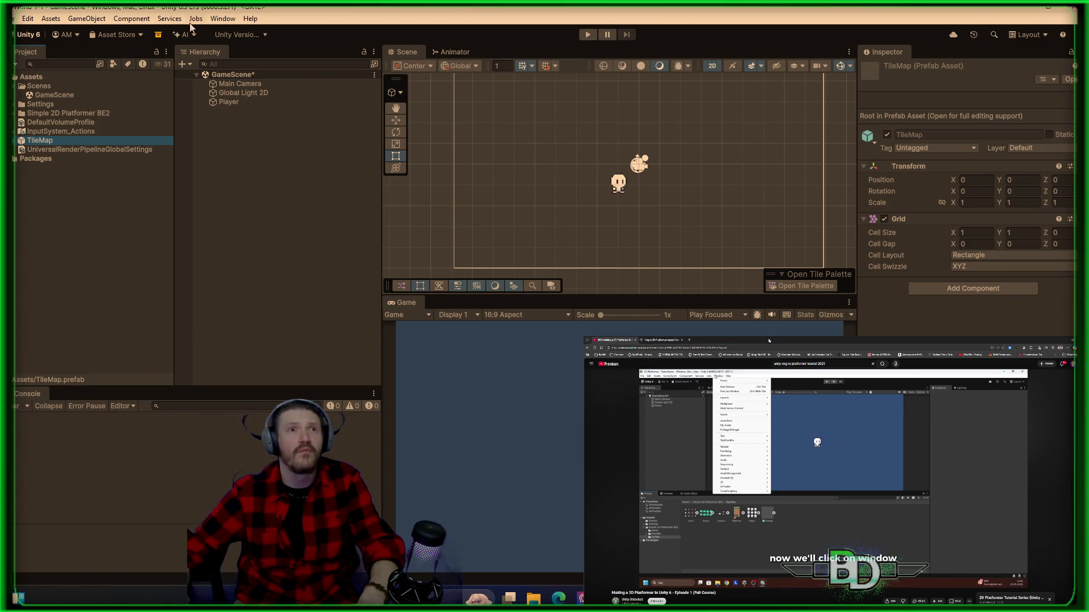
pyautogui.click(219, 19)
# - Open the Tile Palette window from Window > 2D > Tile Palette
pyautogui.moveTo(213, 31)
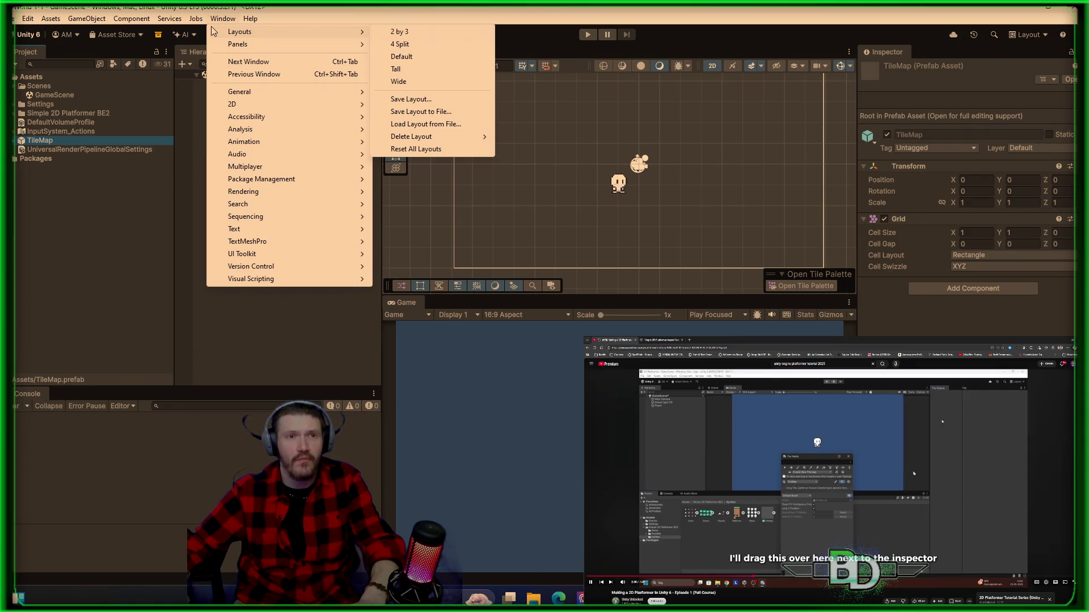
pyautogui.moveTo(170, 18)
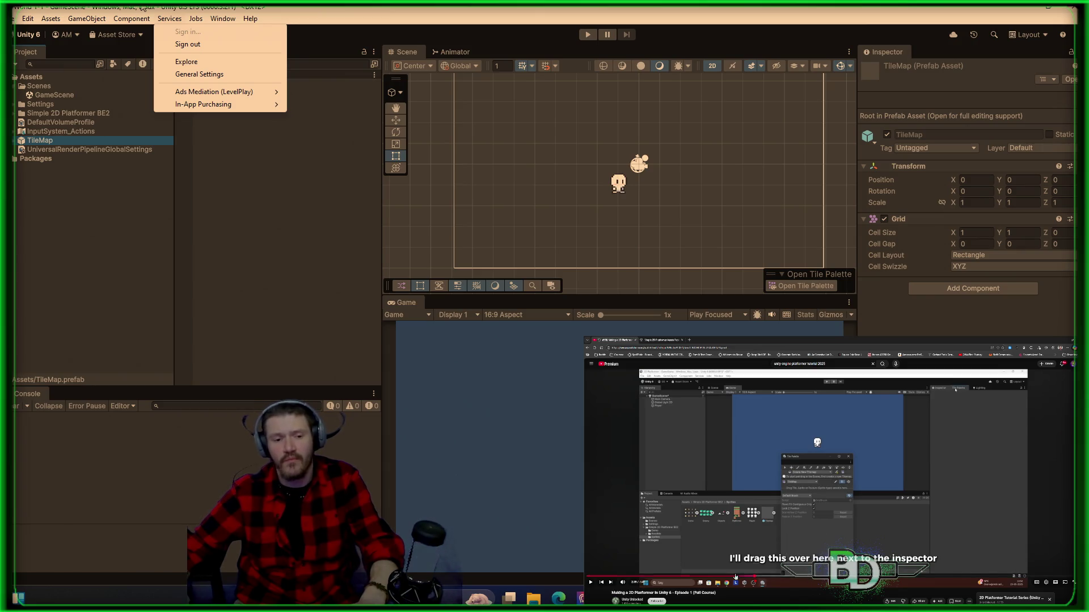
pyautogui.click(752, 578)
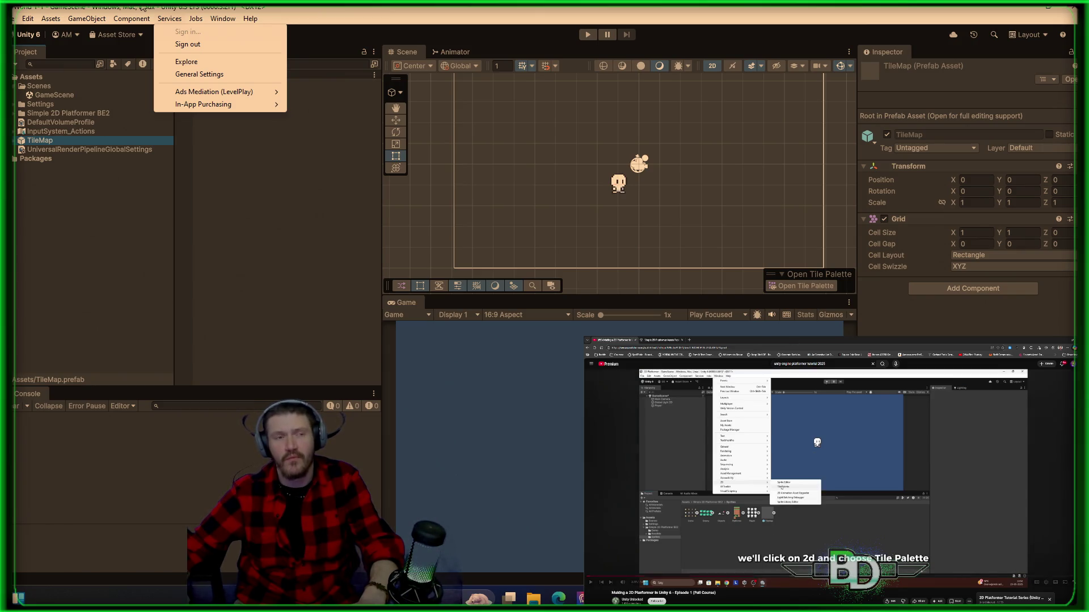
pyautogui.click(212, 20)
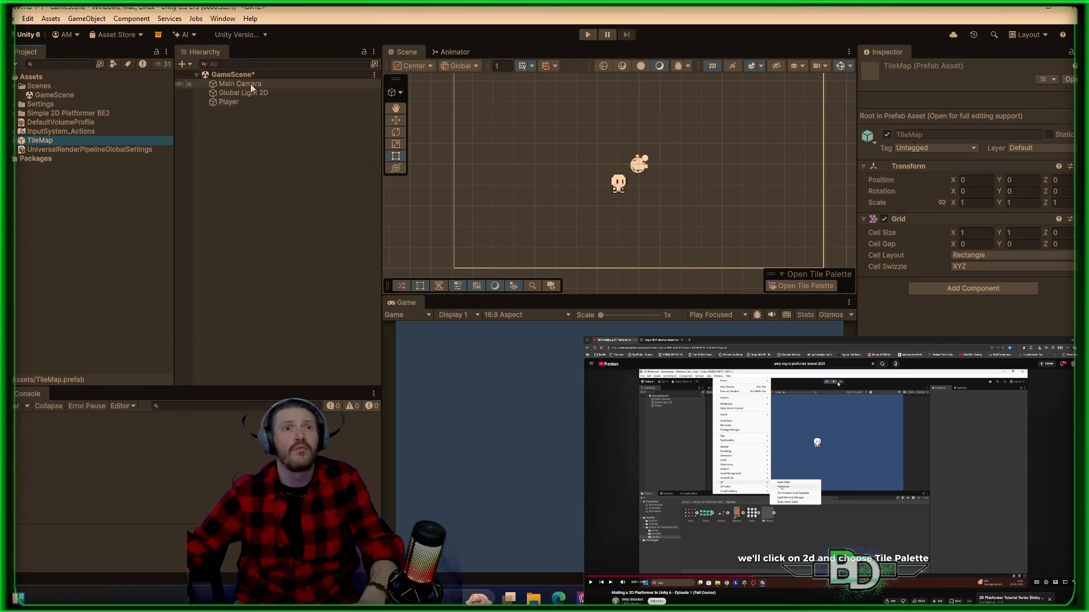
pyautogui.click(226, 21)
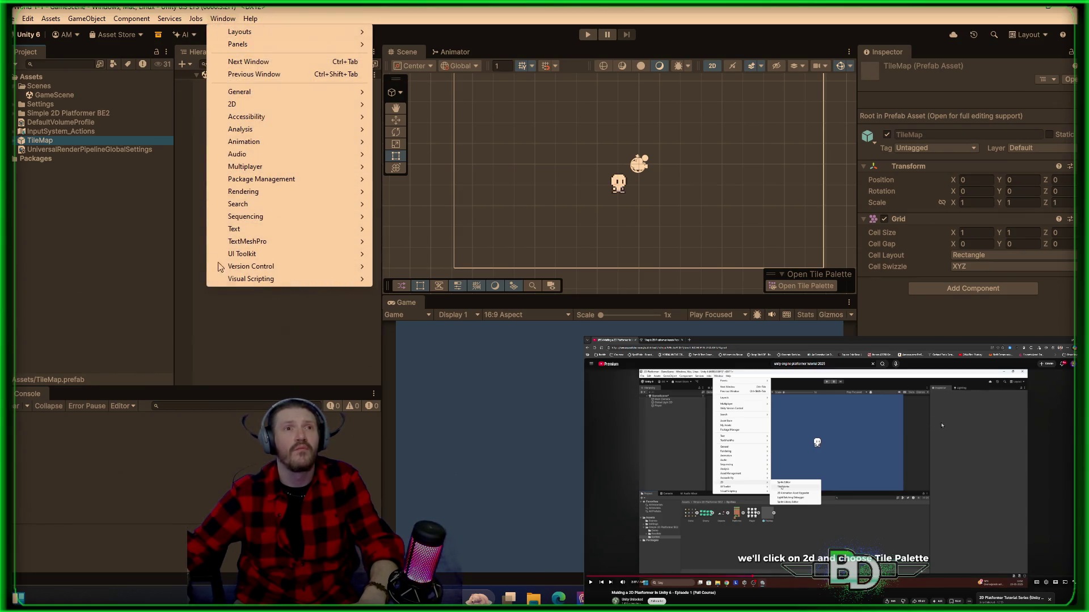
pyautogui.moveTo(318, 106)
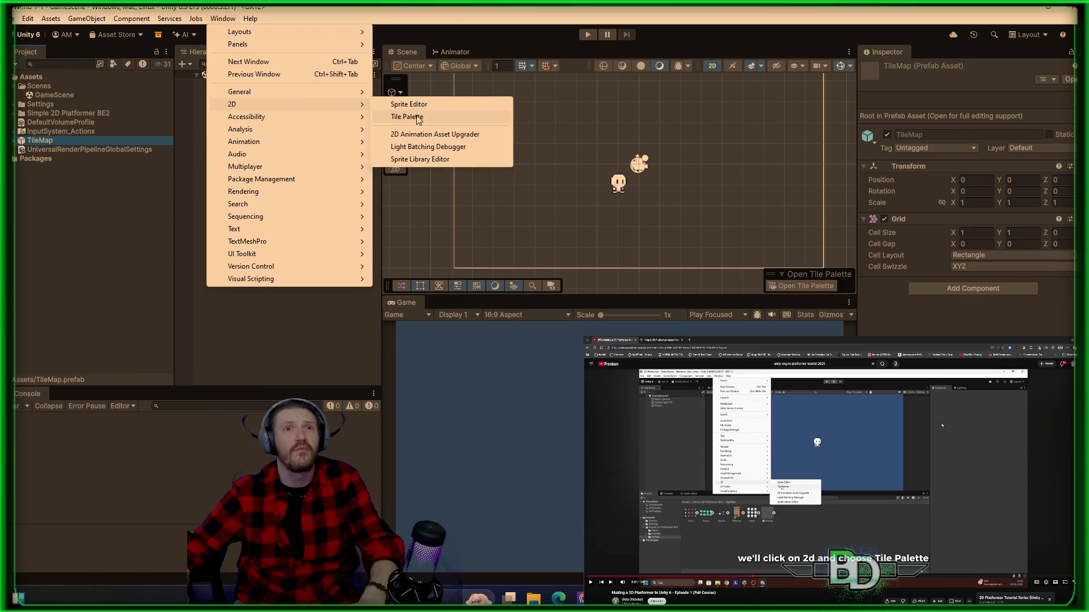
pyautogui.click(416, 118)
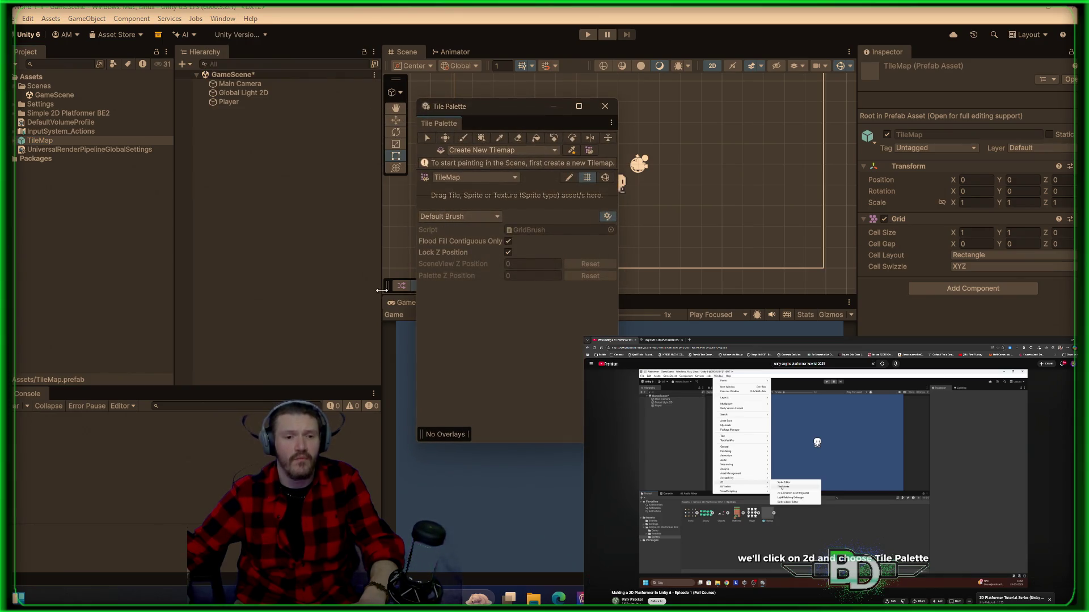
pyautogui.click(928, 480)
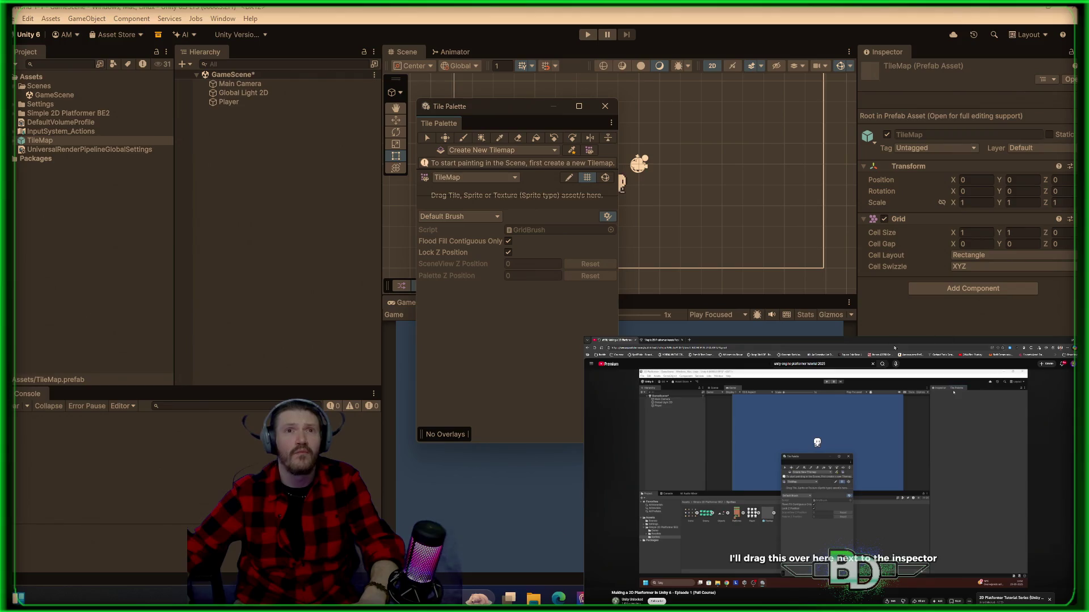
# - Dock the Tile Palette as a tab beside the Inspector
pyautogui.moveTo(444, 121)
pyautogui.mouseDown()
pyautogui.moveTo(805, 110)
pyautogui.moveTo(933, 90)
pyautogui.moveTo(942, 262)
pyautogui.moveTo(962, 162)
pyautogui.mouseUp()
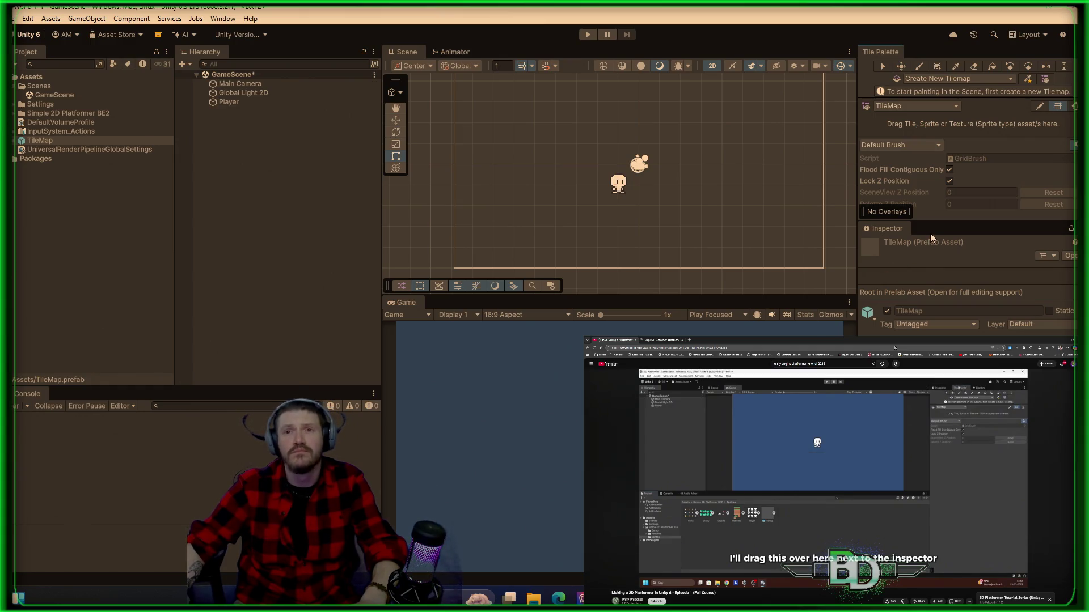
pyautogui.moveTo(878, 49); pyautogui.dragTo(937, 235)
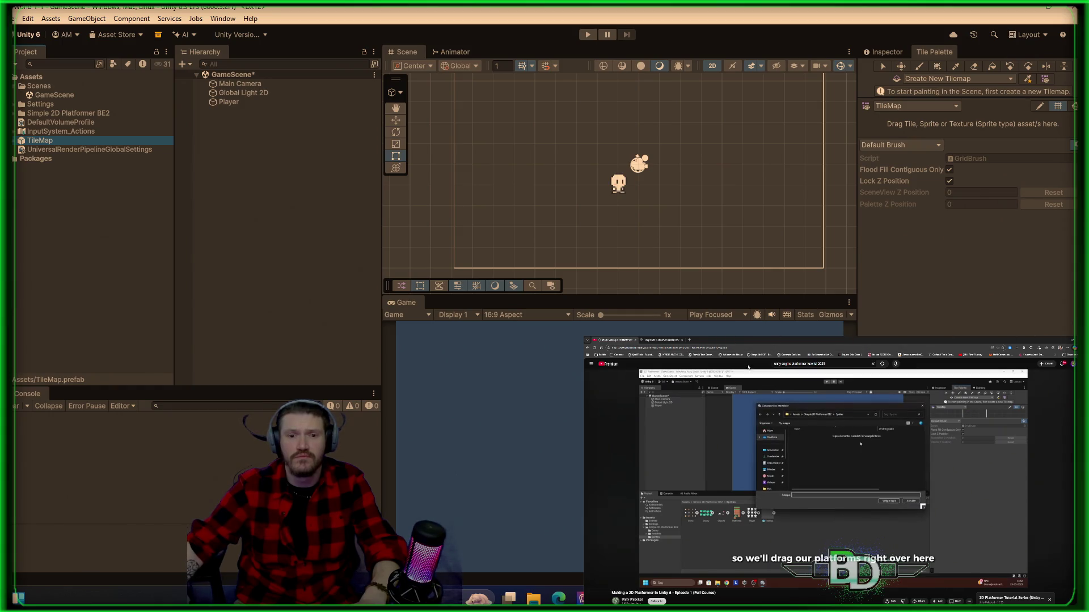
pyautogui.click(847, 497)
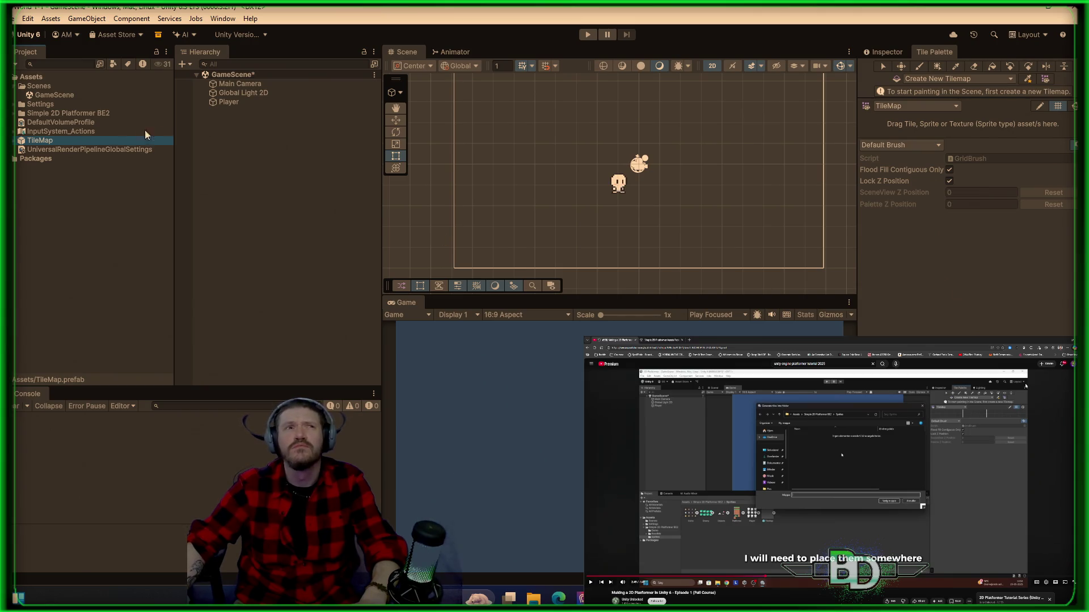
# - Drag the Platforms sprites from Simple 2D Platformer BE2 into the Tile Palette
pyautogui.click(15, 114)
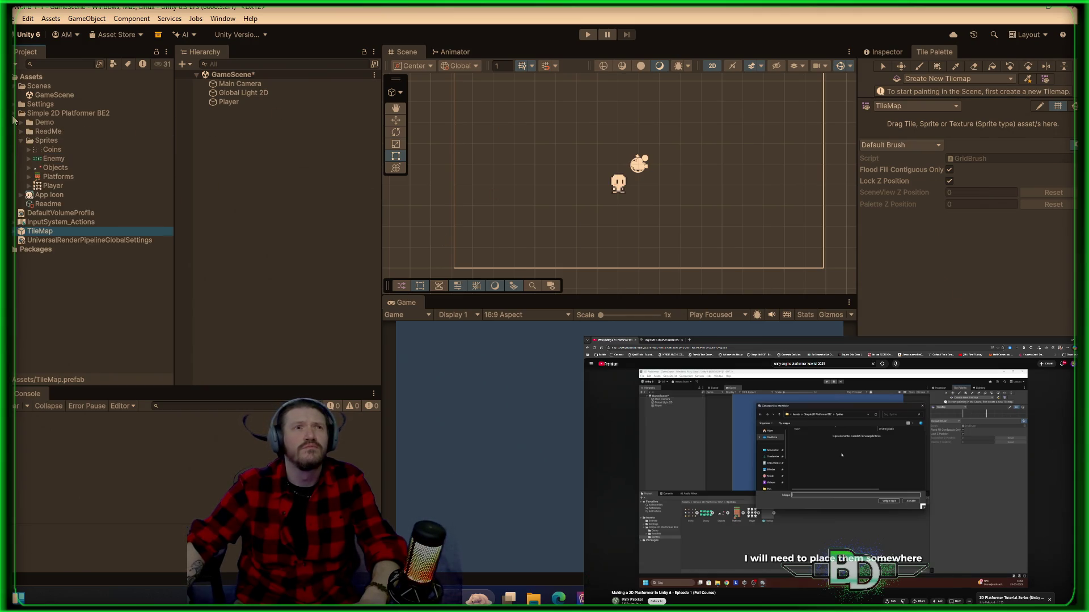
pyautogui.click(30, 177)
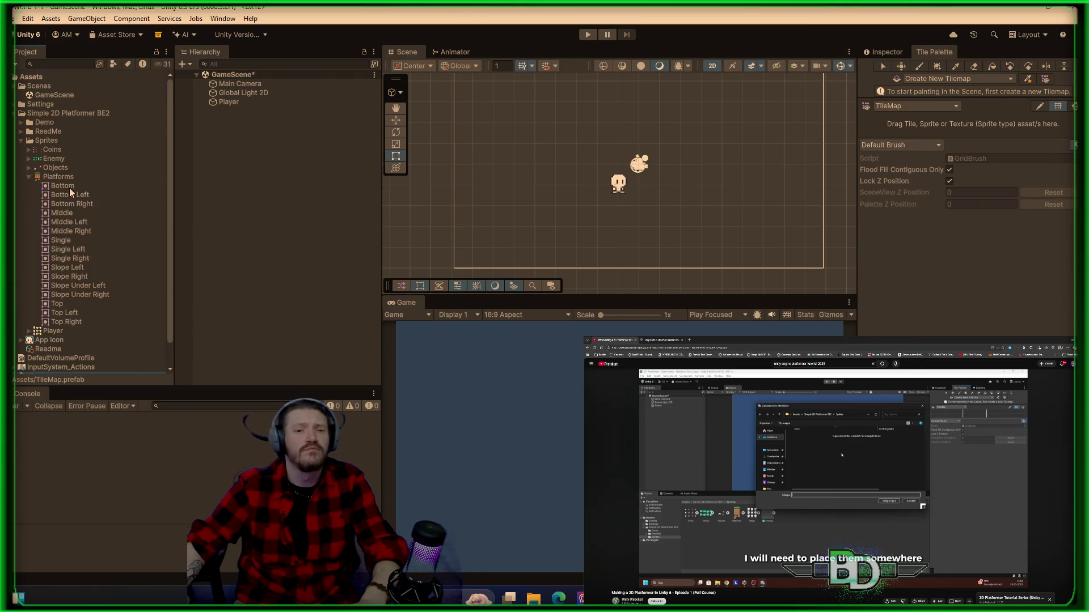
pyautogui.moveTo(52, 178)
pyautogui.mouseDown()
pyautogui.moveTo(156, 177)
pyautogui.moveTo(359, 146)
pyautogui.moveTo(497, 170)
pyautogui.moveTo(856, 158)
pyautogui.moveTo(879, 113)
pyautogui.moveTo(877, 126)
pyautogui.mouseUp()
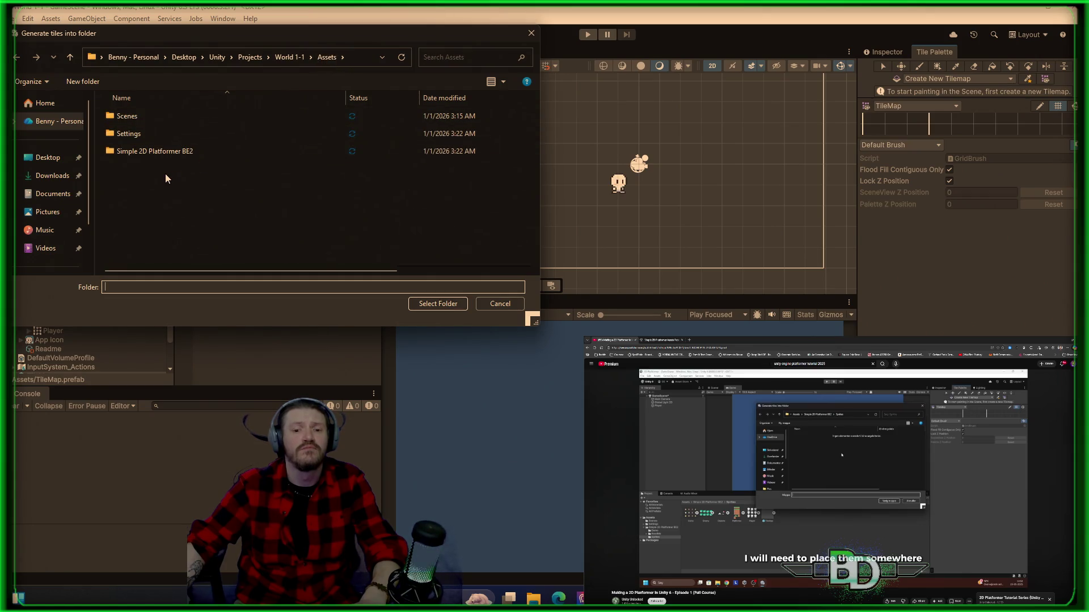
pyautogui.press('XF86AudioPlay')
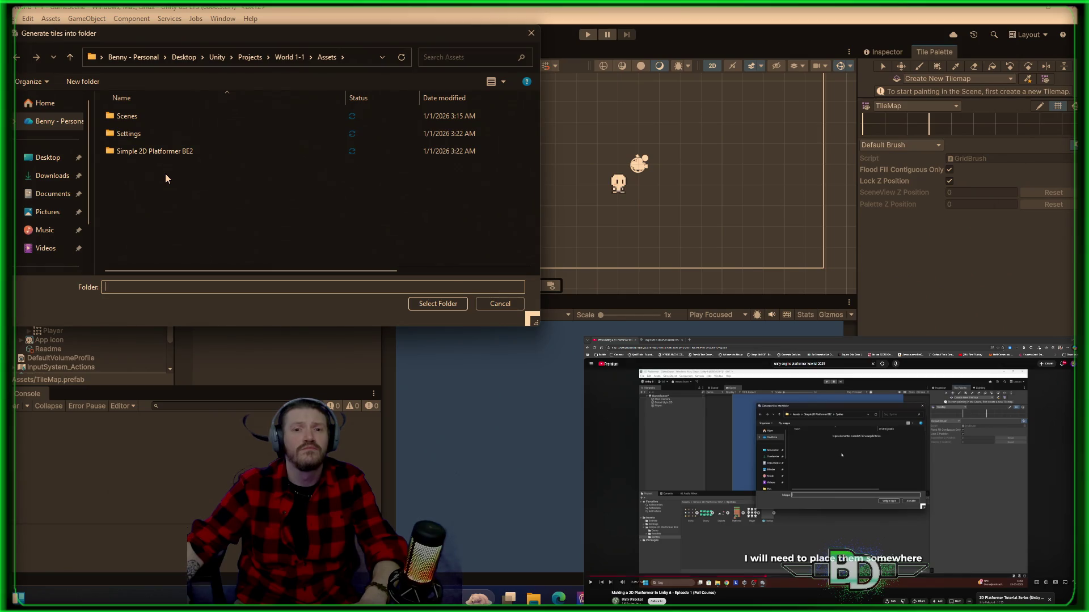
pyautogui.press('XF86AudioPlay')
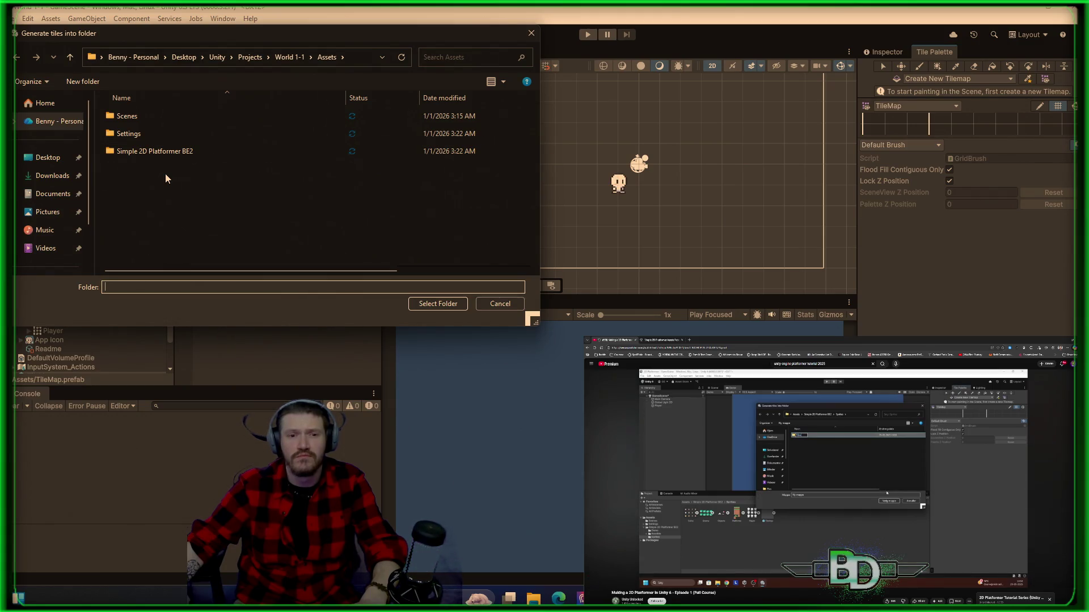
pyautogui.press('XF86AudioPlay')
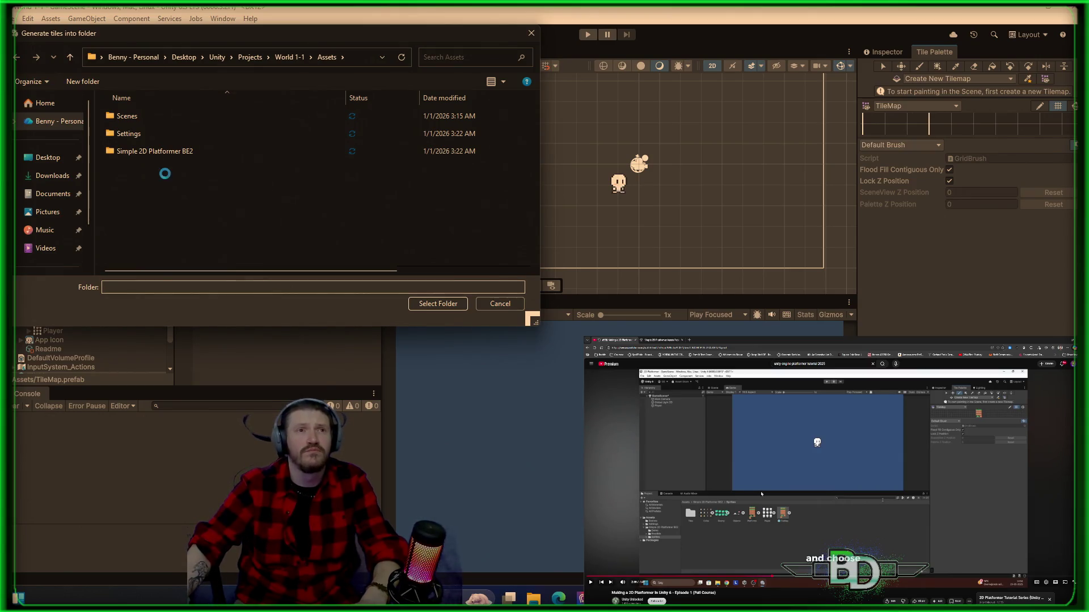
# - Create a Tiles folder in Assets and save the generated tiles there
pyautogui.rightClick(165, 175)
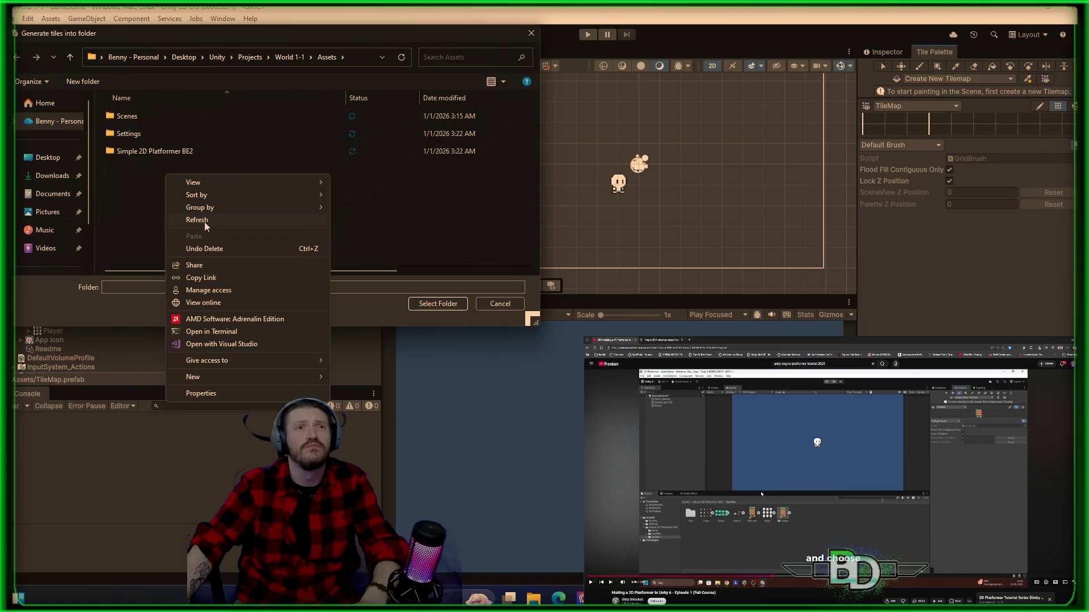
pyautogui.rightClick(144, 207)
pyautogui.rightClick(144, 207)
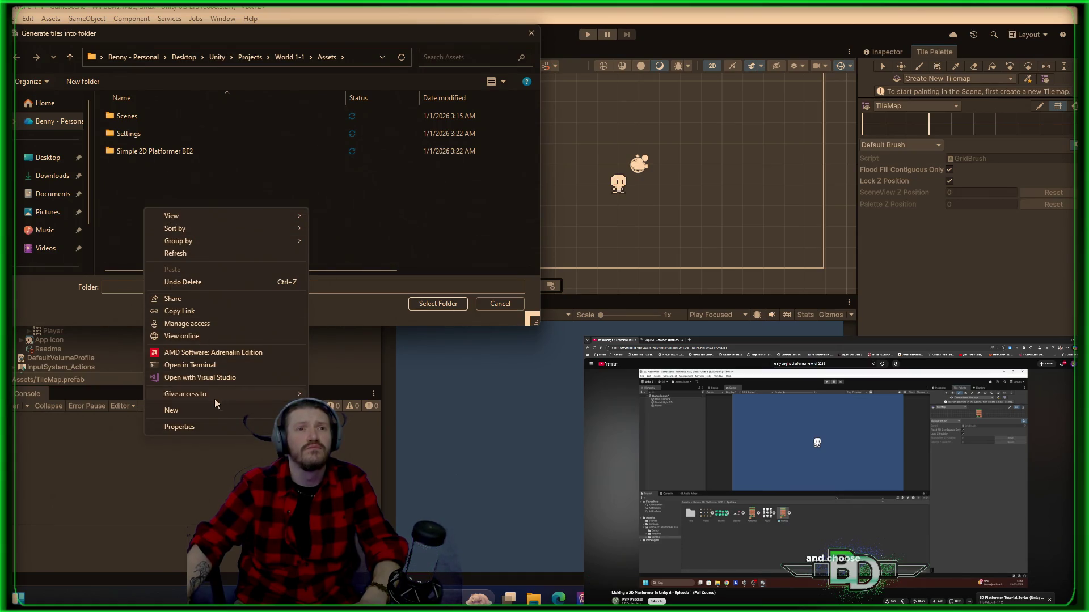
pyautogui.moveTo(172, 410)
pyautogui.click(352, 411)
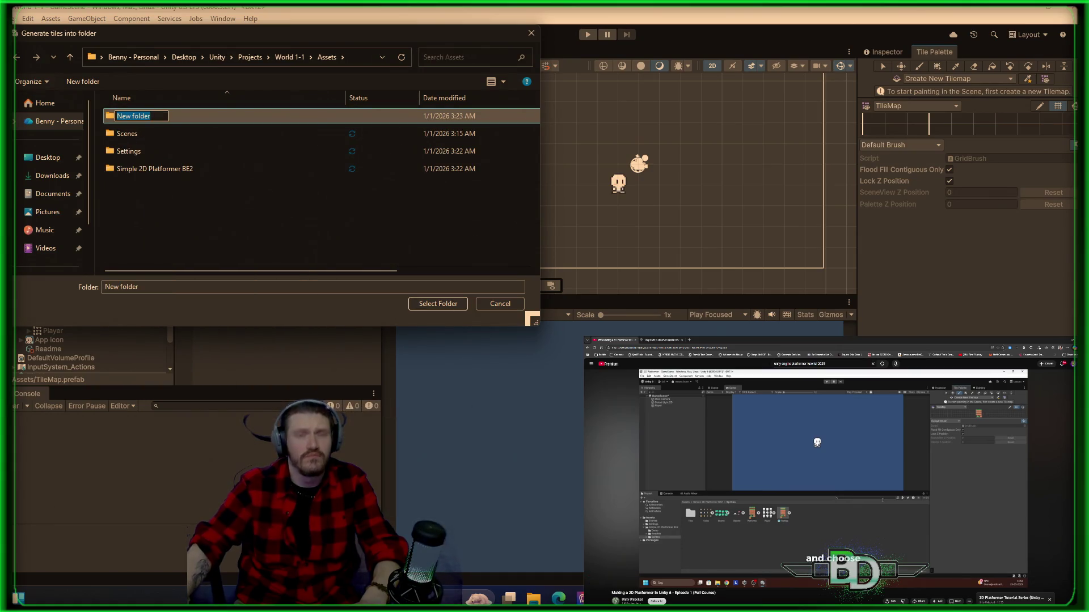
pyautogui.write('Tiles')
pyautogui.press('Return')
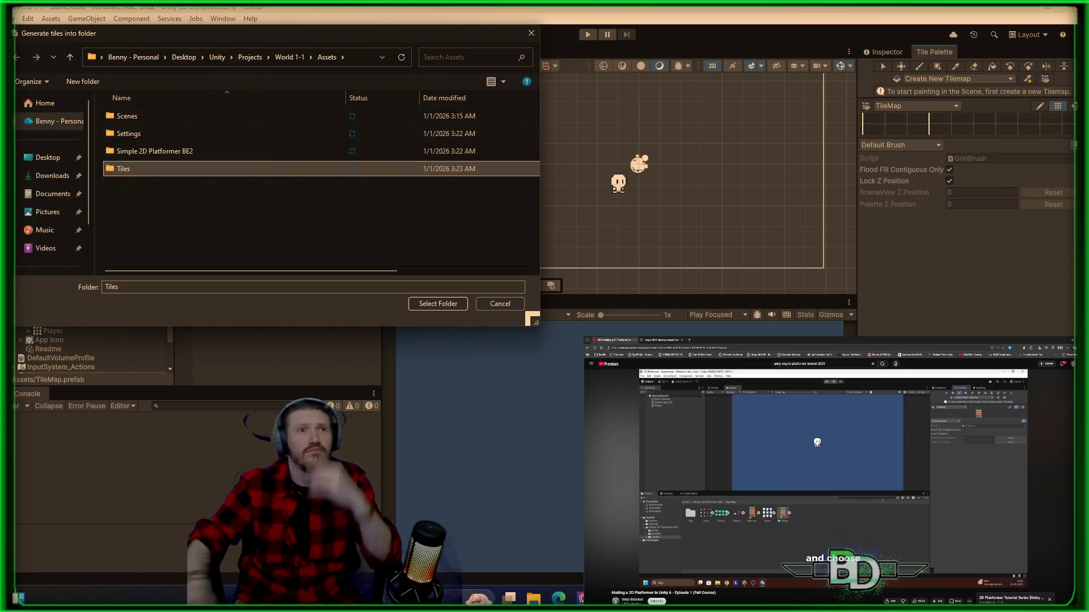
pyautogui.click(440, 305)
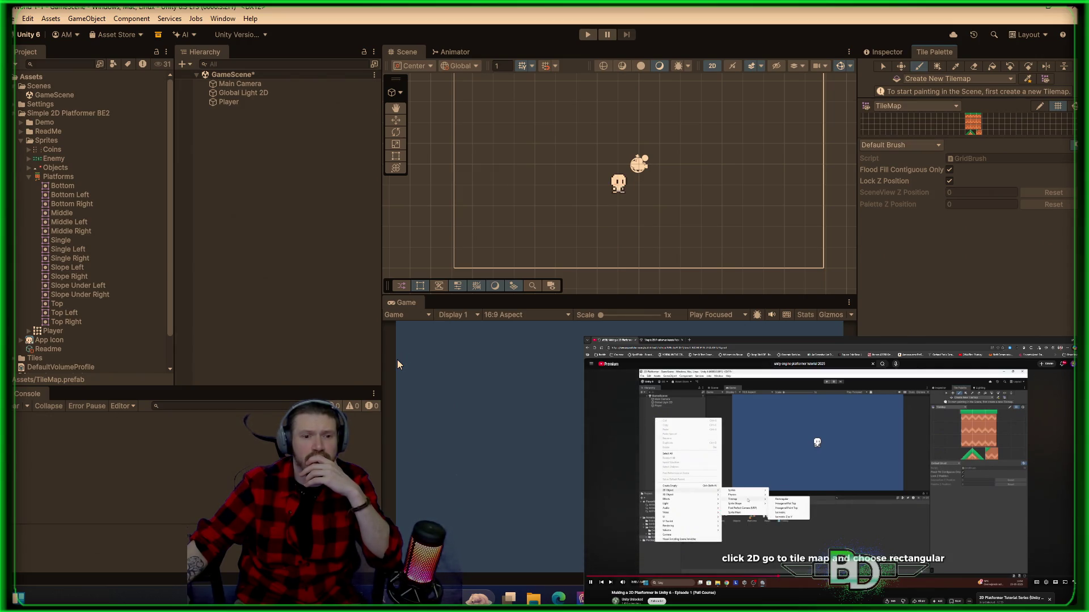
# - Add a 2D Object > Tilemap > Rectangular to the scene and rename it Ground
pyautogui.press('space')
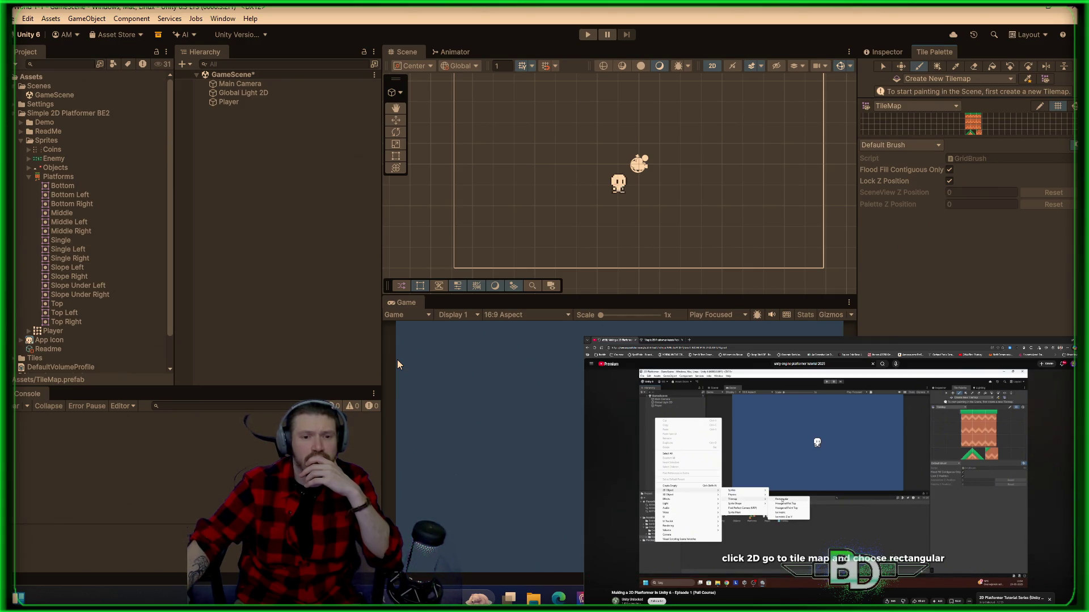
pyautogui.rightClick(203, 141)
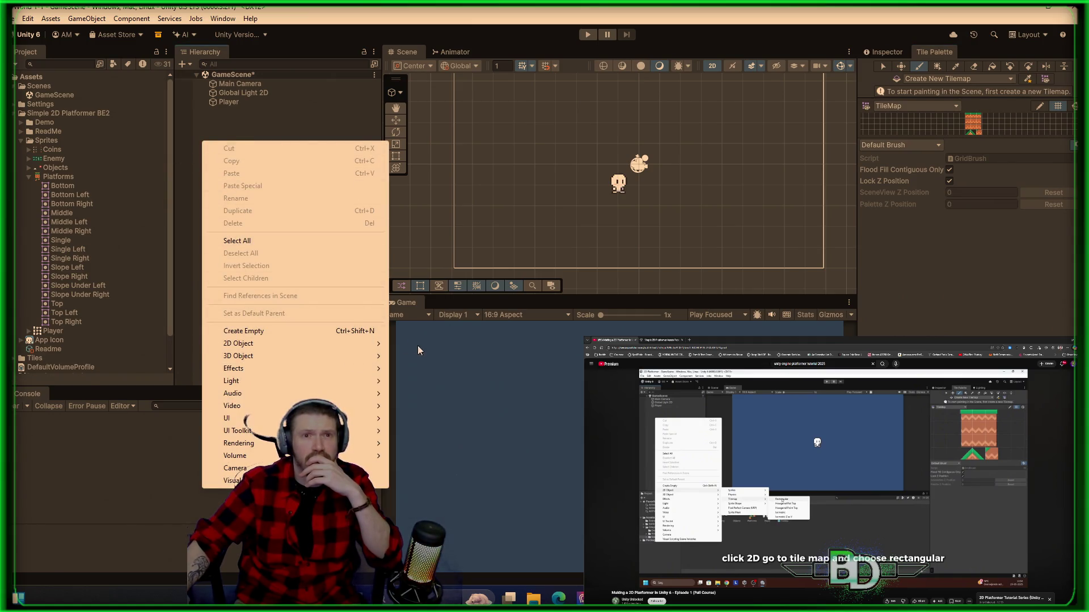
pyautogui.moveTo(371, 350)
pyautogui.moveTo(448, 369)
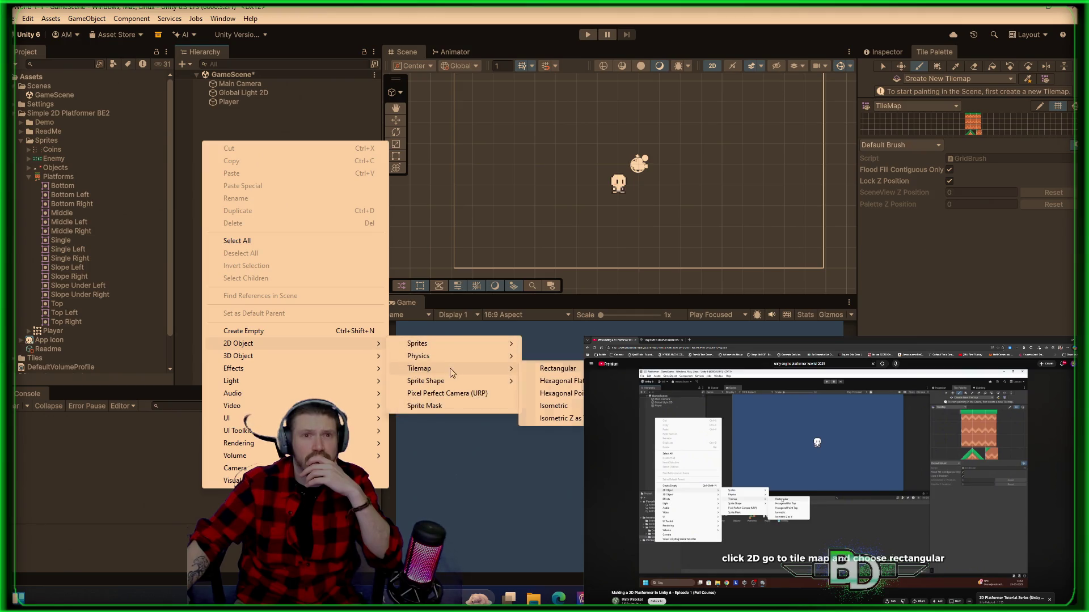
pyautogui.click(552, 370)
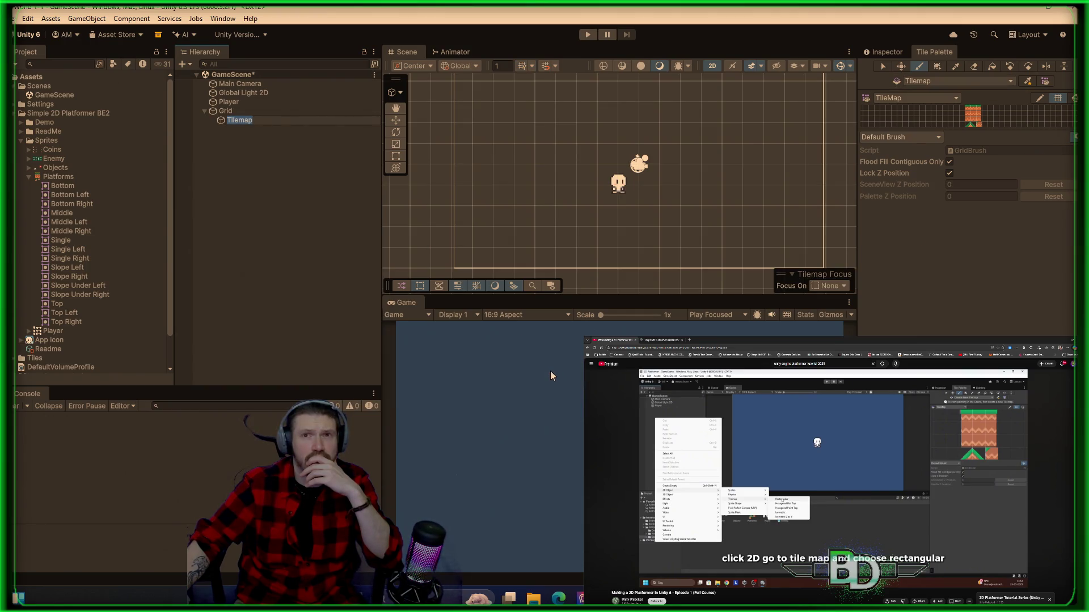
pyautogui.press('space')
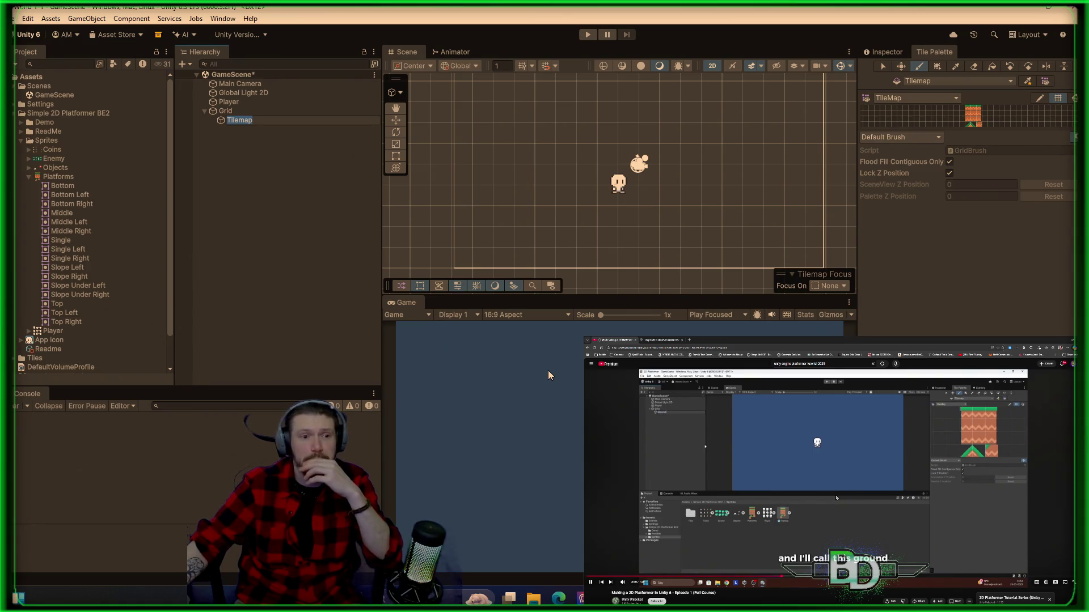
pyautogui.press('space')
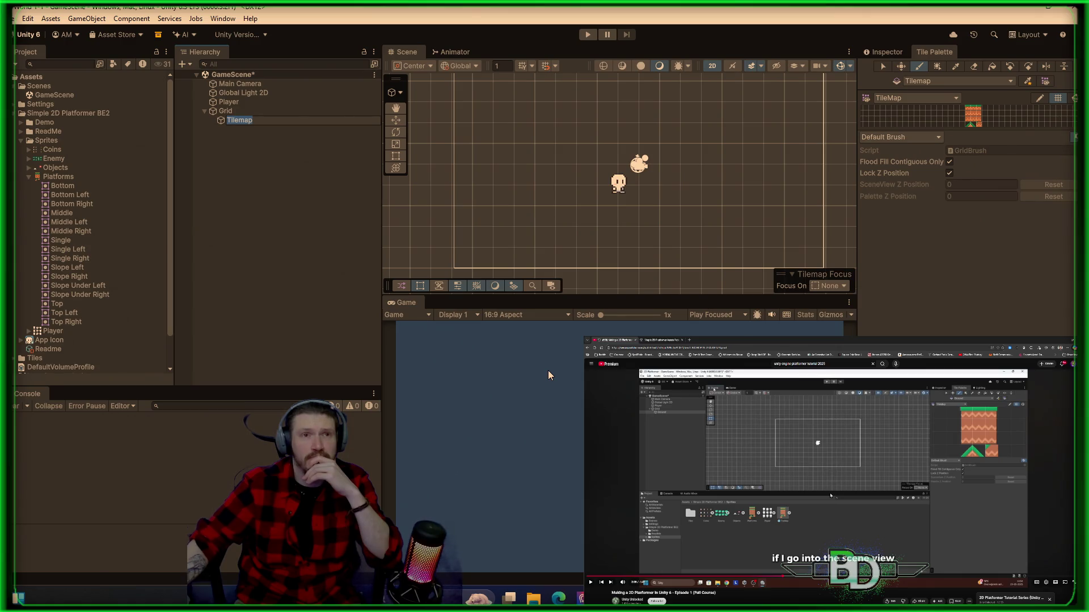
pyautogui.write('Ground')
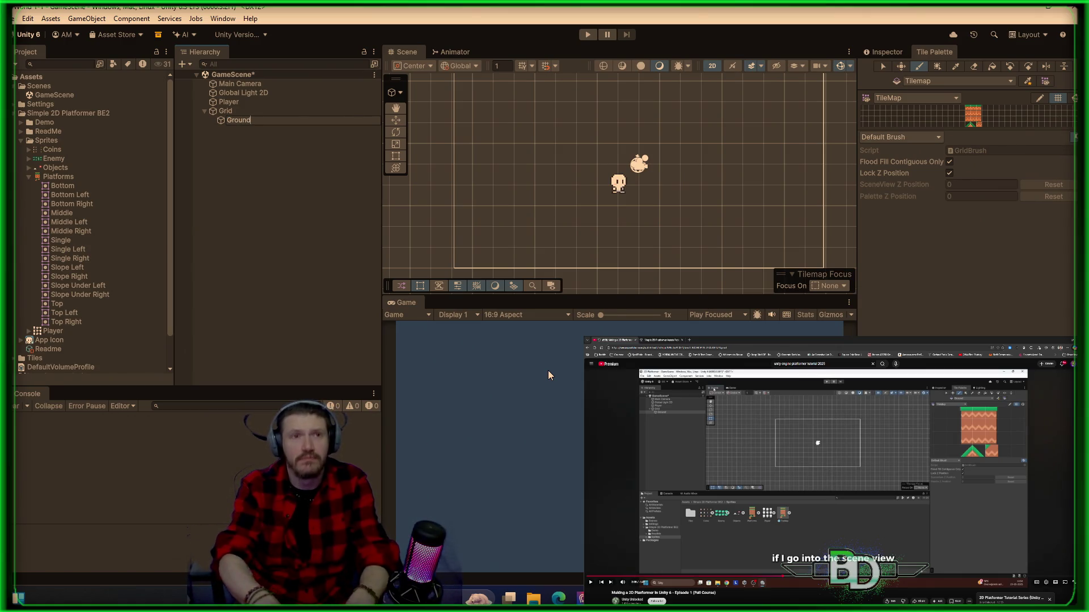
pyautogui.press('Return')
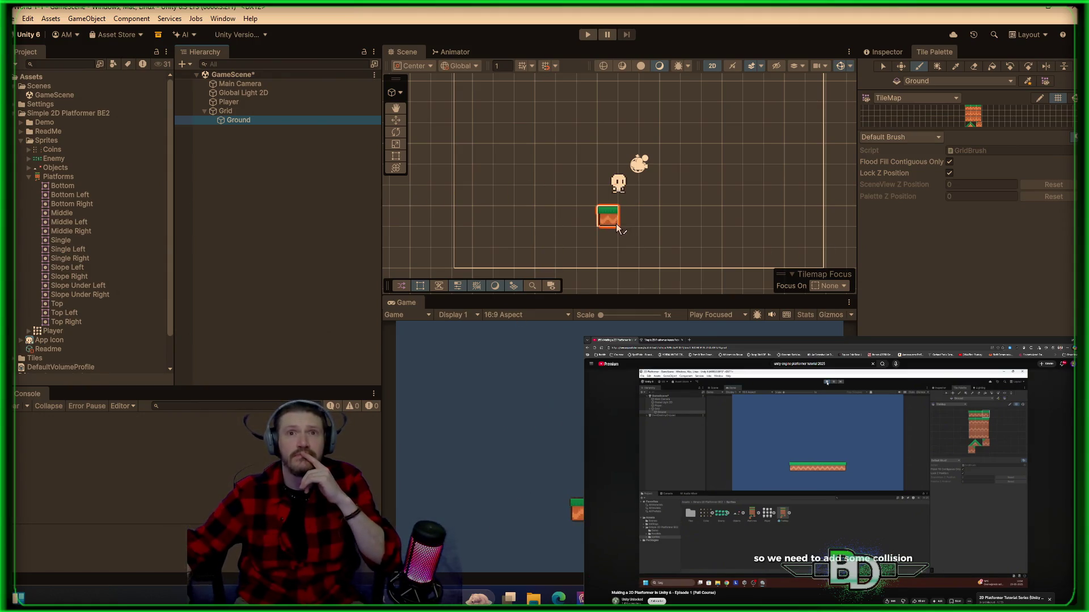
# - Paint a row of grass ground tiles below the player
pyautogui.moveTo(943, 132); pyautogui.dragTo(948, 222)
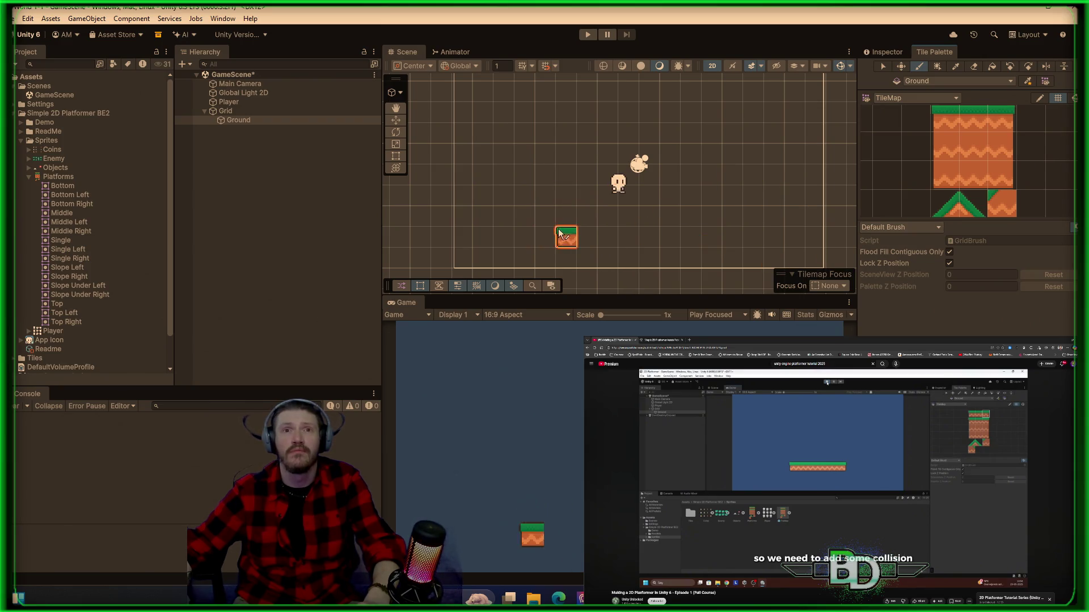
pyautogui.moveTo(566, 218); pyautogui.dragTo(680, 220)
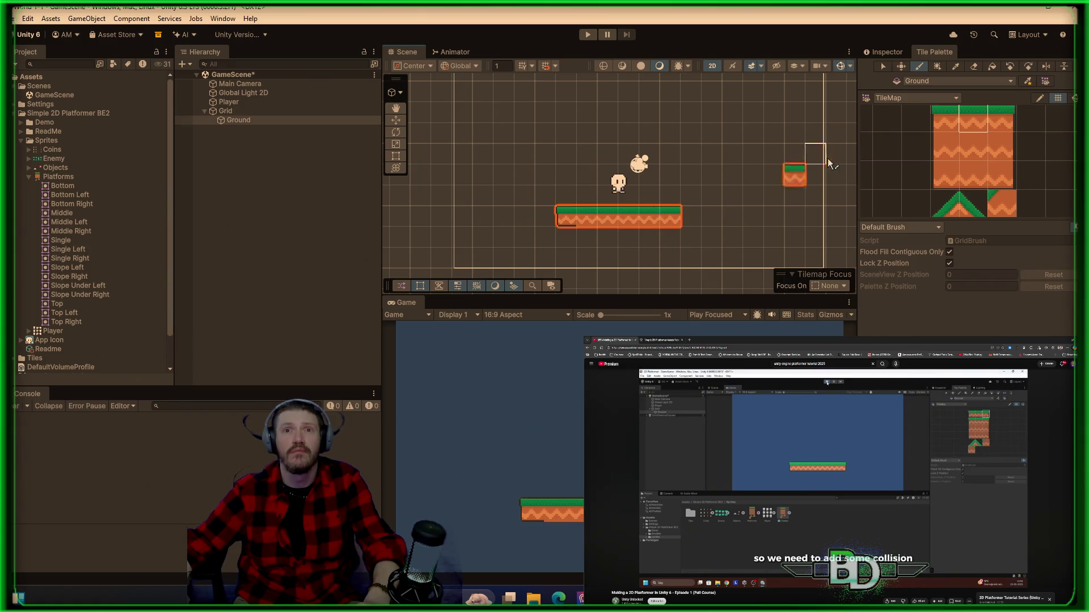
pyautogui.click(690, 218)
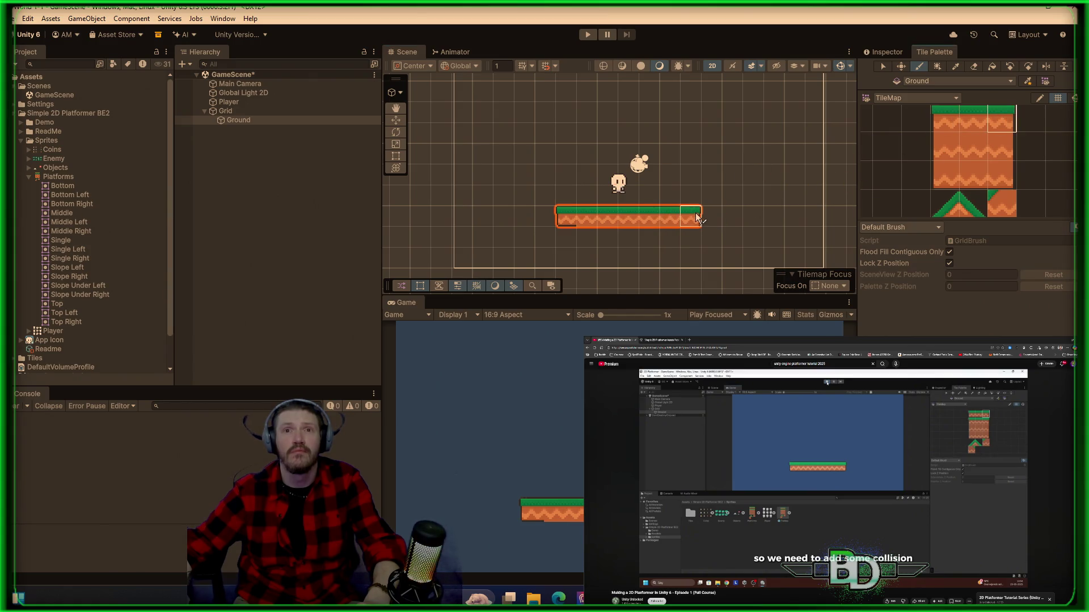
# - Paint middle-left dirt tiles beneath the platform's left end
pyautogui.click(955, 146)
pyautogui.click(566, 238)
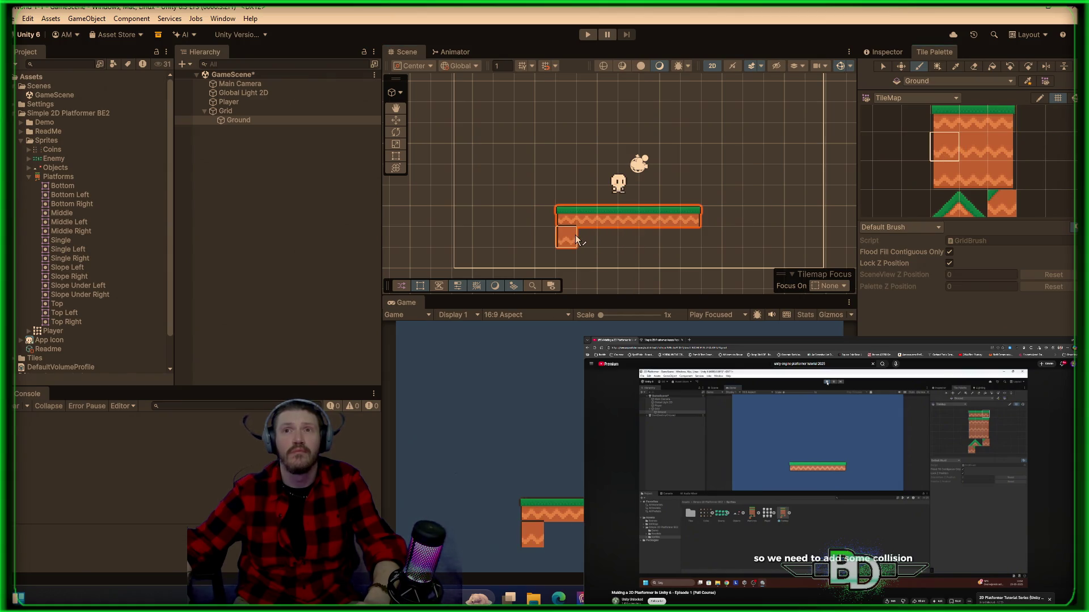
pyautogui.click(581, 241)
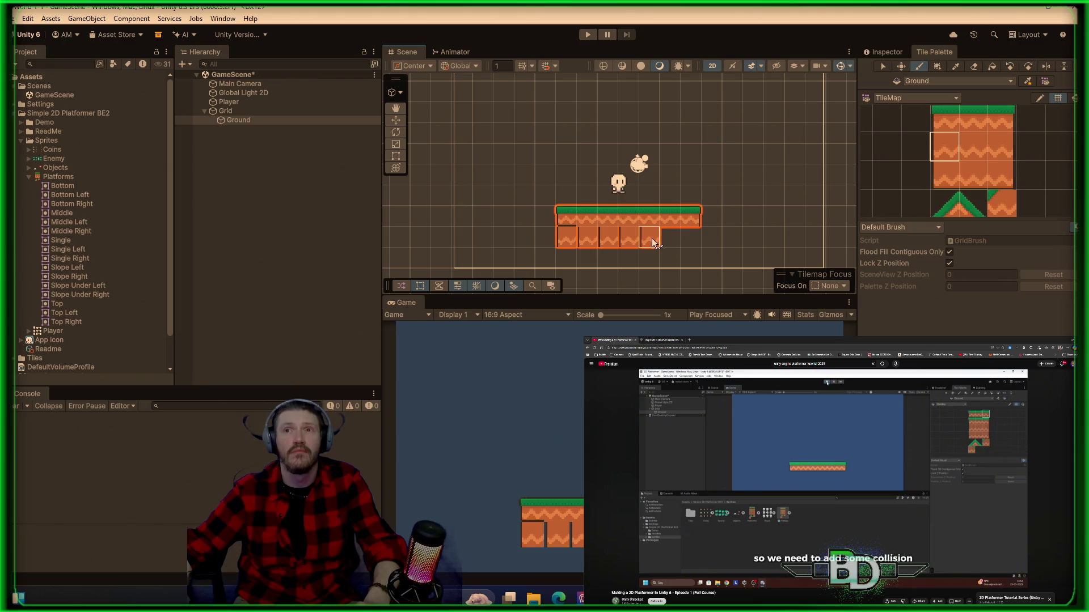
pyautogui.rightClick(558, 236)
pyautogui.click(542, 240)
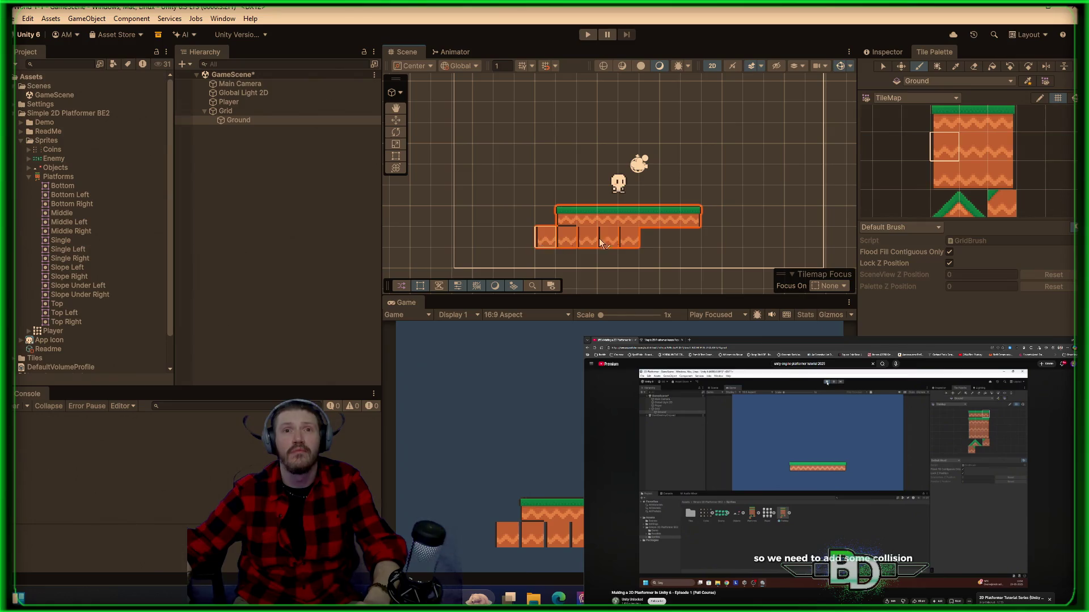
pyautogui.rightClick(628, 237)
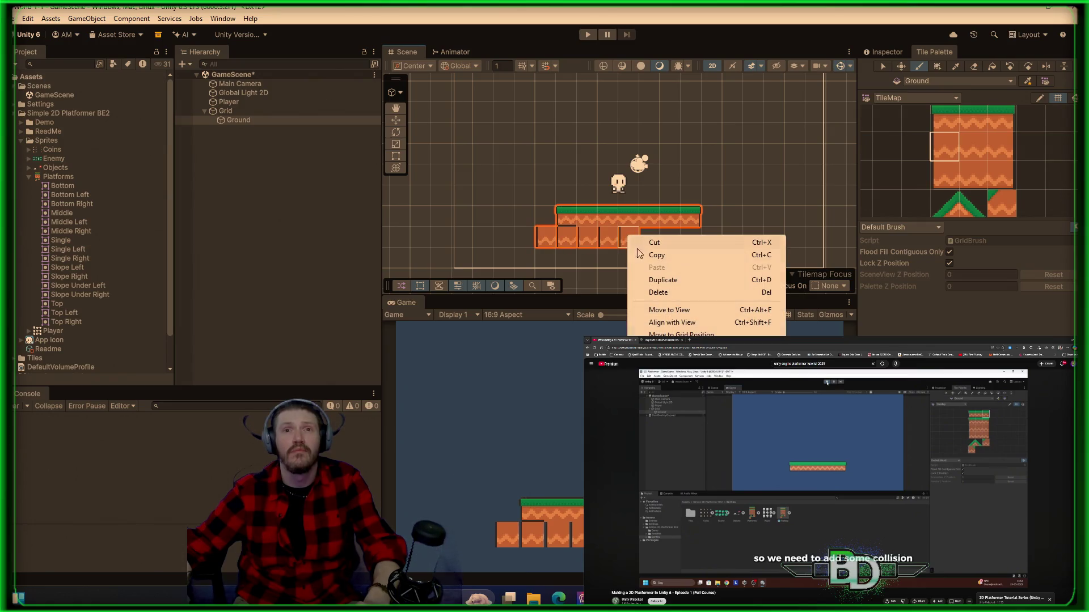
# - Restore the accidentally deleted Ground tilemap and hide the Tile Palette grid lines
pyautogui.click(658, 292)
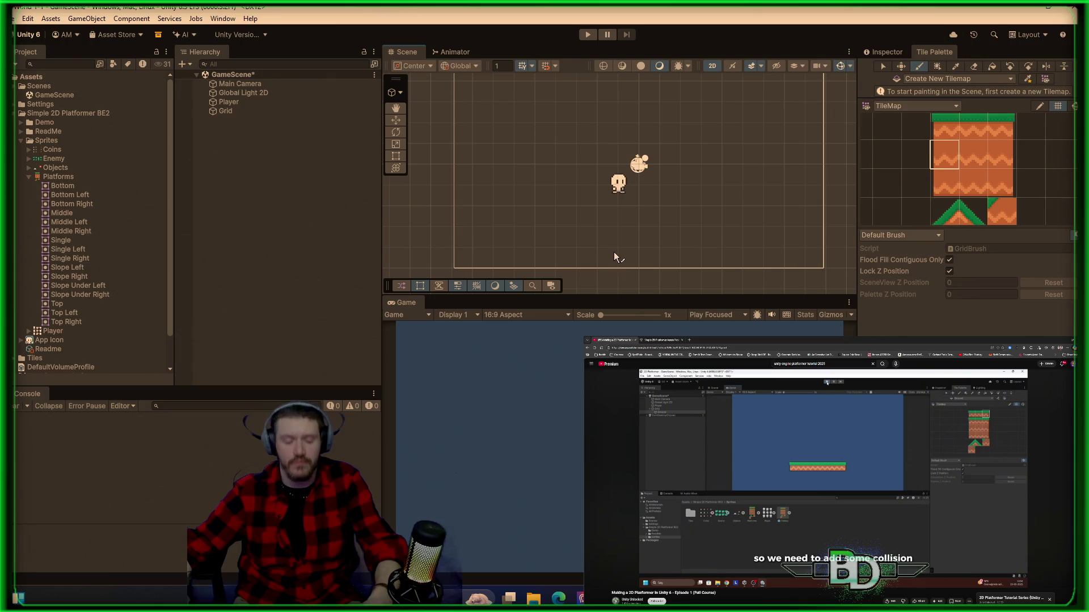
pyautogui.hotkey('ctrl', 'z')
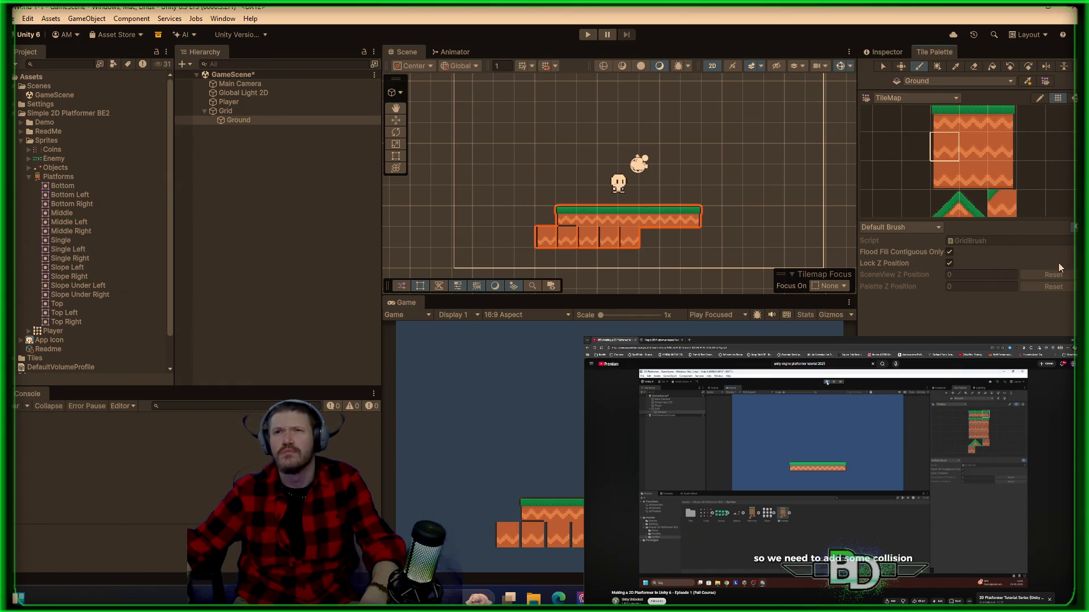
pyautogui.click(1040, 101)
pyautogui.click(1053, 100)
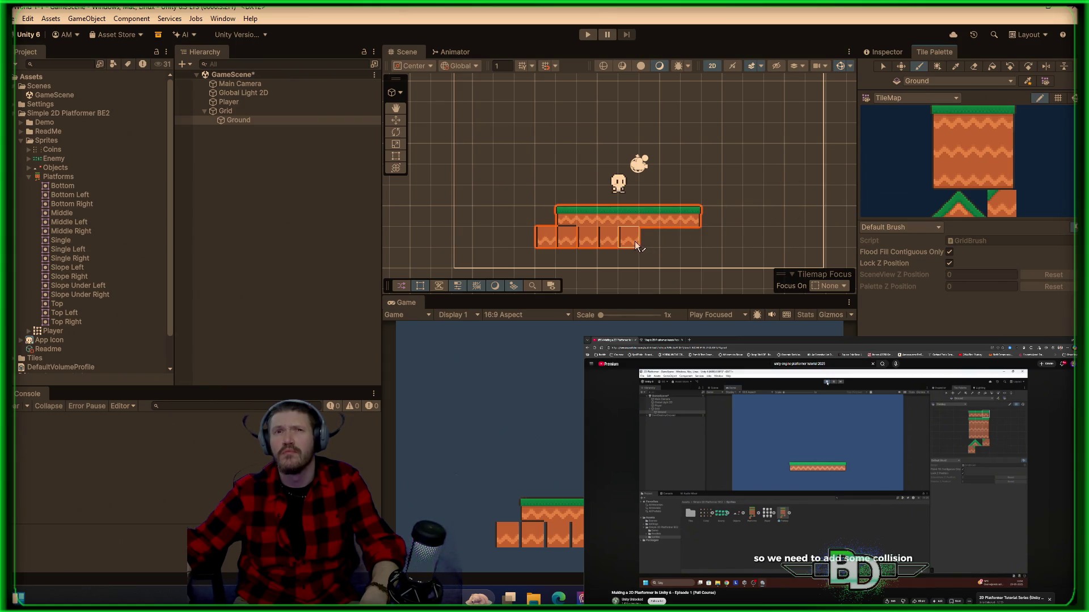
# - Erase the four lower-row tiles and the platform's top-left tile
pyautogui.press('i')
pyautogui.press('b')
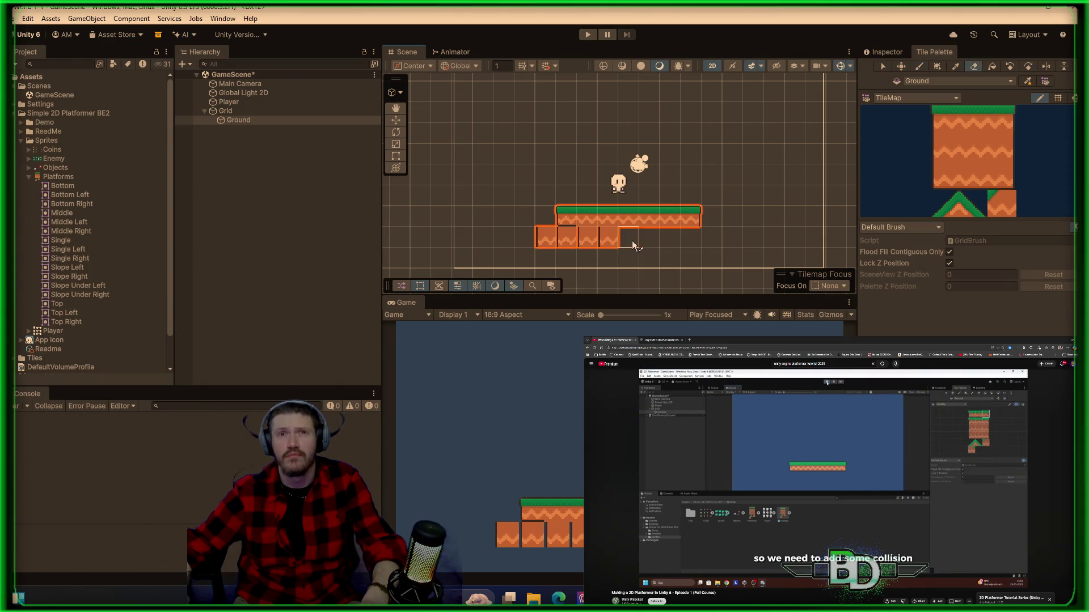
pyautogui.keyDown('shift'); pyautogui.click(608, 238); pyautogui.keyUp('shift')
pyautogui.keyDown('shift'); pyautogui.click(587, 239); pyautogui.keyUp('shift')
pyautogui.keyDown('shift'); pyautogui.click(567, 238); pyautogui.keyUp('shift')
pyautogui.keyDown('shift'); pyautogui.click(546, 238); pyautogui.keyUp('shift')
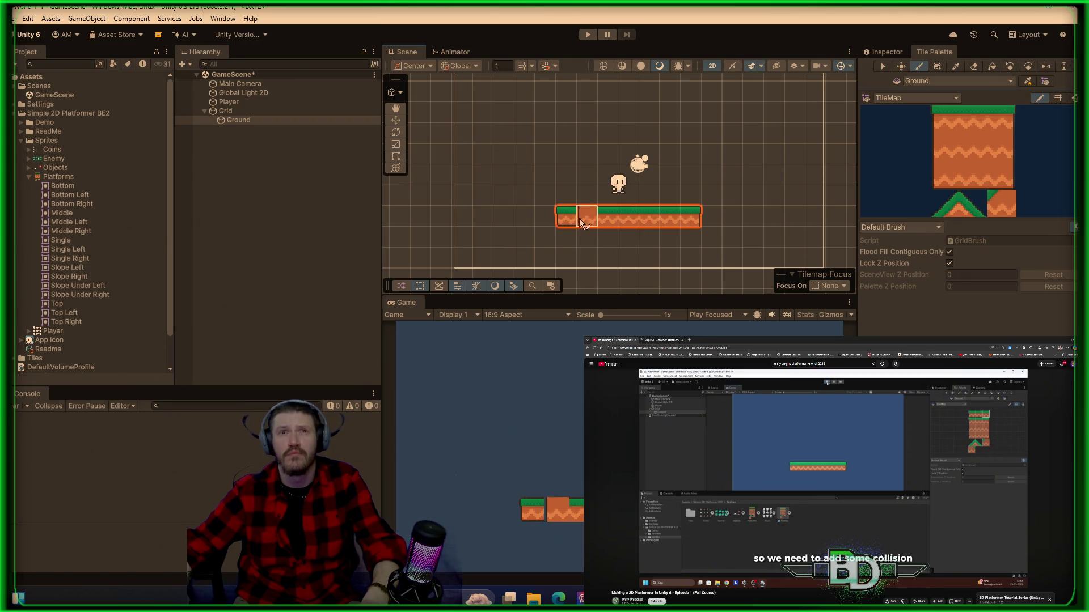
pyautogui.keyDown('shift'); pyautogui.click(574, 226); pyautogui.keyUp('shift')
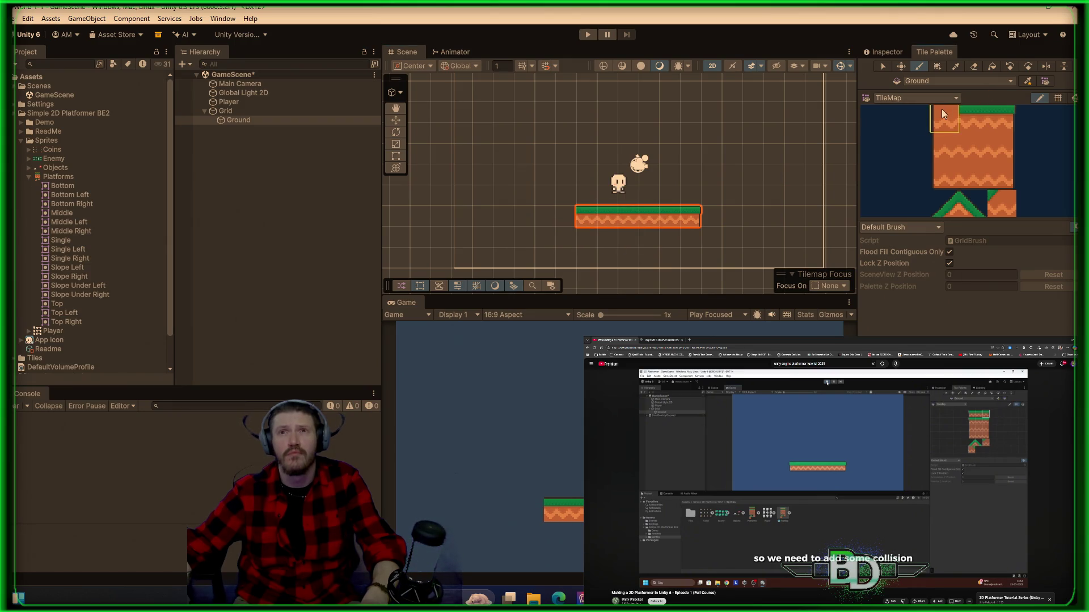
# - Paint the top-left grass corner tile back at the platform's left end
pyautogui.click(941, 110)
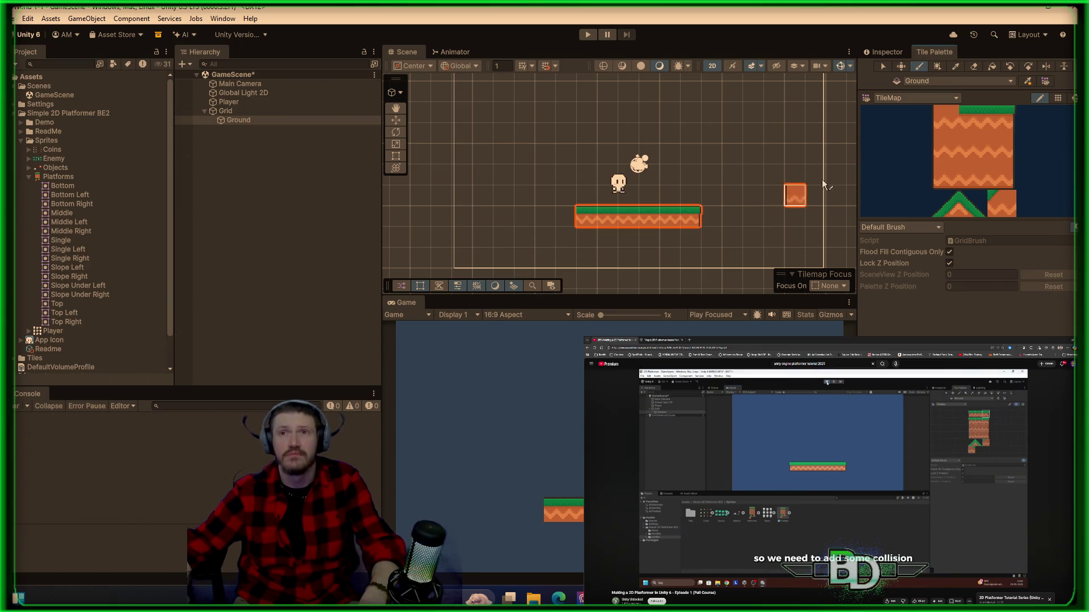
pyautogui.click(1053, 99)
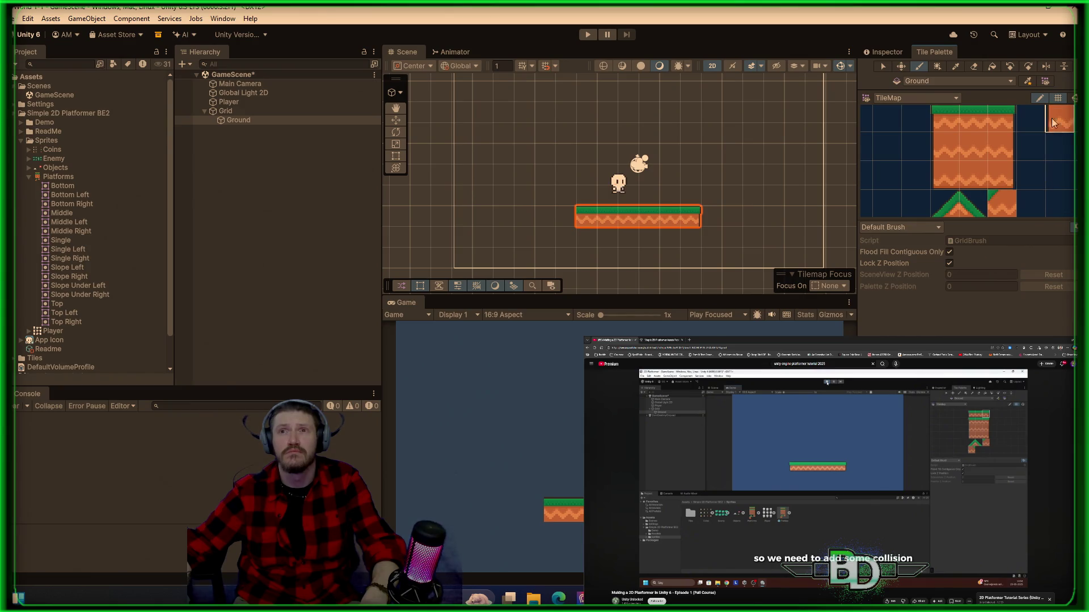
pyautogui.click(1040, 99)
pyautogui.click(948, 119)
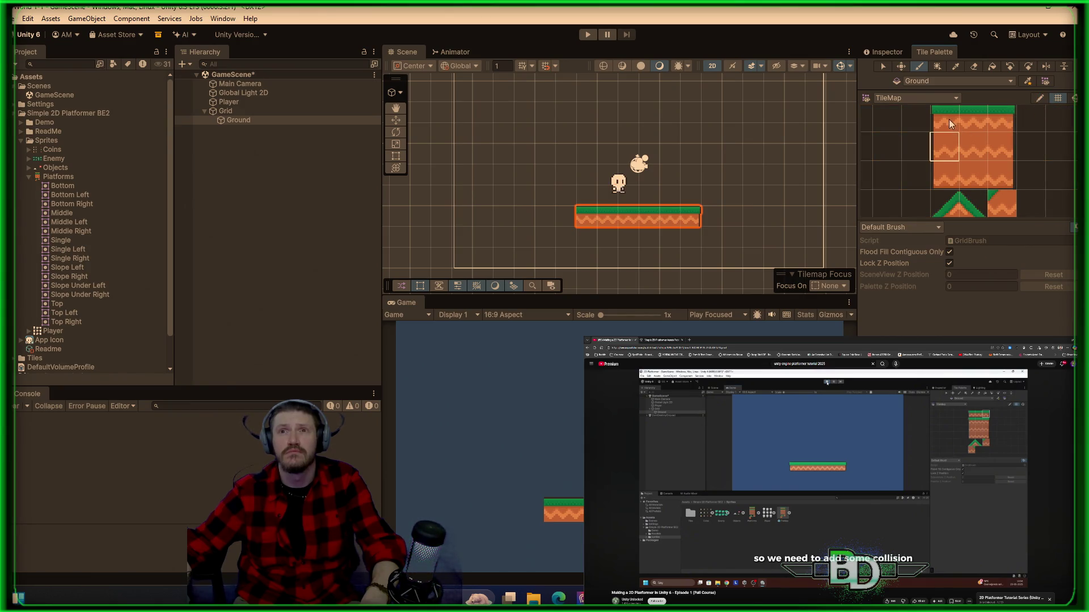
pyautogui.click(774, 216)
pyautogui.click(566, 217)
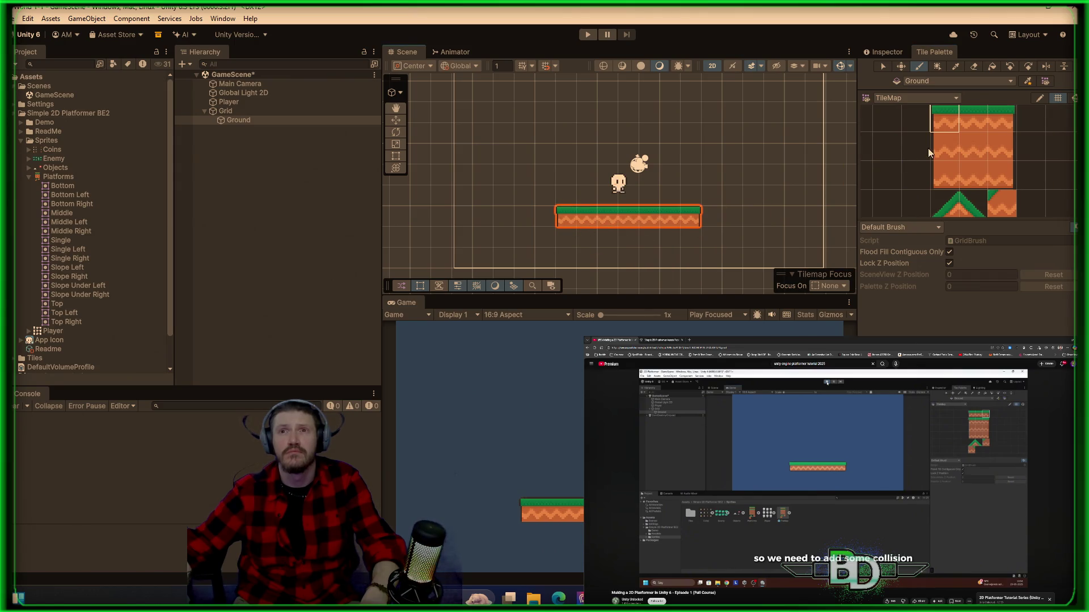
# - Fill the second row under the platform with dirt tiles and a right-edge piece
pyautogui.click(566, 239)
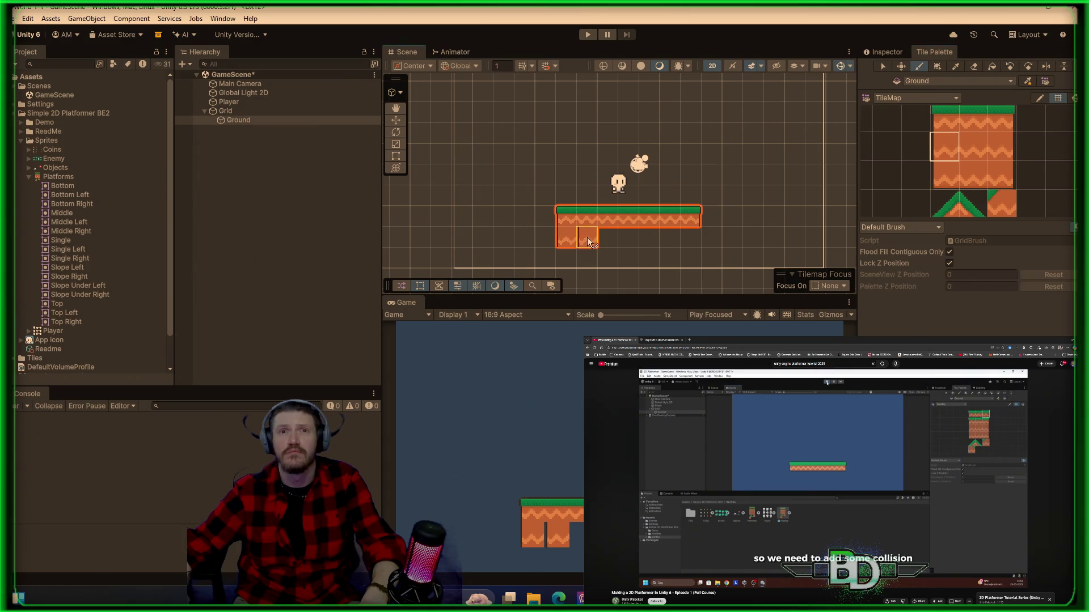
pyautogui.click(594, 237)
pyautogui.moveTo(606, 241); pyautogui.dragTo(667, 245)
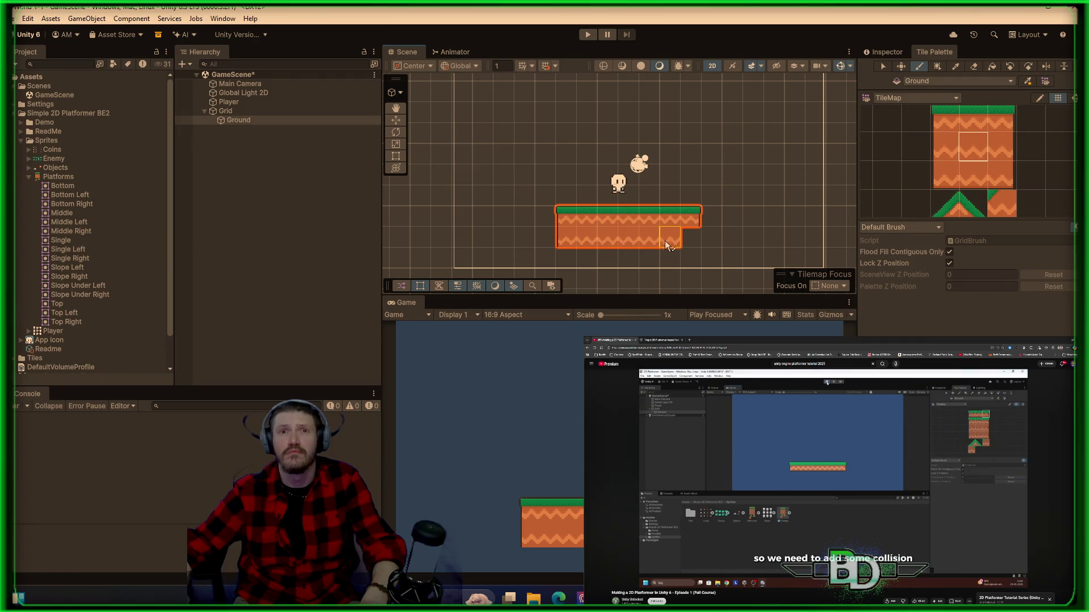
pyautogui.click(1001, 146)
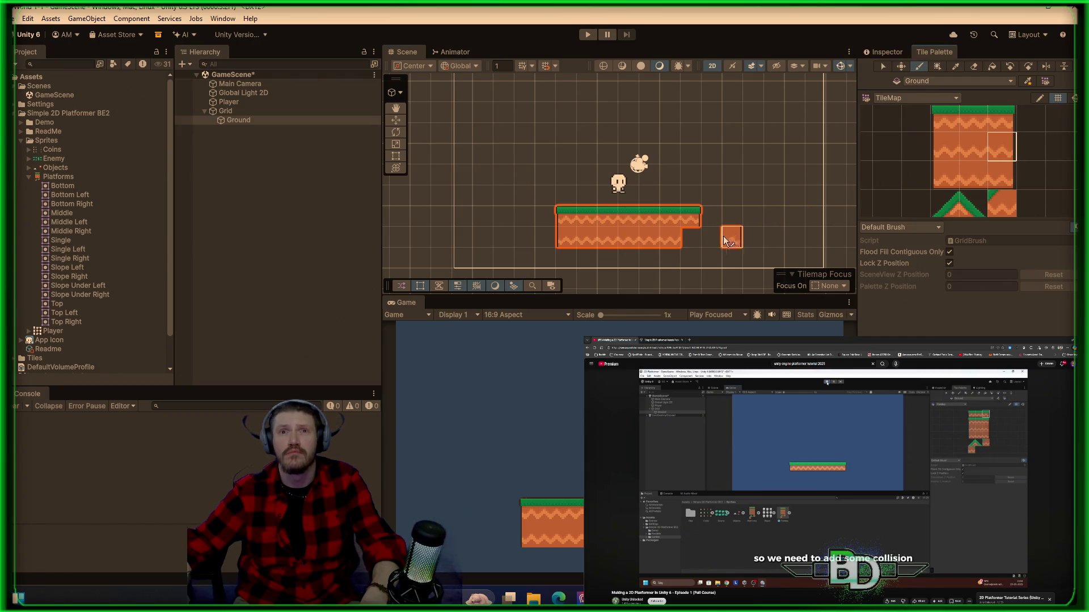
pyautogui.click(692, 238)
# - Paint the bottom row with corner pieces, undoing the two overhanging tiles
pyautogui.click(940, 181)
pyautogui.click(566, 258)
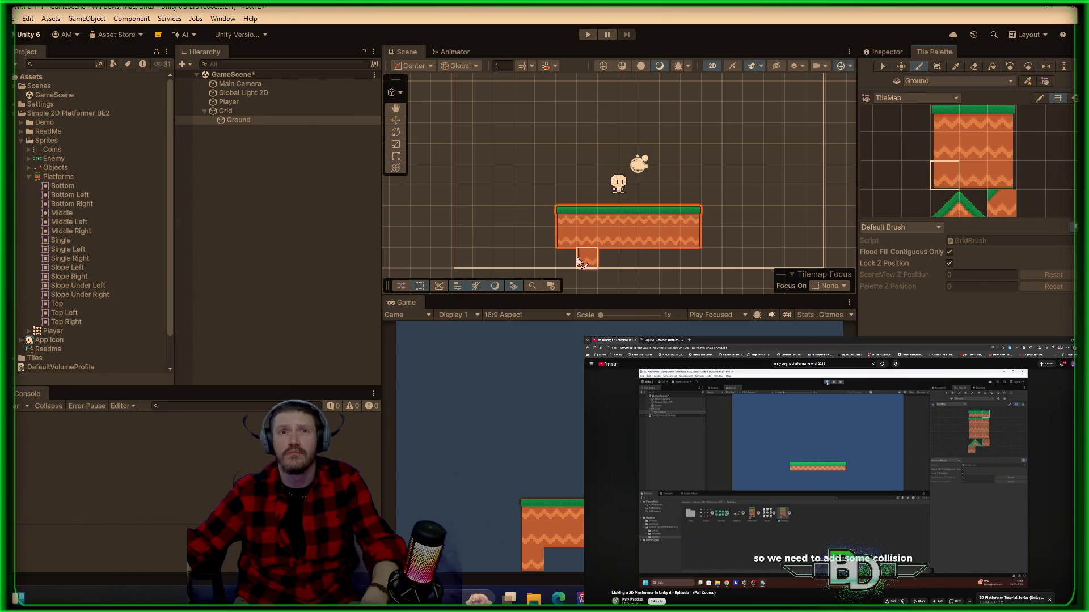
pyautogui.click(1001, 176)
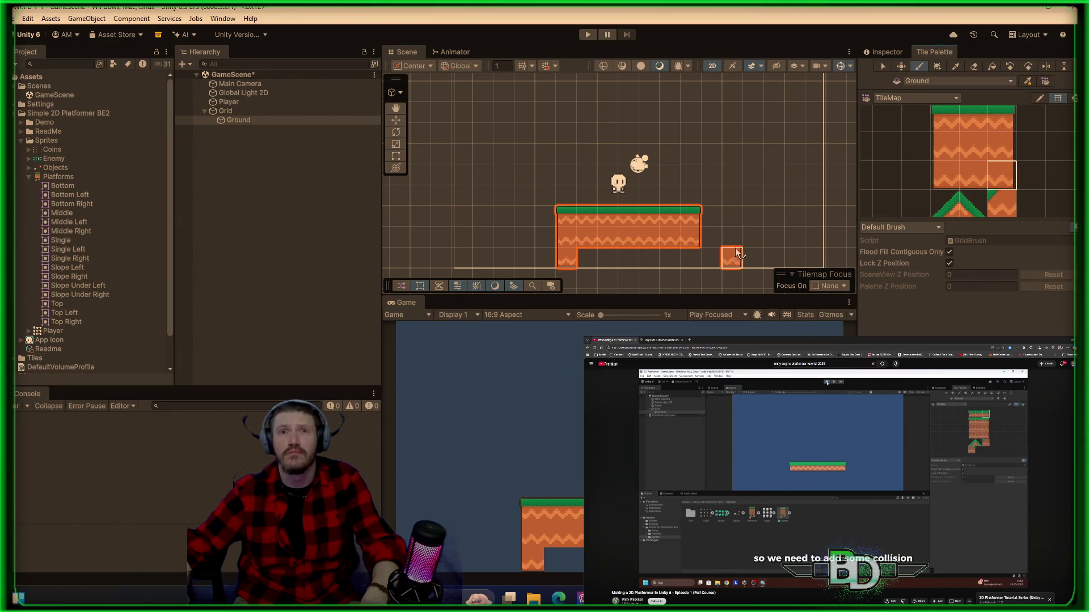
pyautogui.moveTo(679, 261); pyautogui.dragTo(598, 267)
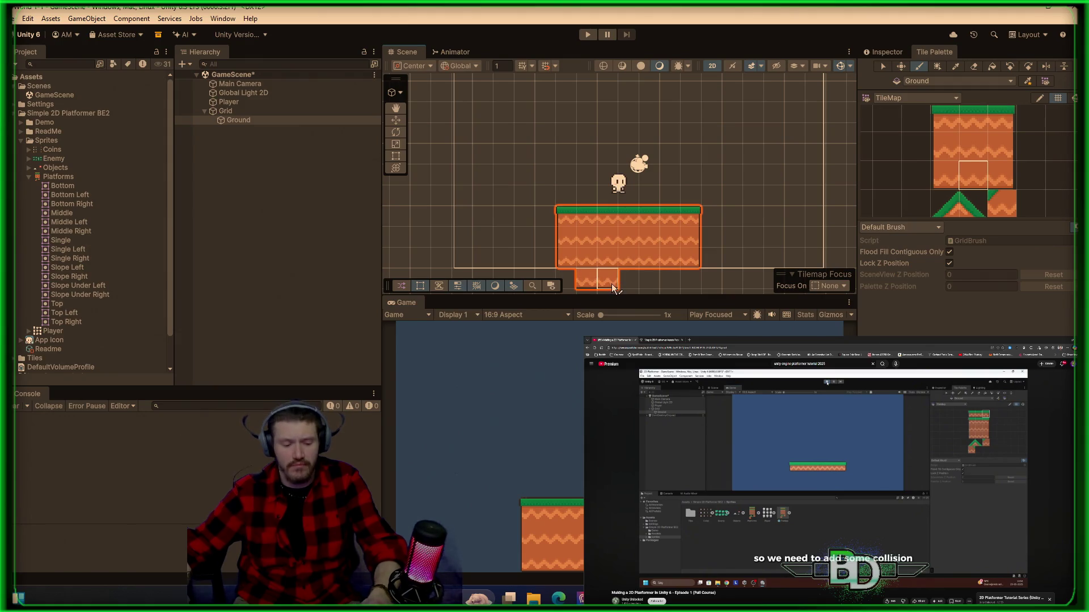
pyautogui.hotkey('ctrl', 'z')
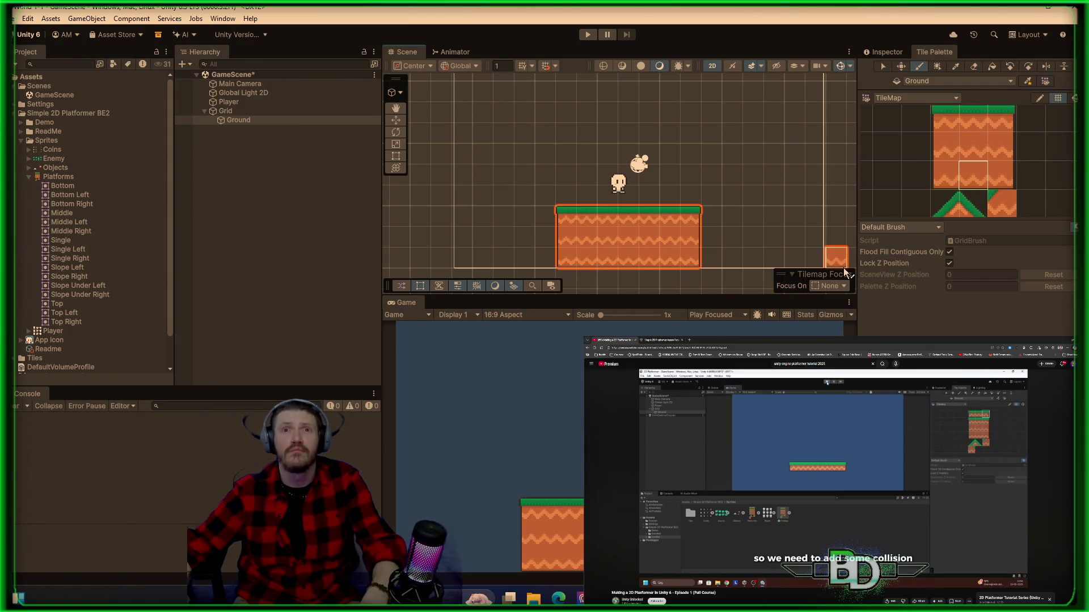
pyautogui.click(885, 52)
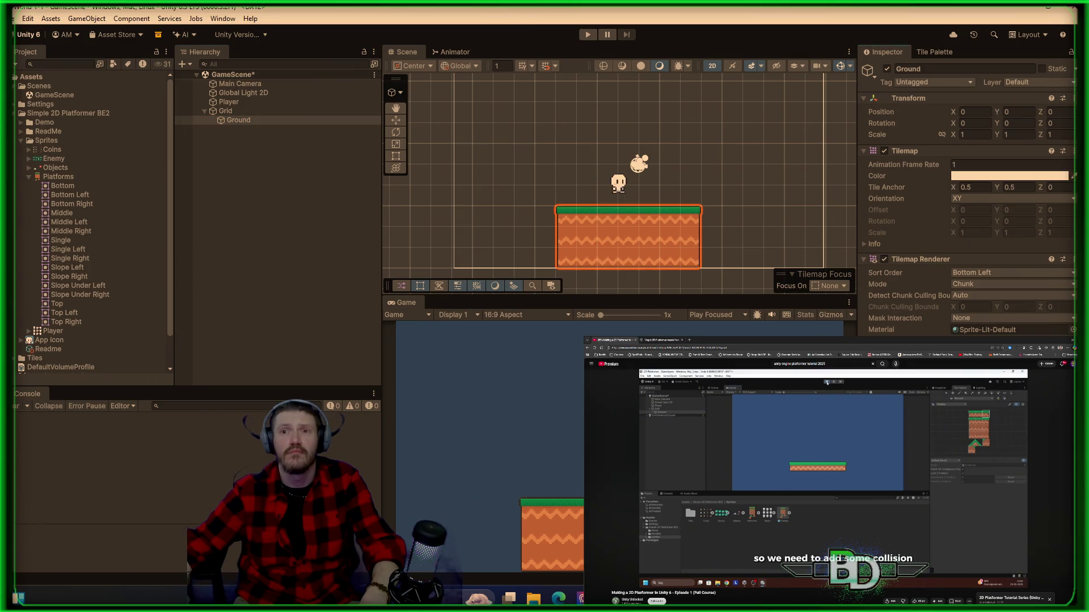
# - Scroll the Ground tilemap's Inspector, then select Player to view its Sprite Renderer and Rigidbody 2D
pyautogui.scroll(-3, 964, 198)
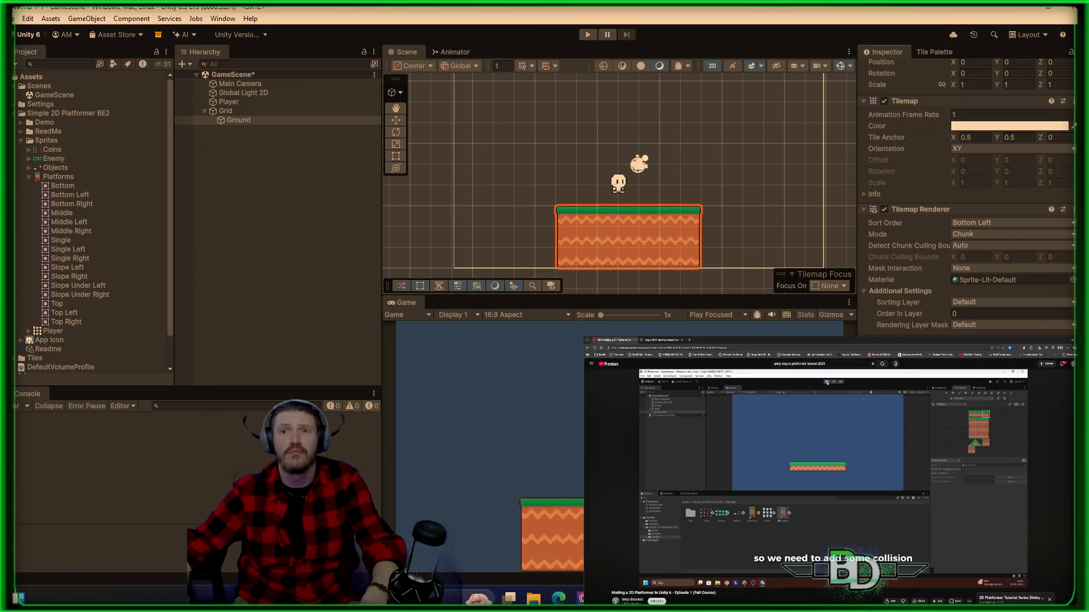
pyautogui.scroll(3, 964, 198)
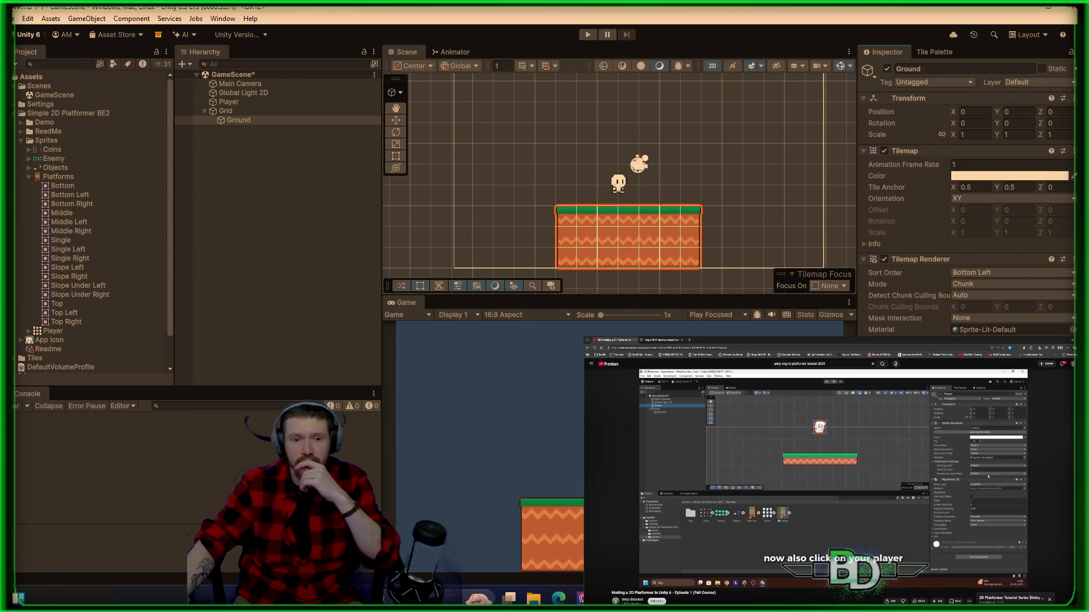
pyautogui.click(240, 101)
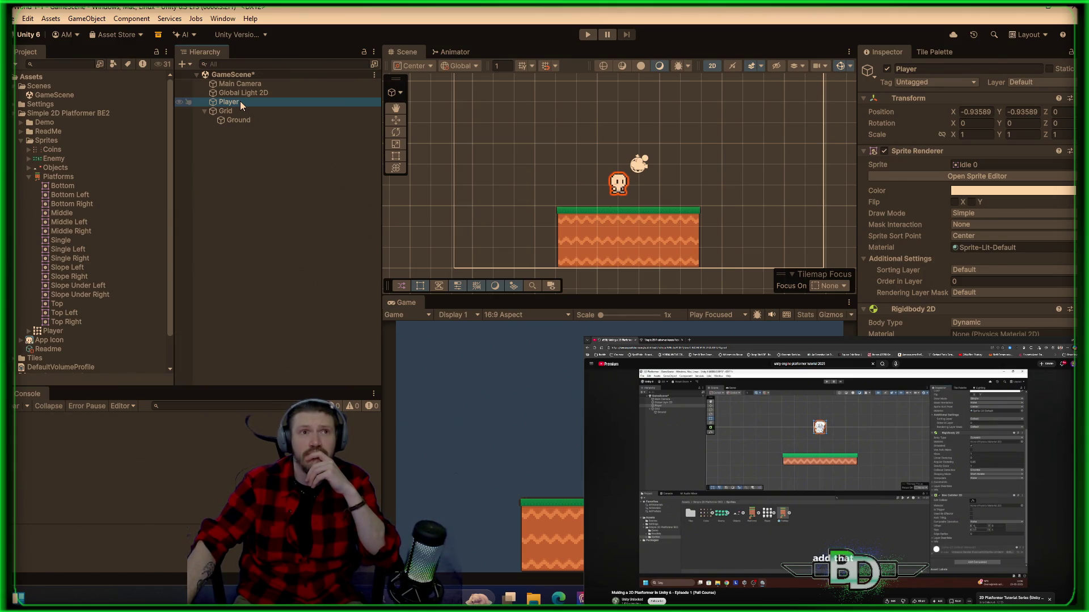
# - Erase the stray orange tile floating above the player, then reselect Player
pyautogui.press('F2')
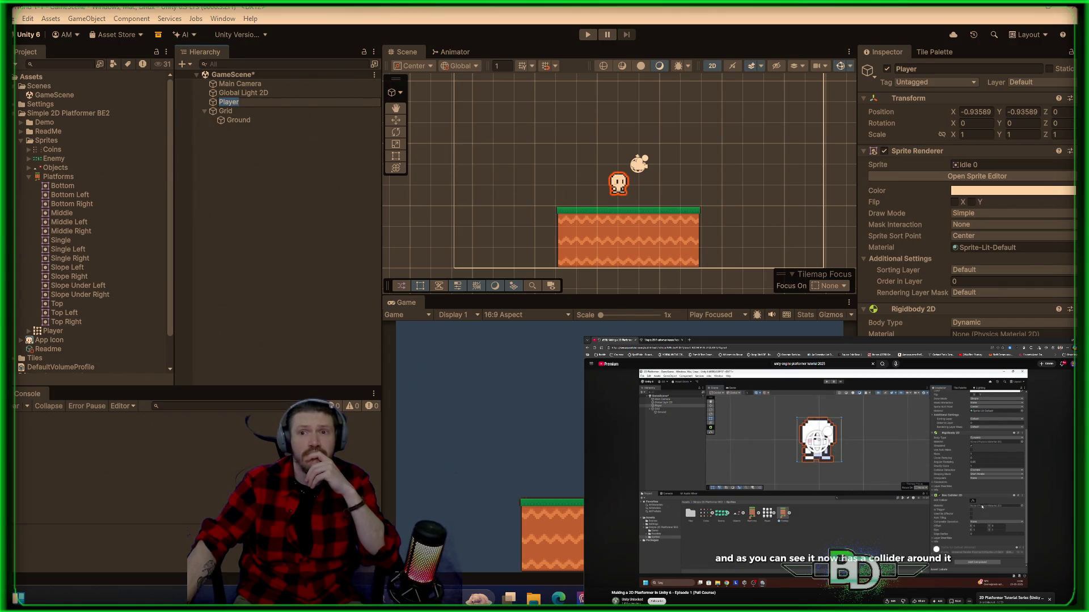
pyautogui.press('Return')
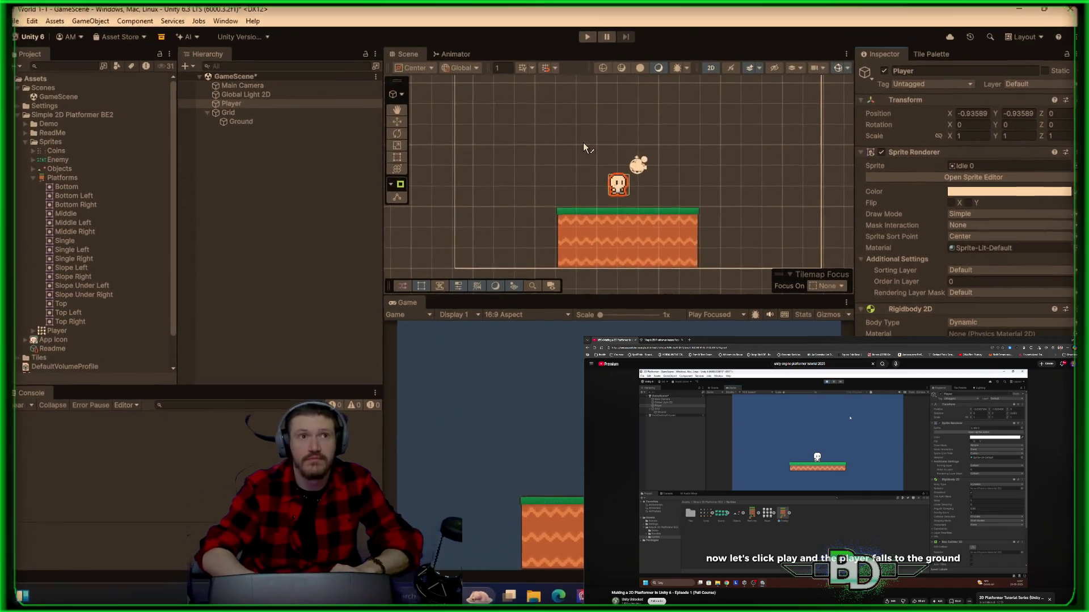
pyautogui.click(552, 179)
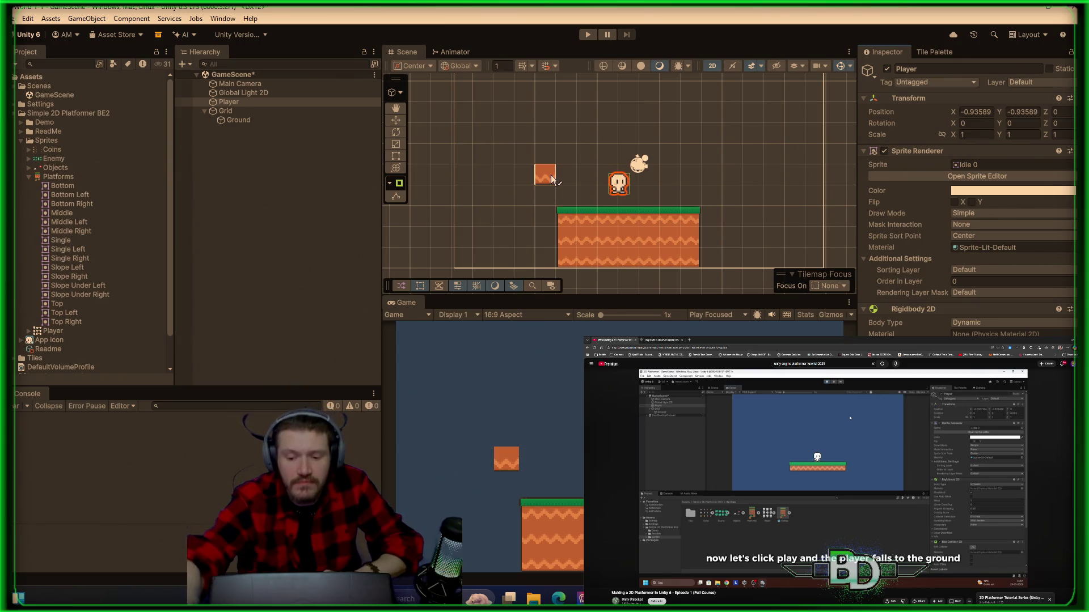
pyautogui.press('j')
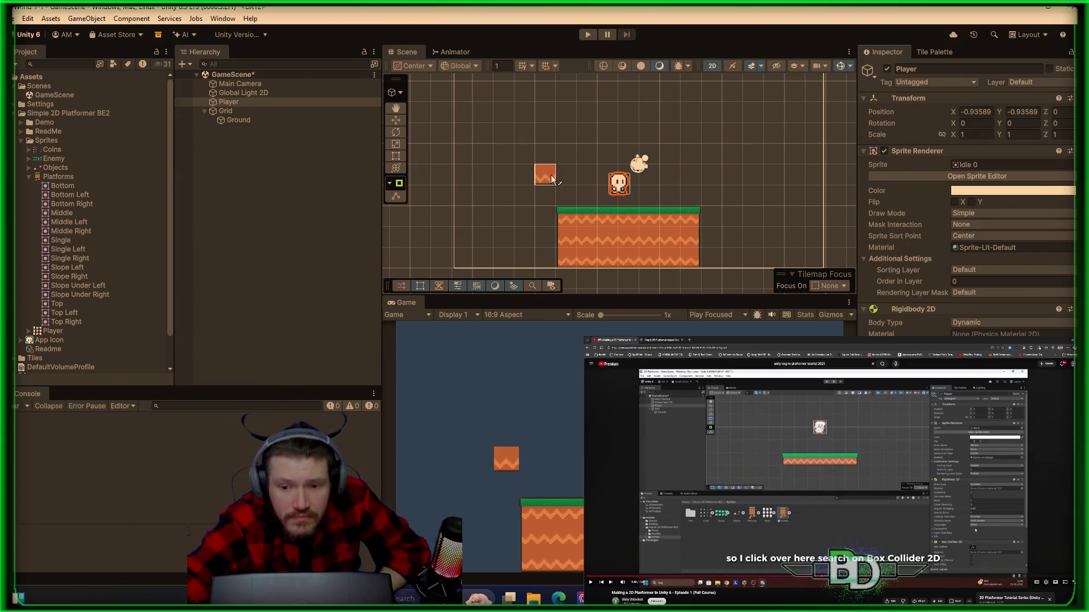
pyautogui.press('k')
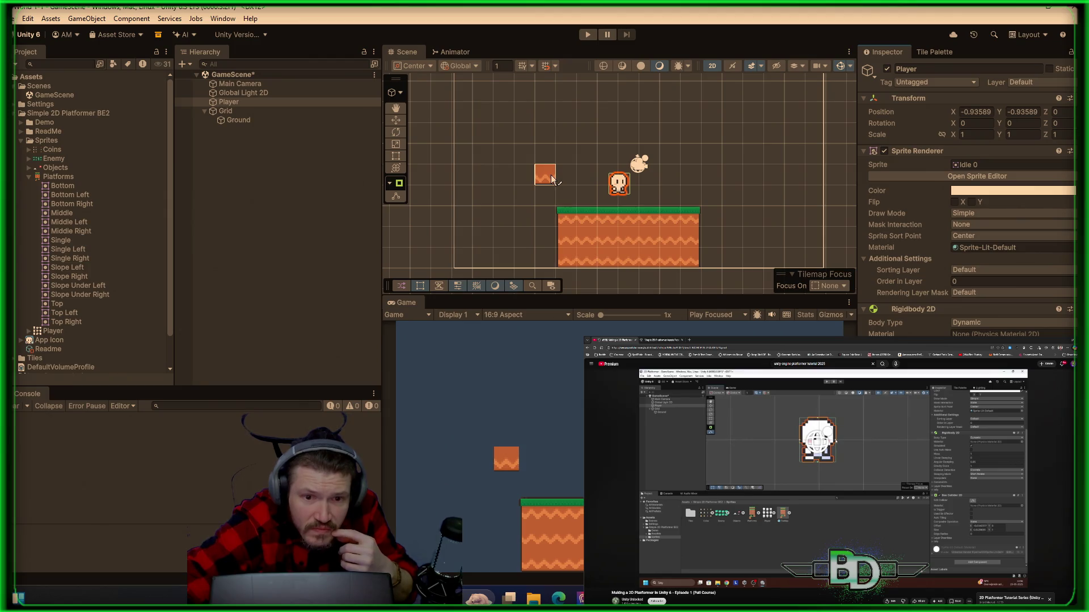
pyautogui.press('space')
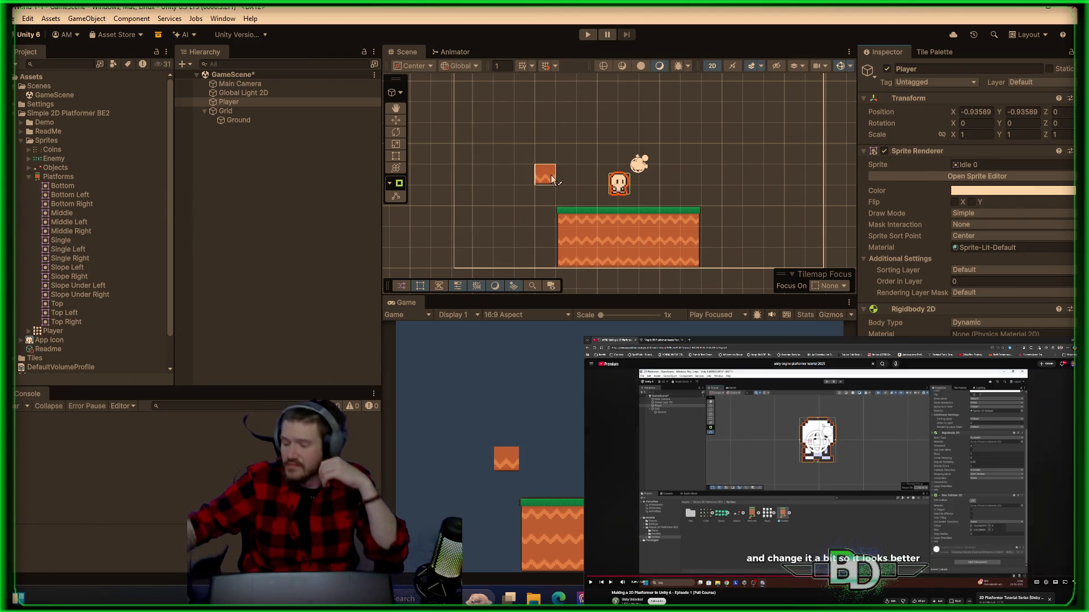
pyautogui.click(545, 176)
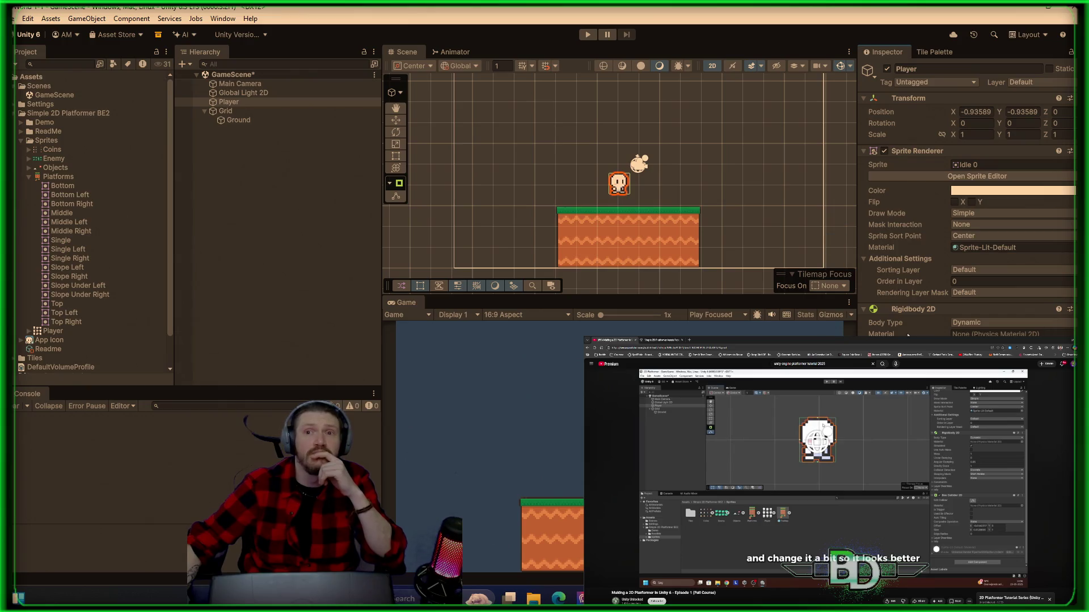
pyautogui.click(236, 104)
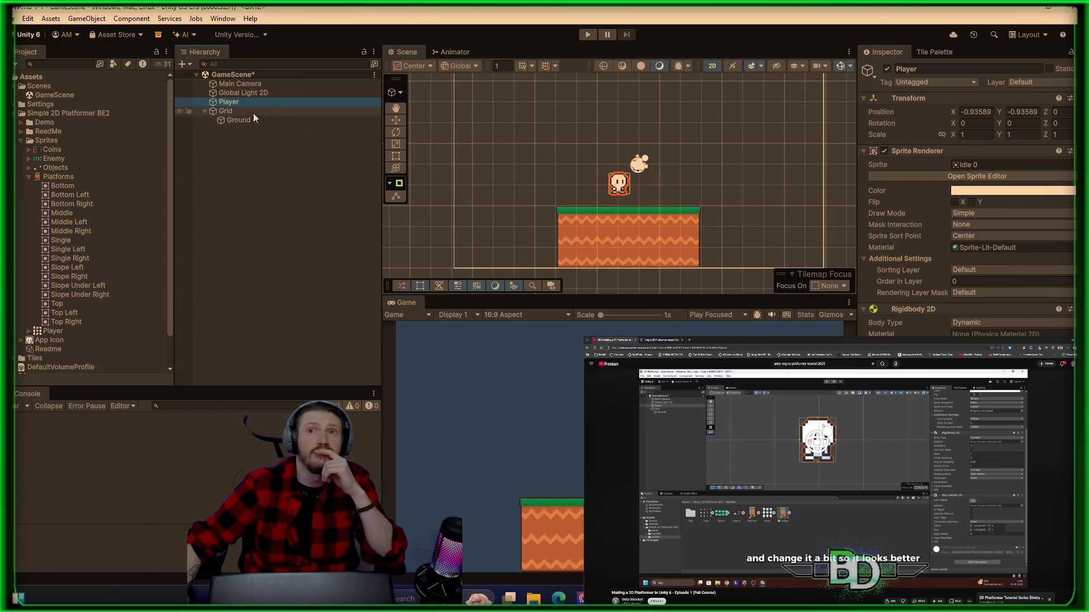
# - Hide the palette grid, reselect Player, then close the docked Tile Palette tab
pyautogui.click(935, 53)
pyautogui.click(1057, 98)
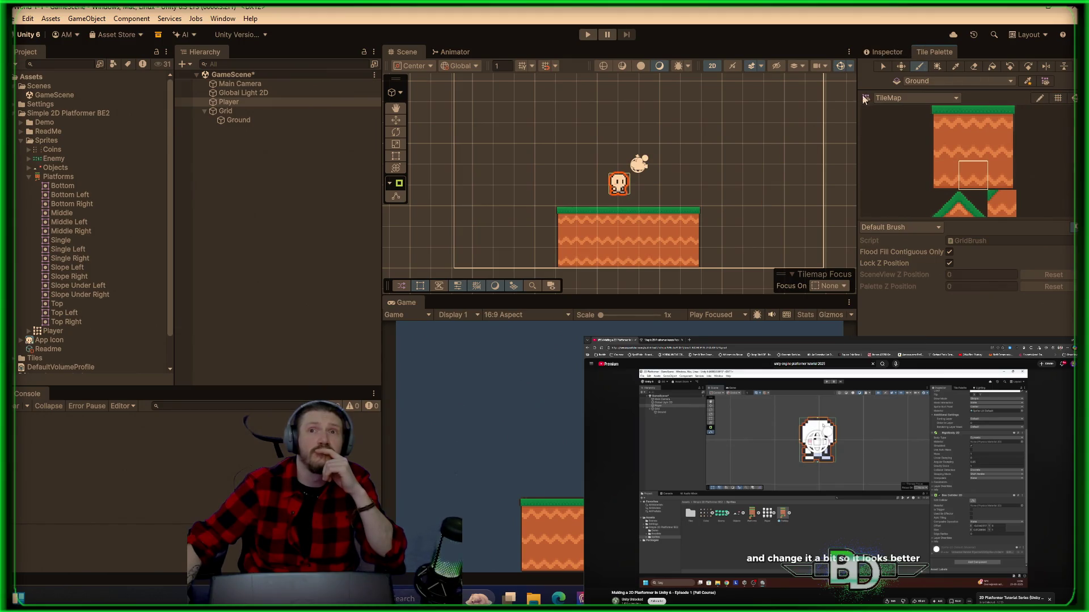
pyautogui.click(886, 53)
pyautogui.click(235, 103)
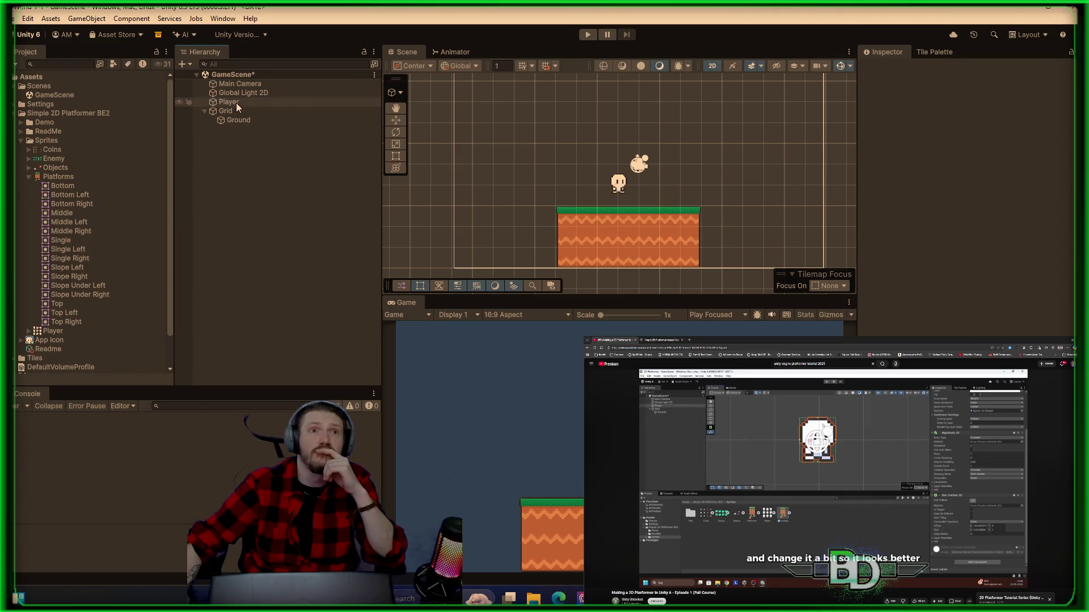
pyautogui.click(939, 55)
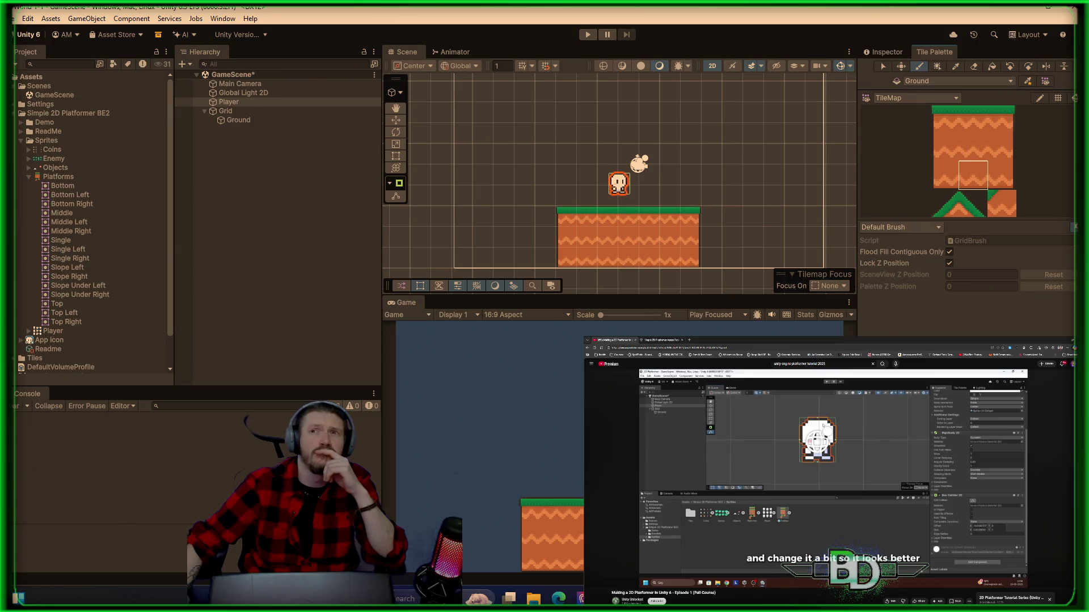
pyautogui.rightClick(943, 54)
pyautogui.moveTo(965, 67)
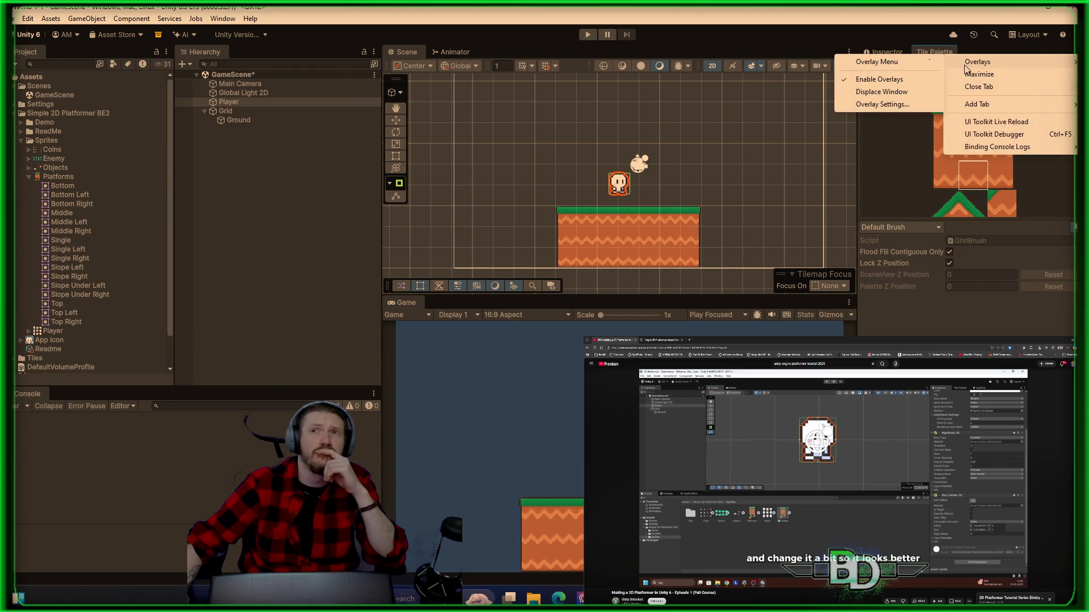
pyautogui.click(978, 86)
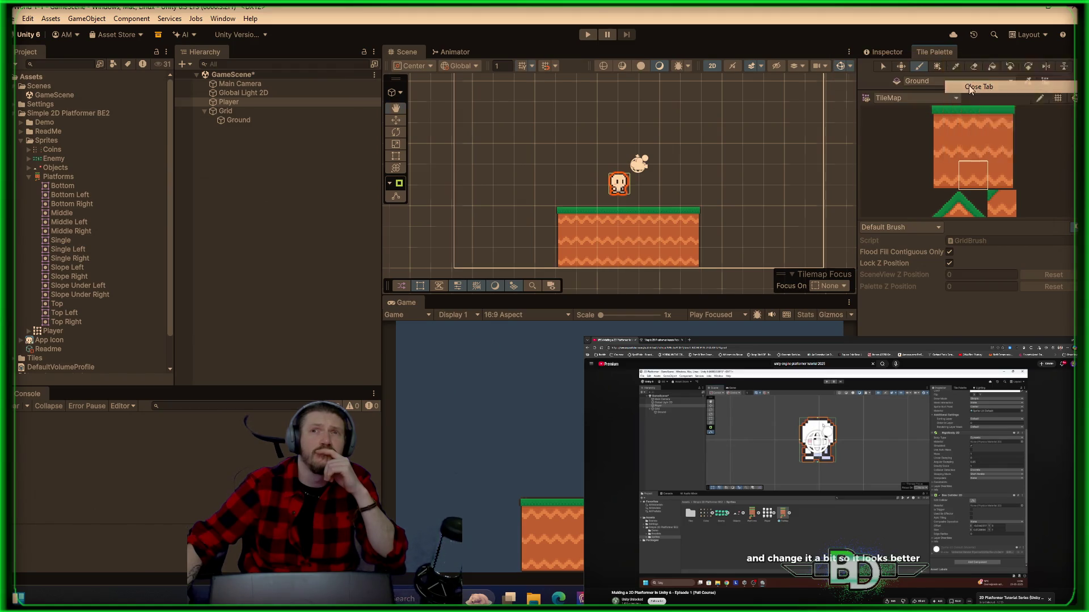
# - Reopen Tile Palette as a floating window, move it aside, then close it
pyautogui.click(213, 20)
pyautogui.moveTo(340, 104)
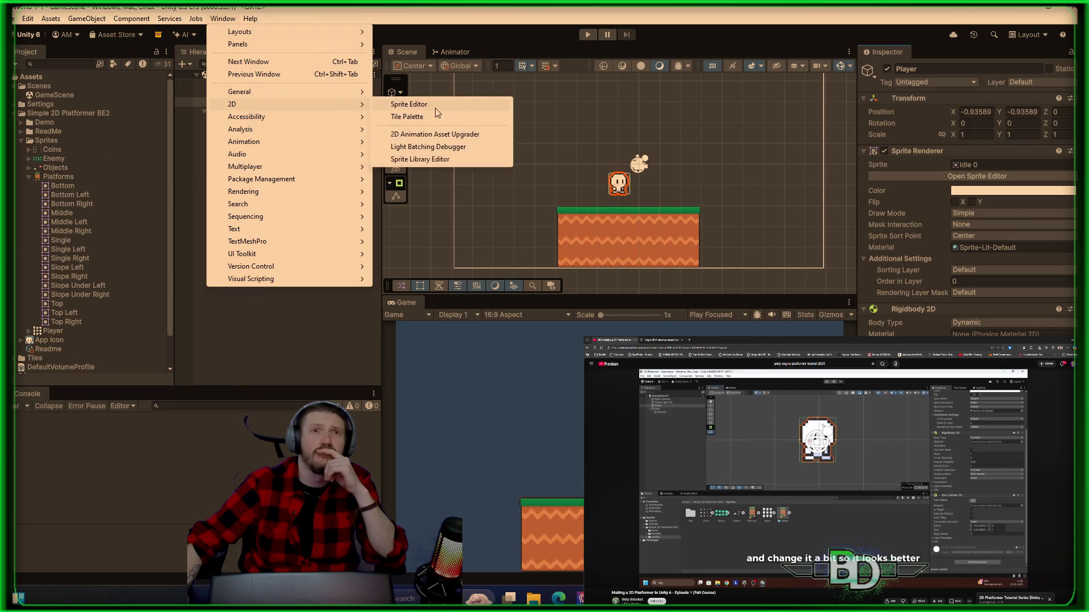
pyautogui.click(425, 117)
pyautogui.moveTo(531, 109); pyautogui.dragTo(393, 137)
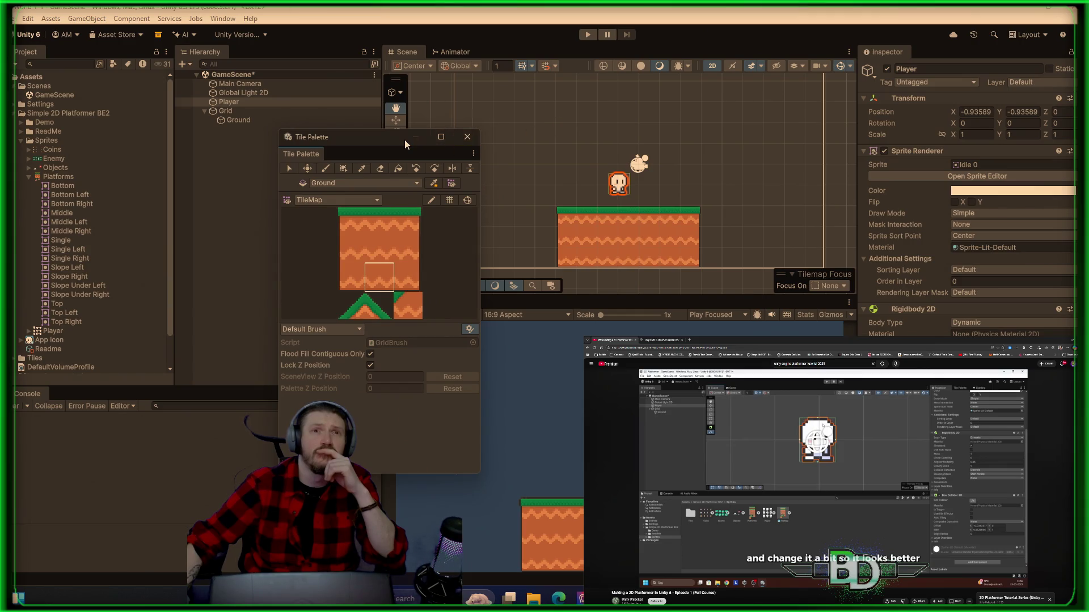
pyautogui.click(377, 218)
pyautogui.press('i')
pyautogui.click(467, 137)
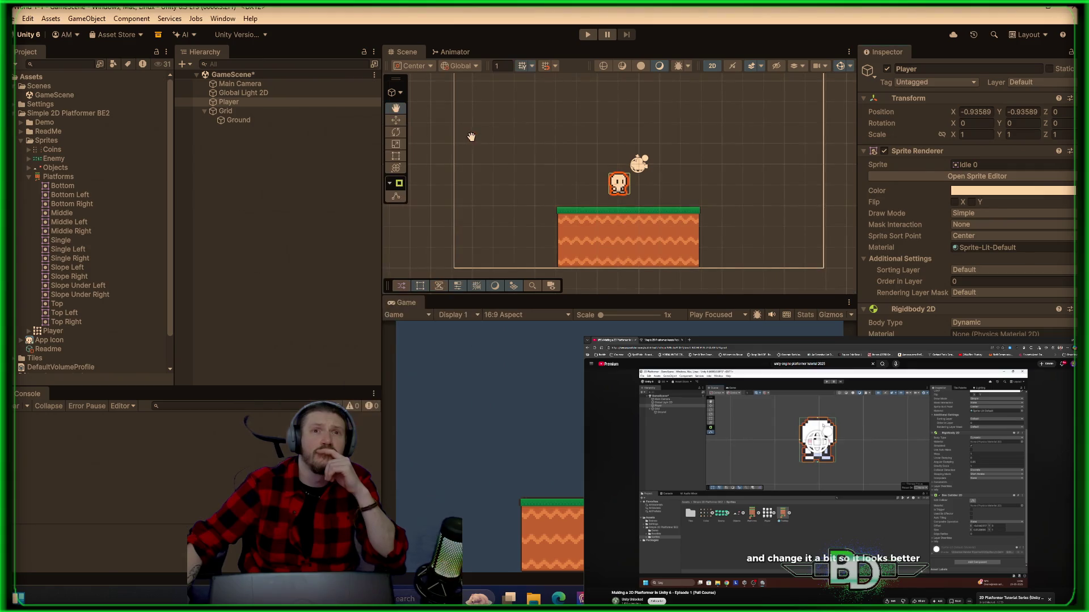
# - Trim Player's Box Collider 2D to the sprite's sides and feet, then move Player below Grid
pyautogui.click(238, 102)
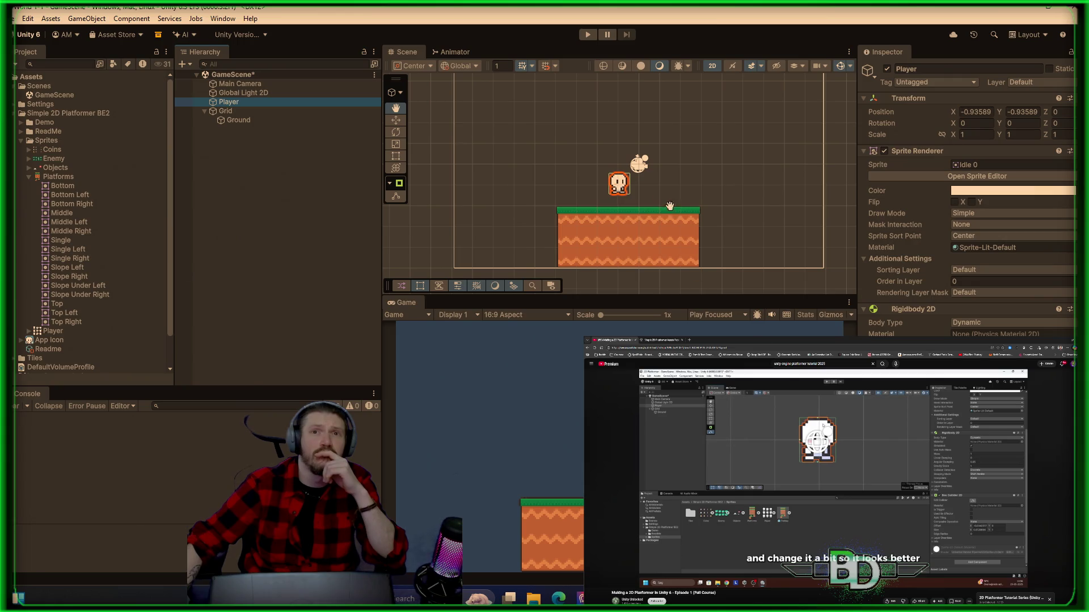
pyautogui.scroll(5, 630, 187)
pyautogui.scroll(5, 606, 169)
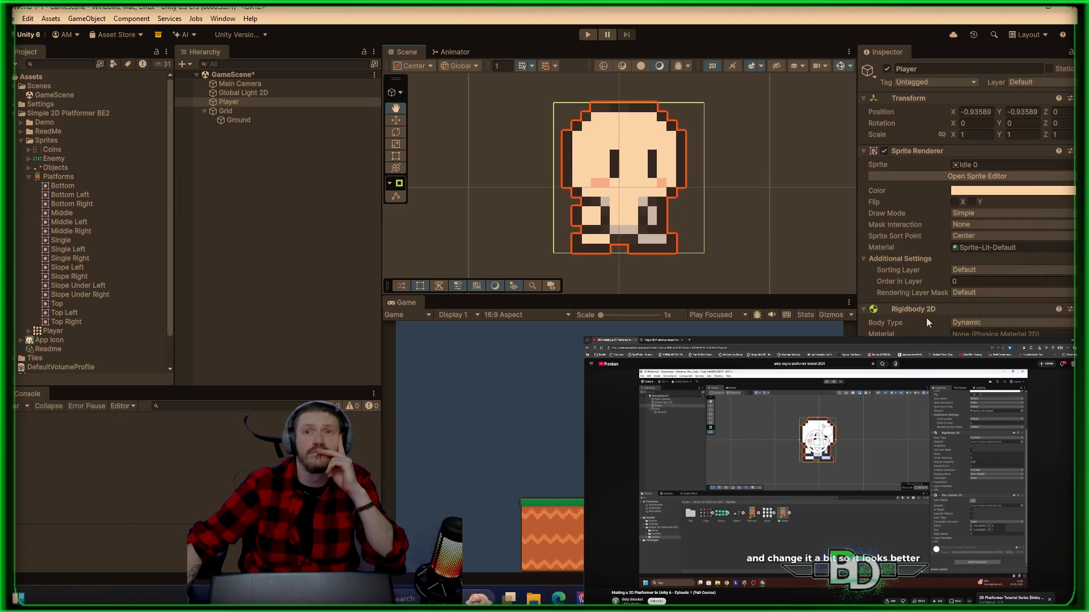
pyautogui.click(1000, 308)
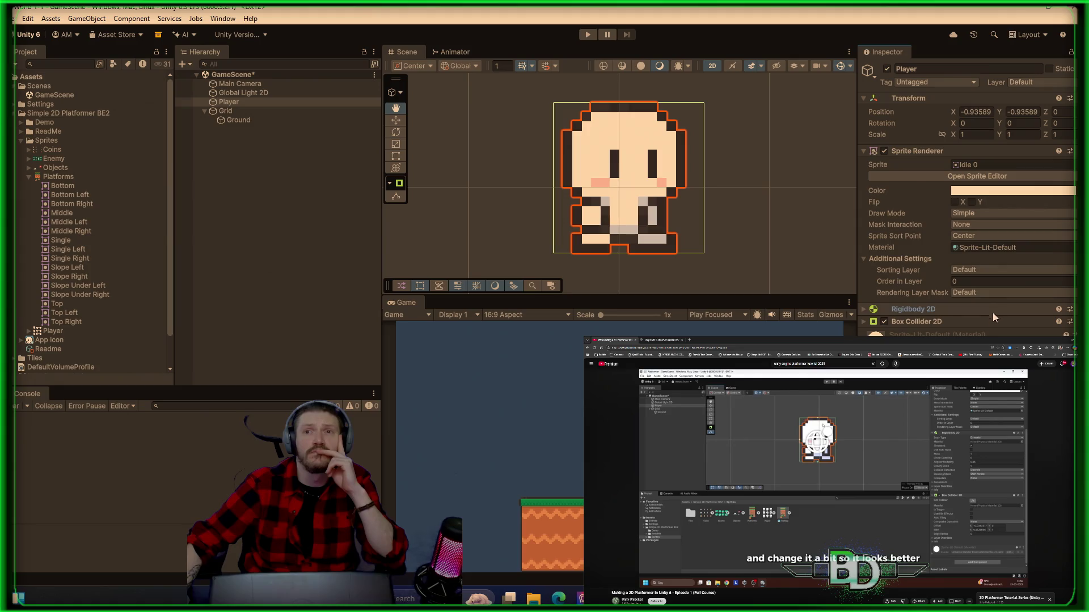
pyautogui.click(958, 334)
pyautogui.moveTo(703, 181); pyautogui.dragTo(685, 179)
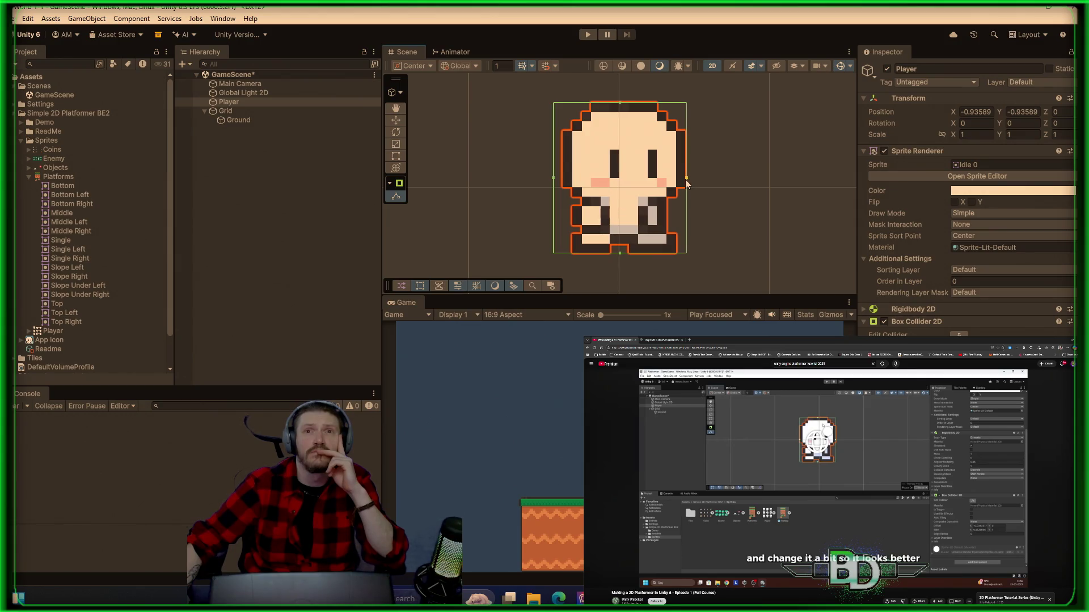
pyautogui.moveTo(550, 177); pyautogui.dragTo(559, 179)
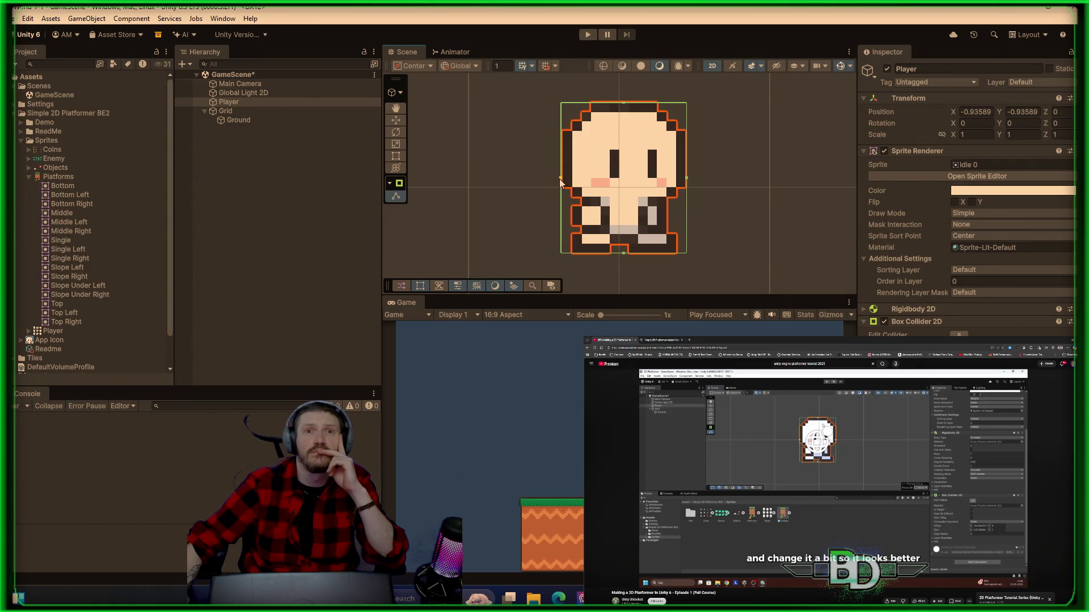
pyautogui.moveTo(626, 251); pyautogui.dragTo(629, 248)
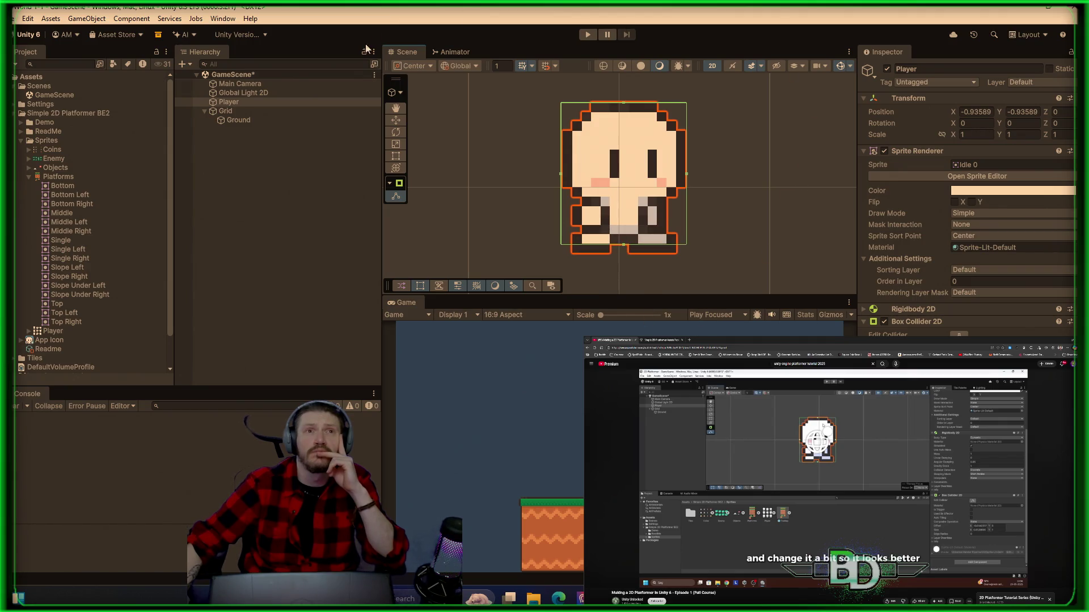
pyautogui.click(240, 142)
pyautogui.moveTo(241, 104); pyautogui.dragTo(248, 134)
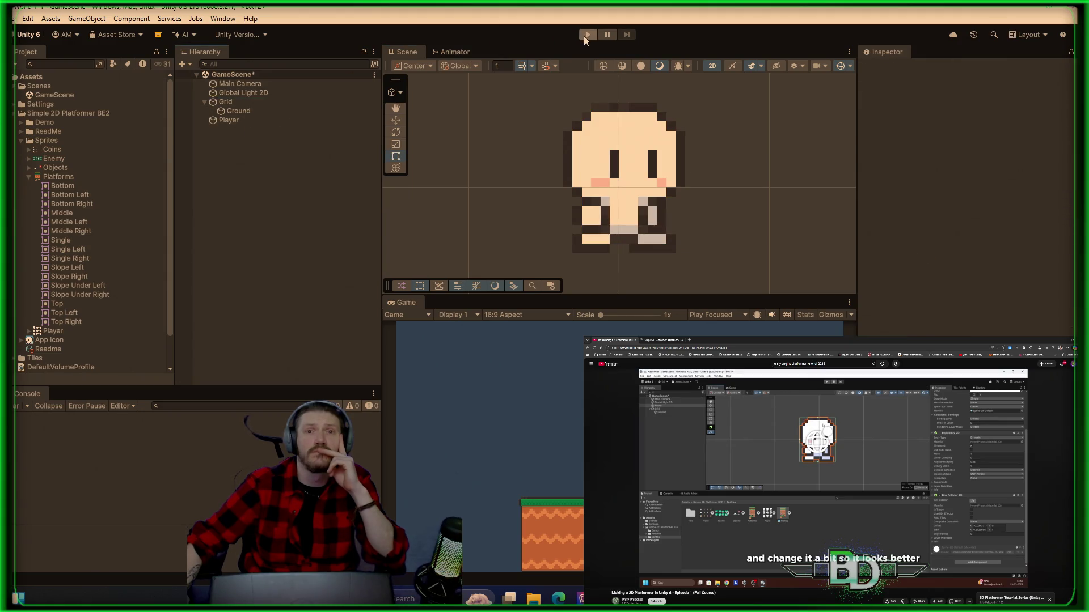
pyautogui.click(587, 35)
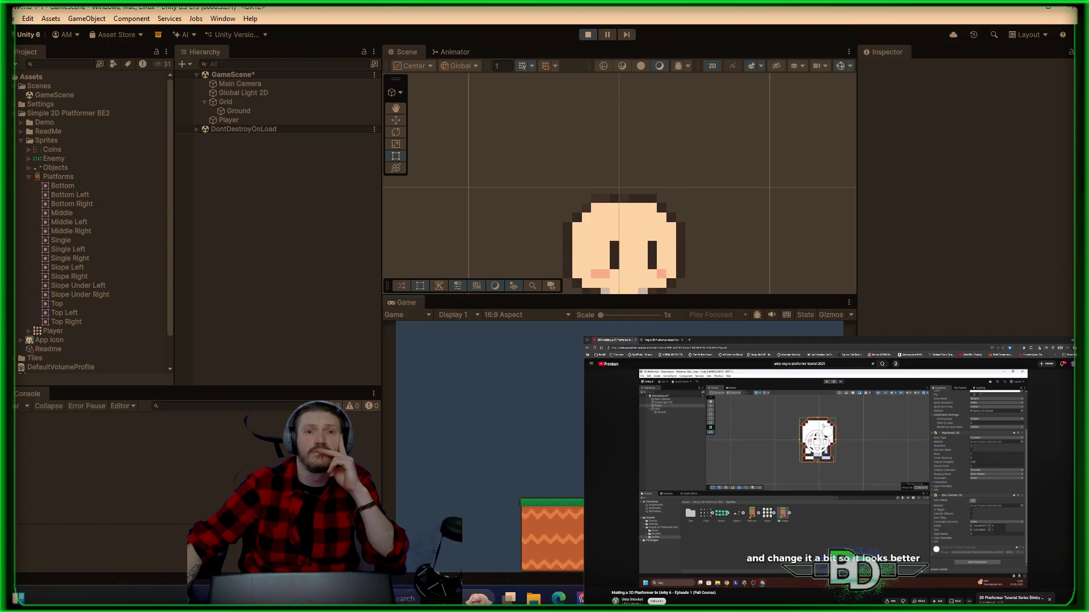
pyautogui.moveTo(703, 261); pyautogui.dragTo(704, 145)
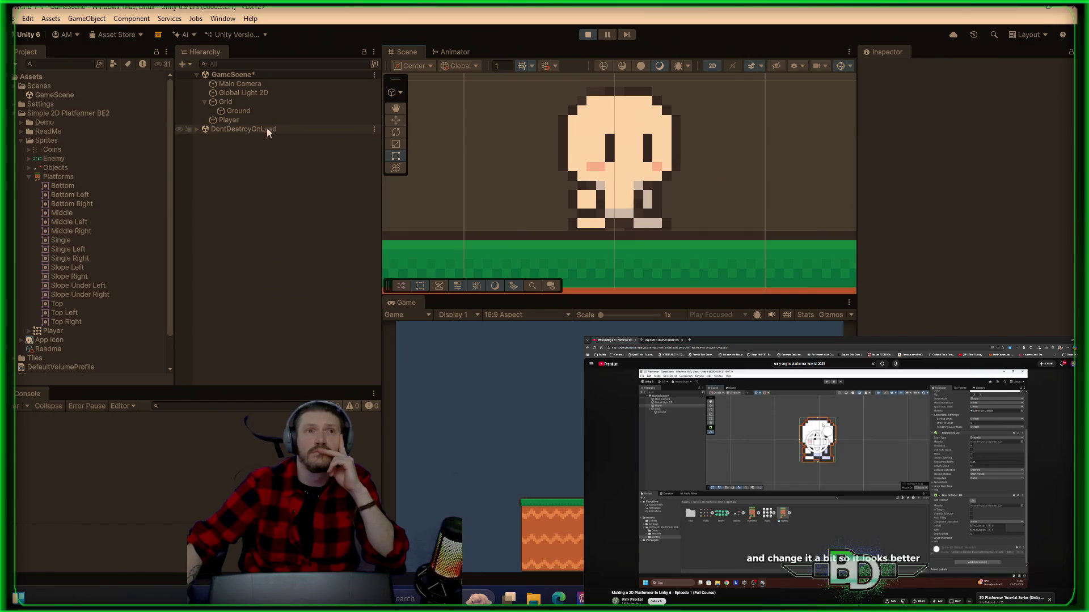
pyautogui.click(588, 36)
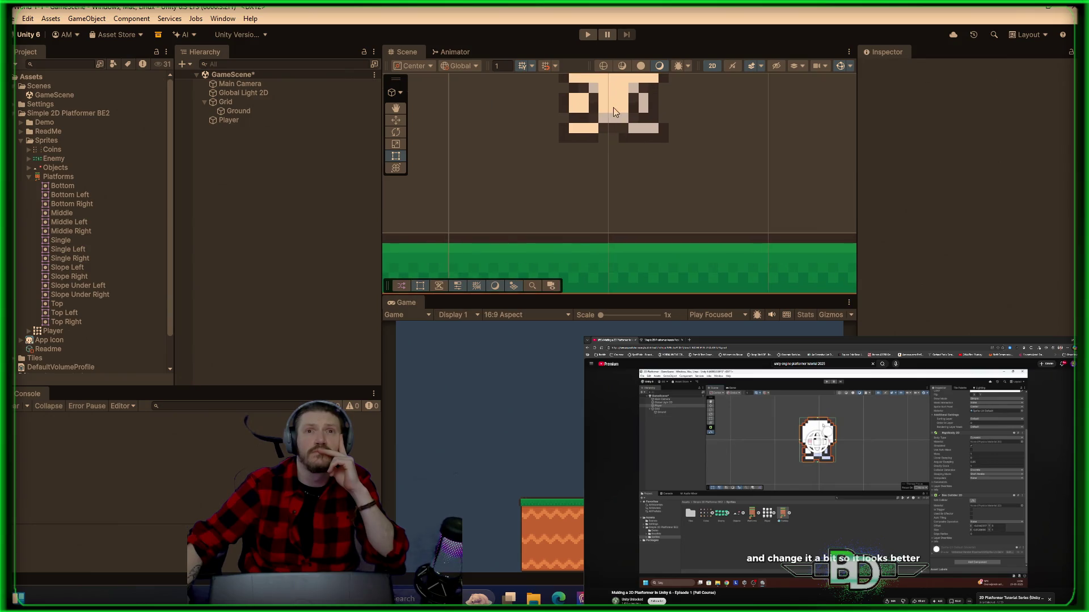
pyautogui.click(250, 119)
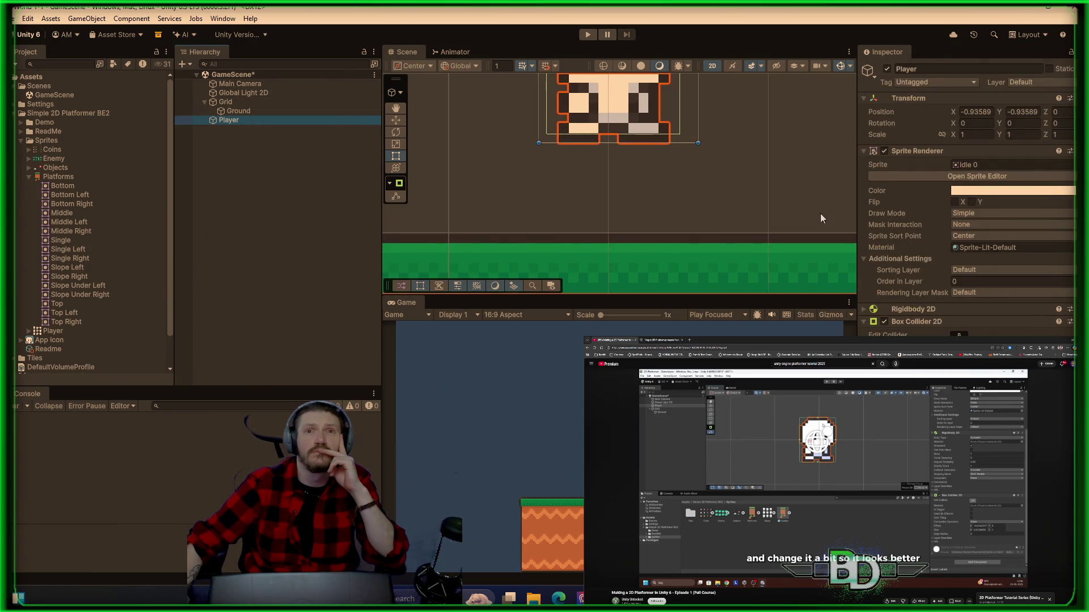
pyautogui.press('y')
pyautogui.moveTo(612, 136); pyautogui.dragTo(618, 143)
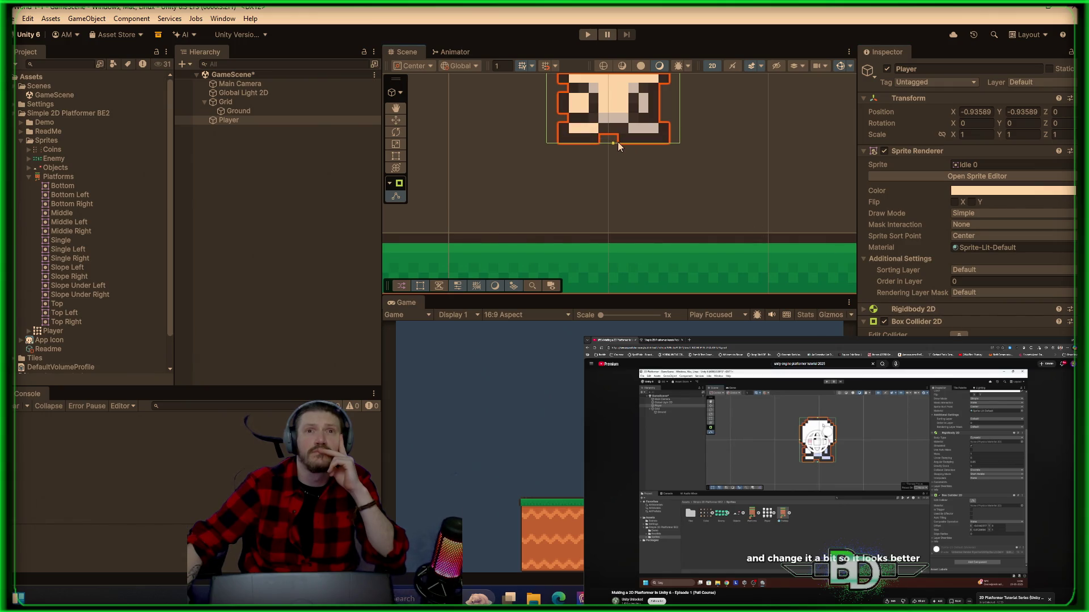
pyautogui.click(587, 34)
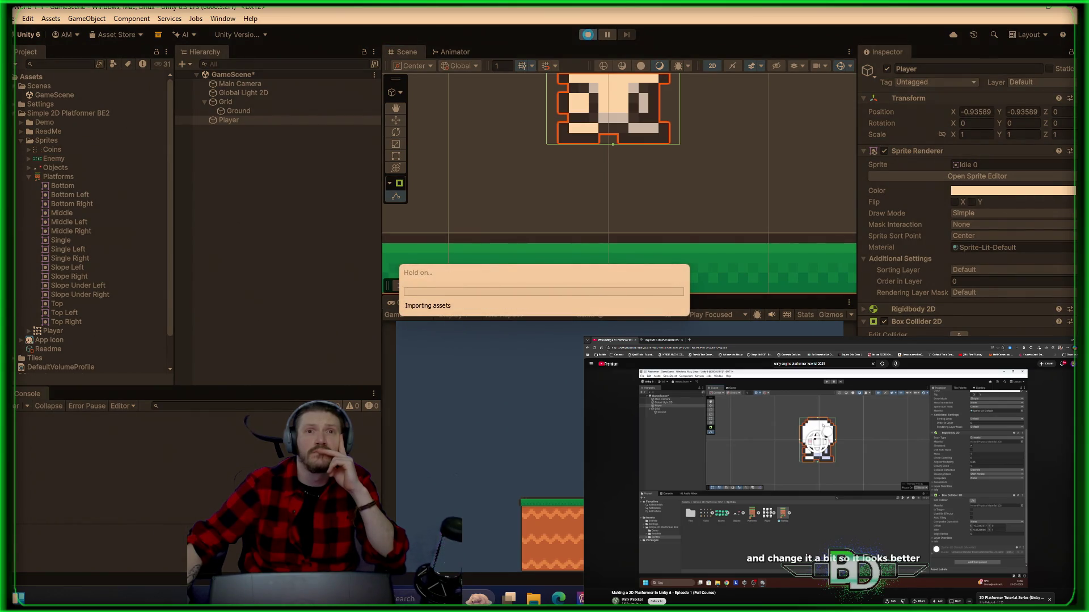
pyautogui.click(588, 36)
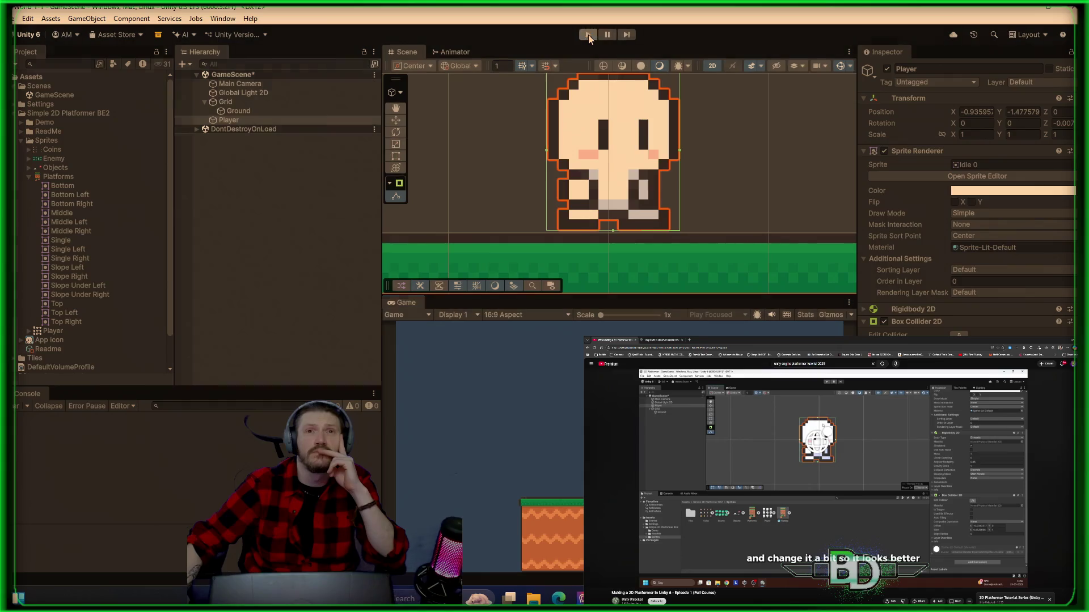
pyautogui.moveTo(614, 143); pyautogui.dragTo(615, 136)
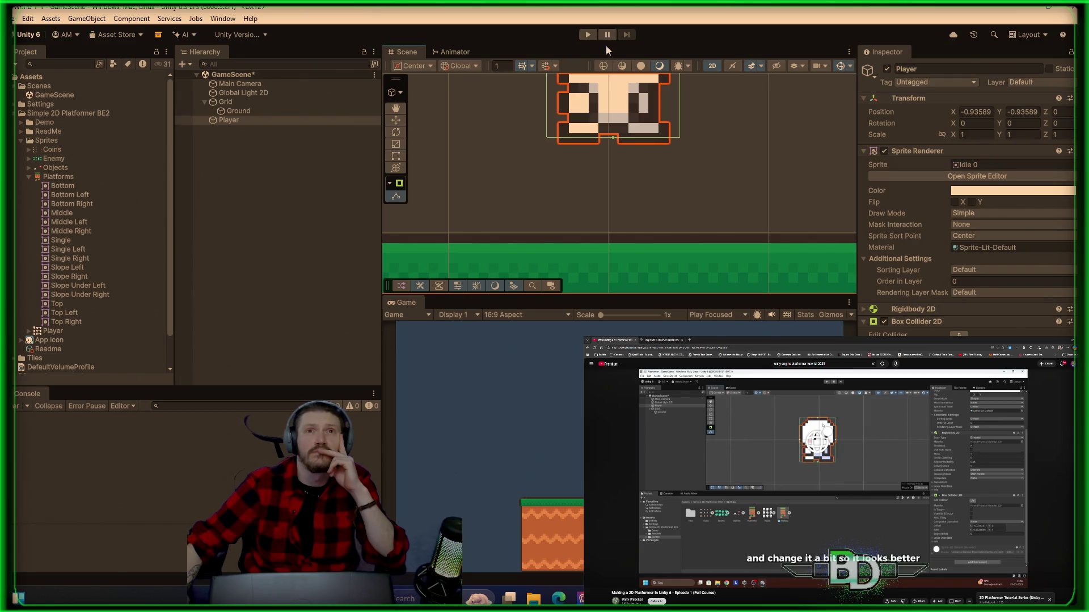
pyautogui.click(588, 34)
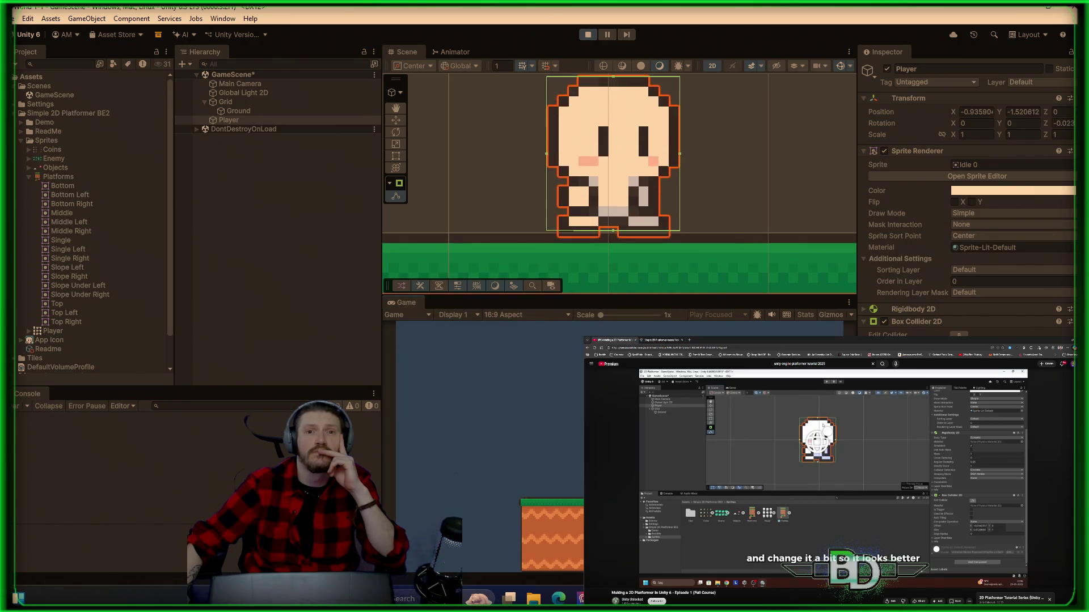
pyautogui.moveTo(601, 317); pyautogui.dragTo(639, 330)
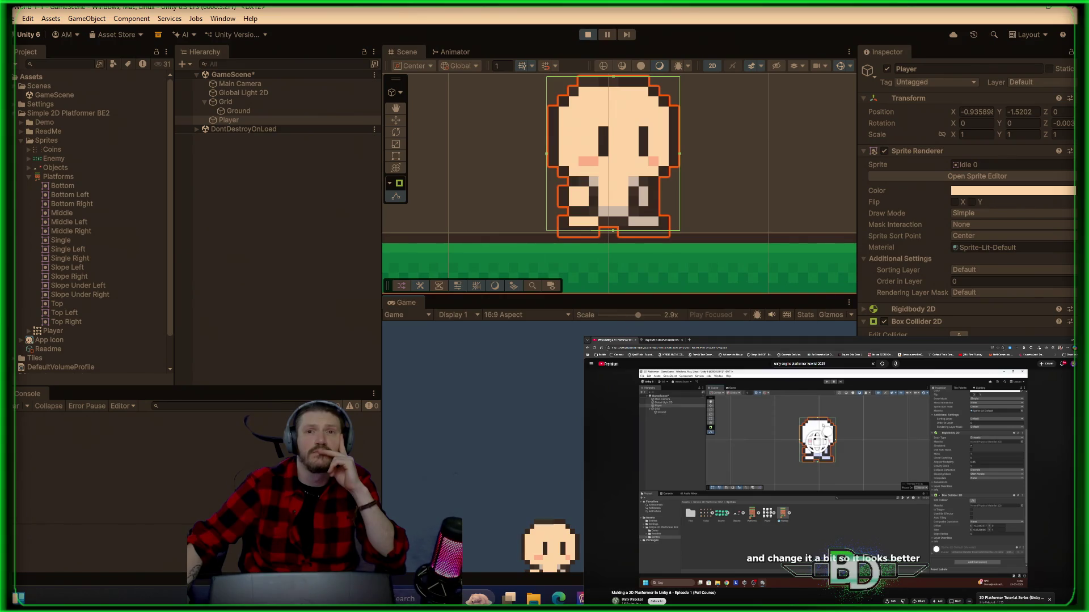
pyautogui.moveTo(638, 316); pyautogui.dragTo(590, 325)
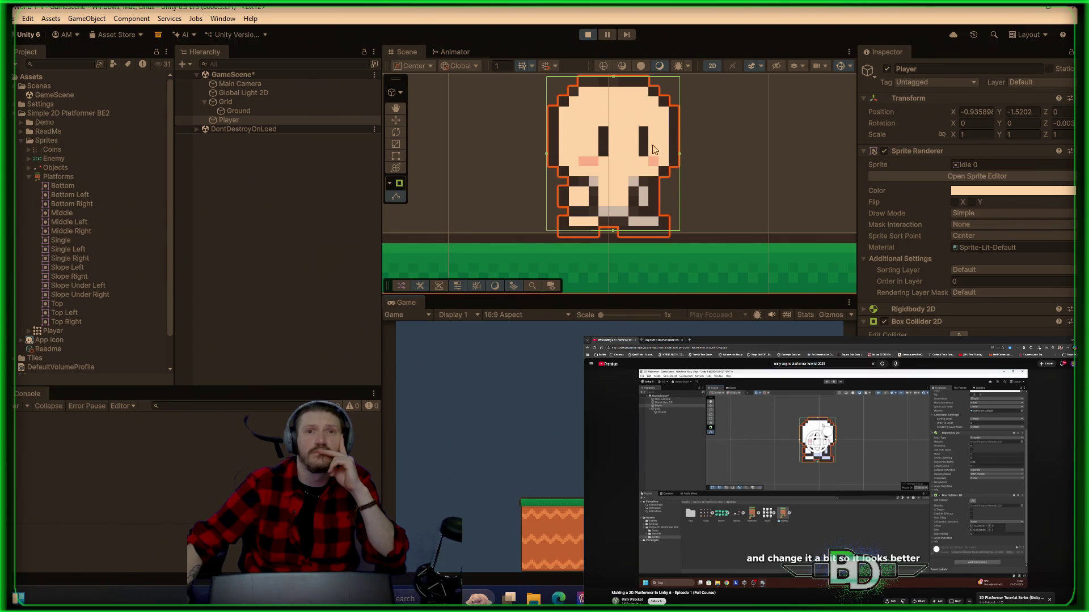
pyautogui.click(588, 36)
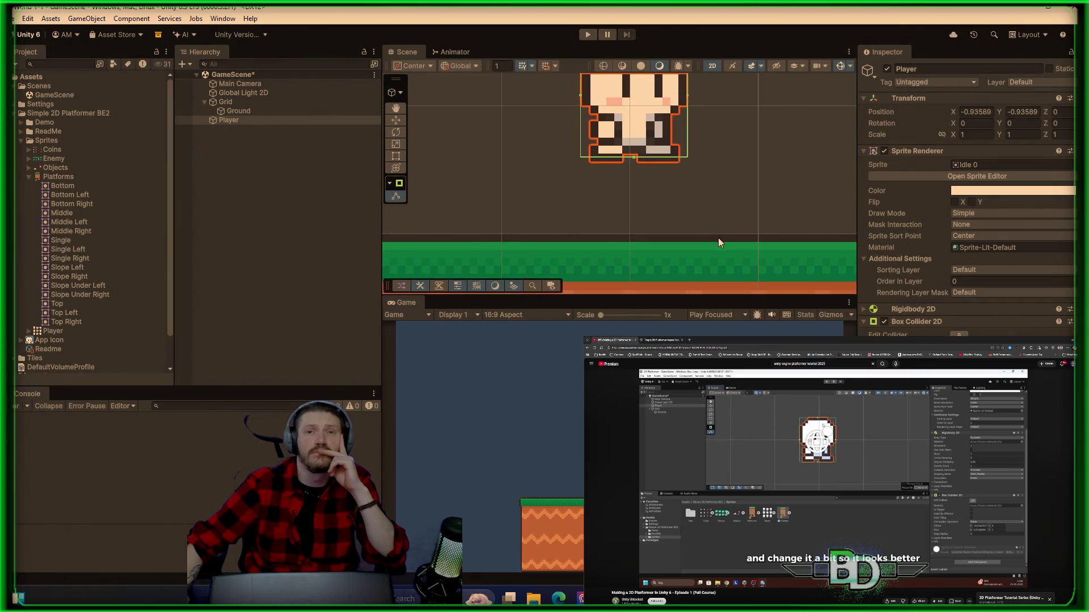
pyautogui.scroll(-5, 718, 239)
pyautogui.moveTo(718, 238)
pyautogui.mouseDown()
pyautogui.moveTo(734, 188)
pyautogui.moveTo(697, 149)
pyautogui.moveTo(675, 149)
pyautogui.mouseUp()
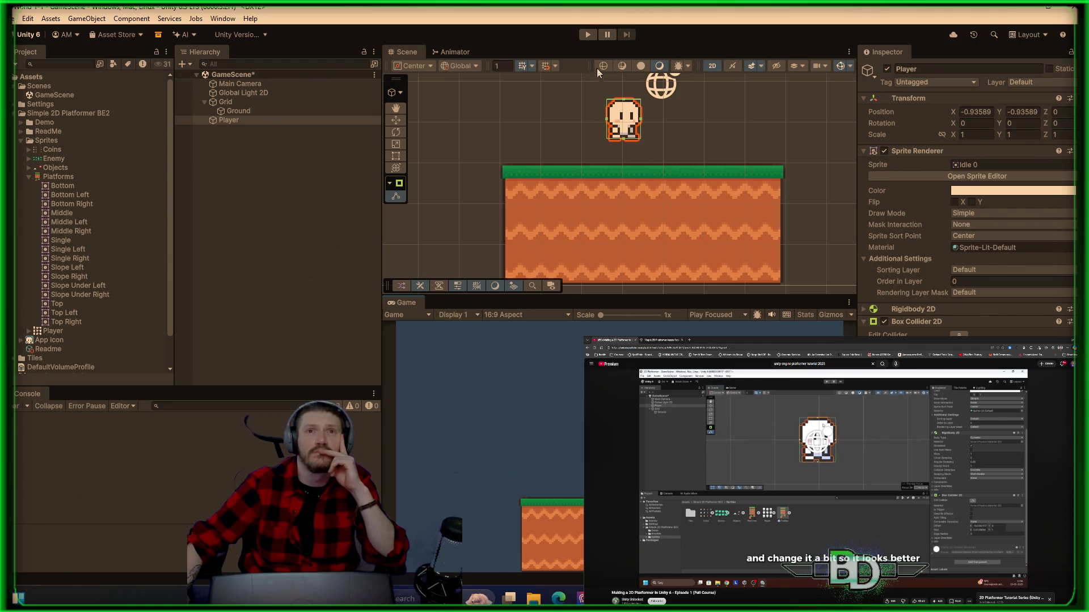
pyautogui.click(284, 164)
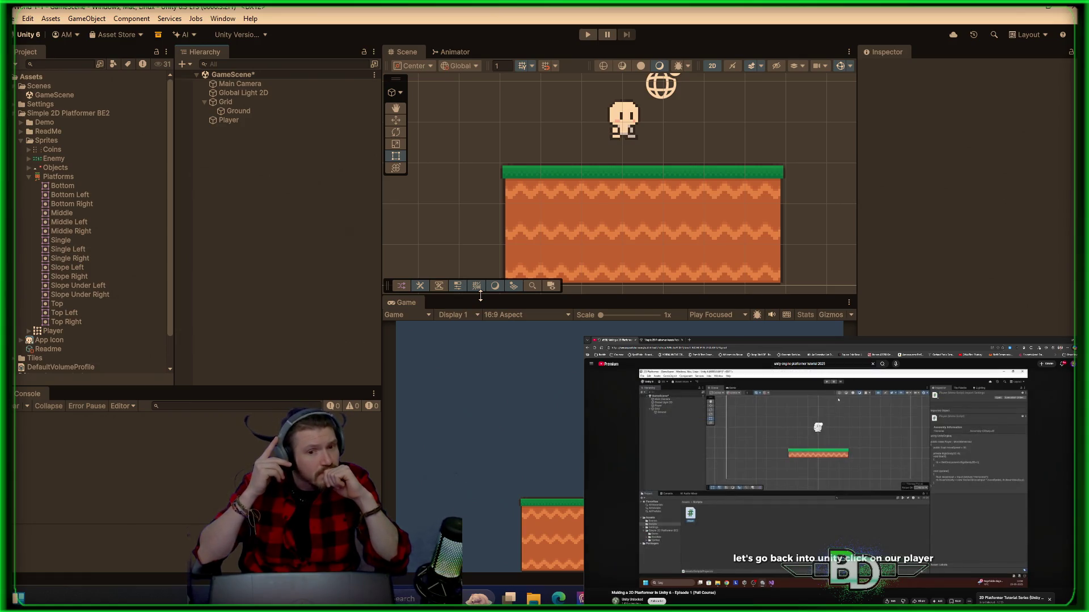
pyautogui.press('Left')
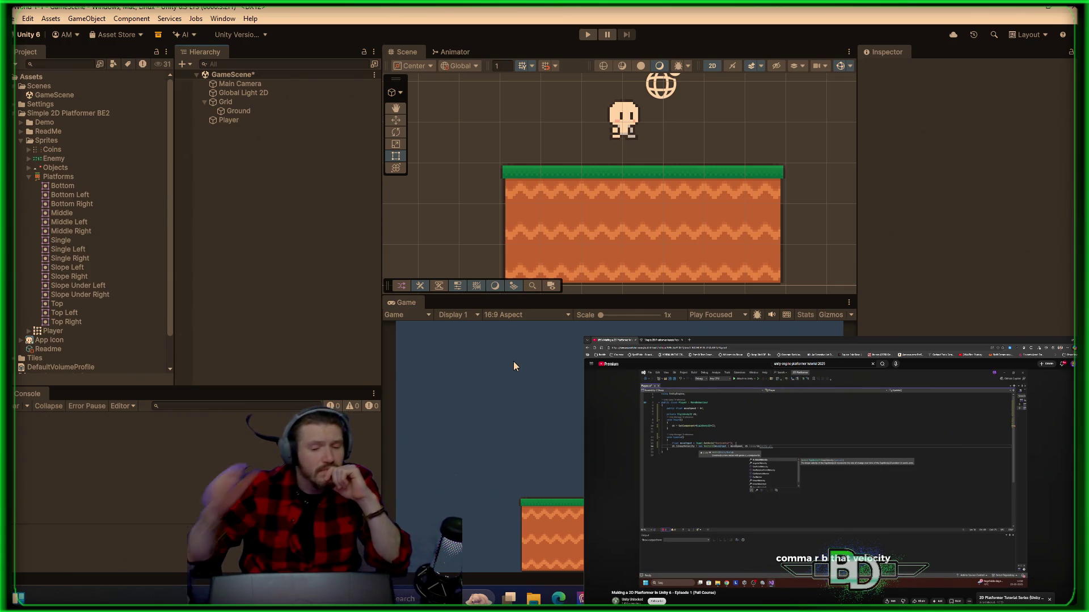
pyautogui.press('space')
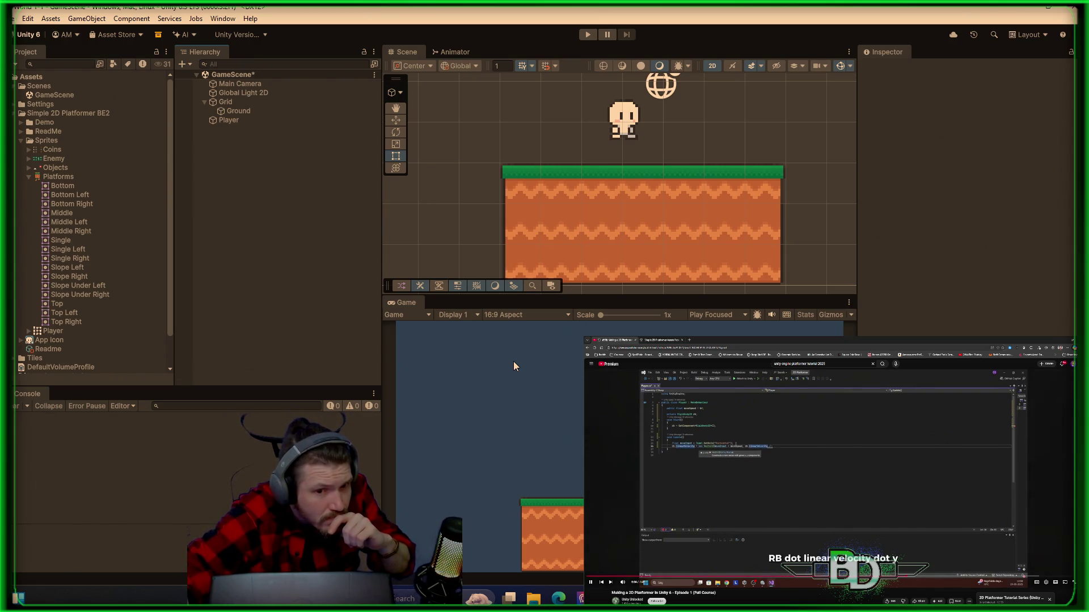
pyautogui.press('space')
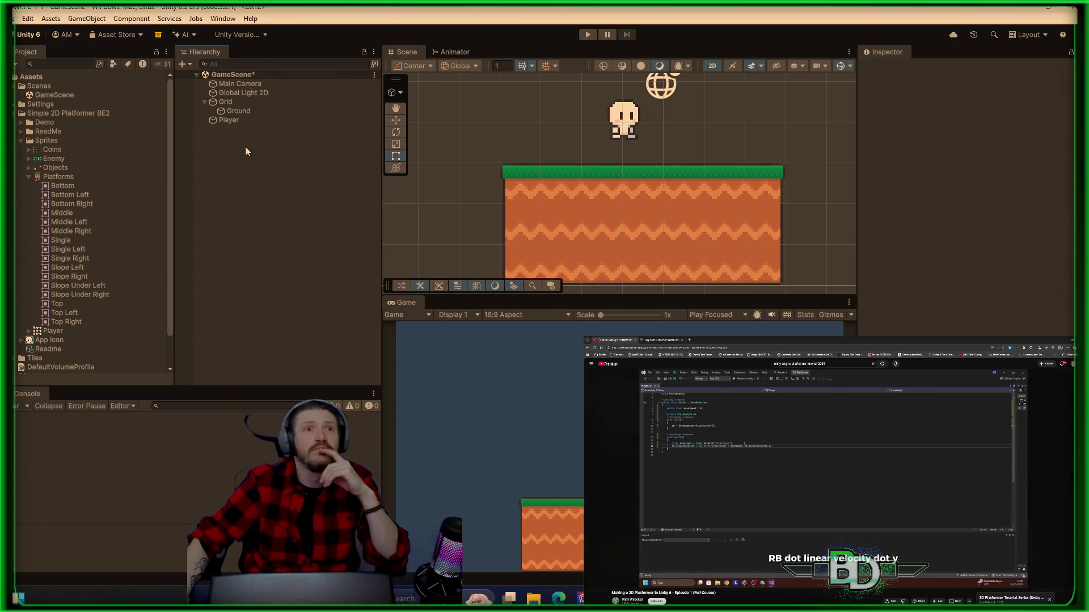
# - Create a new folder named Scripts inside Assets
pyautogui.click(28, 176)
pyautogui.click(28, 78)
pyautogui.rightClick(26, 78)
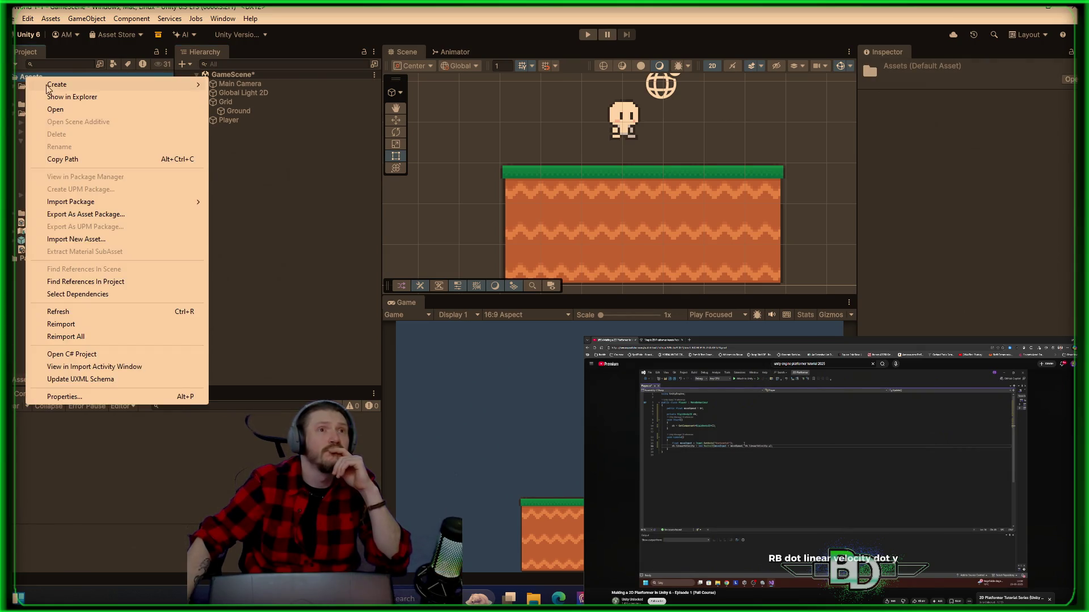
pyautogui.moveTo(48, 86)
pyautogui.click(255, 87)
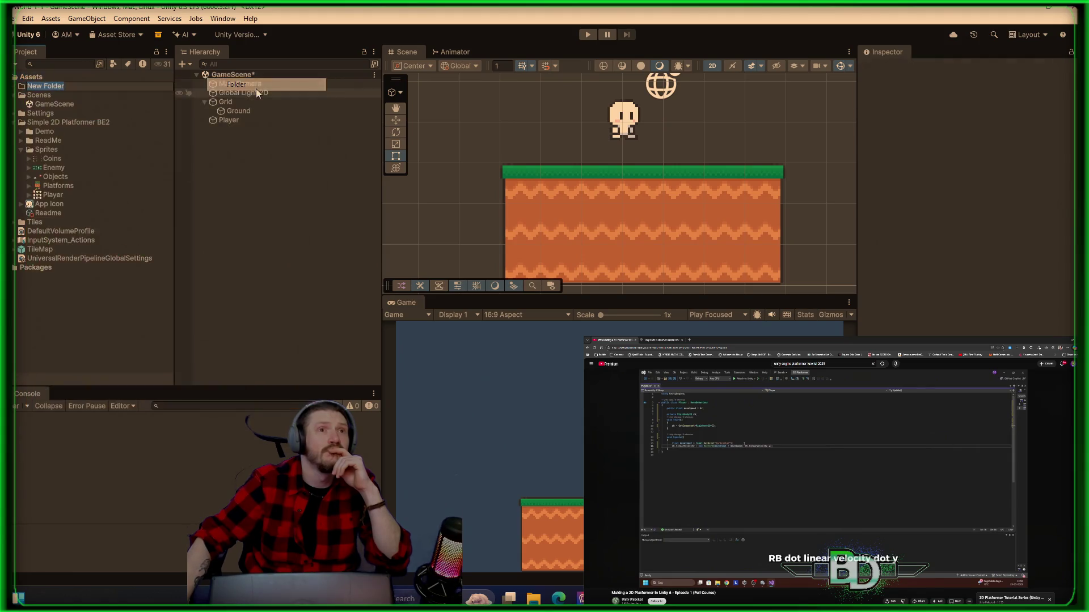
pyautogui.write('Sc')
pyautogui.write('rip')
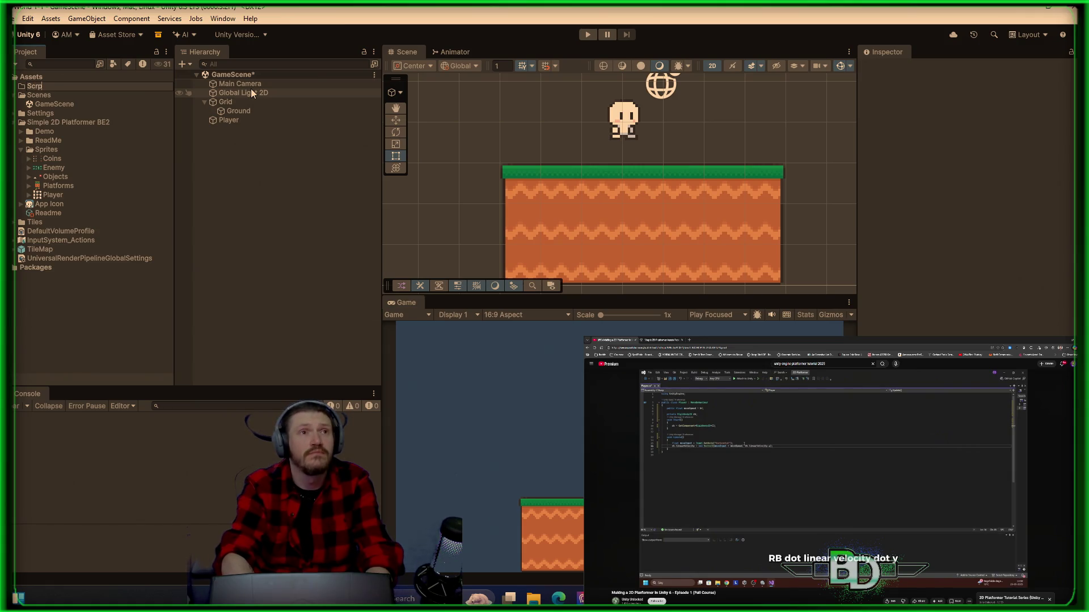
pyautogui.write('ts')
pyautogui.press('Return')
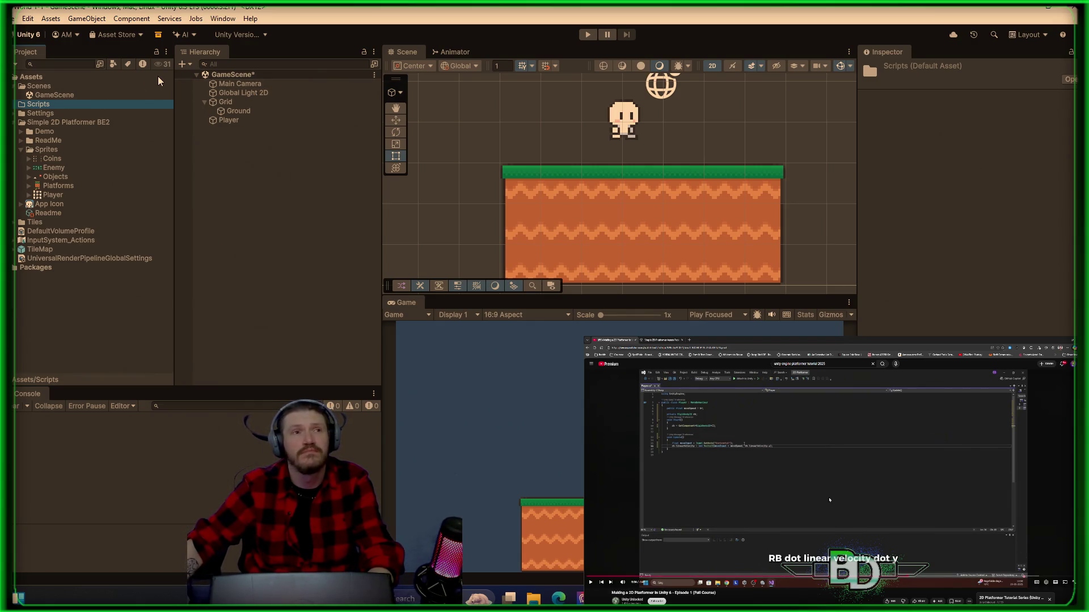
# - Create a new MonoBehaviour script inside the Scripts folder
pyautogui.rightClick(32, 103)
pyautogui.moveTo(187, 110)
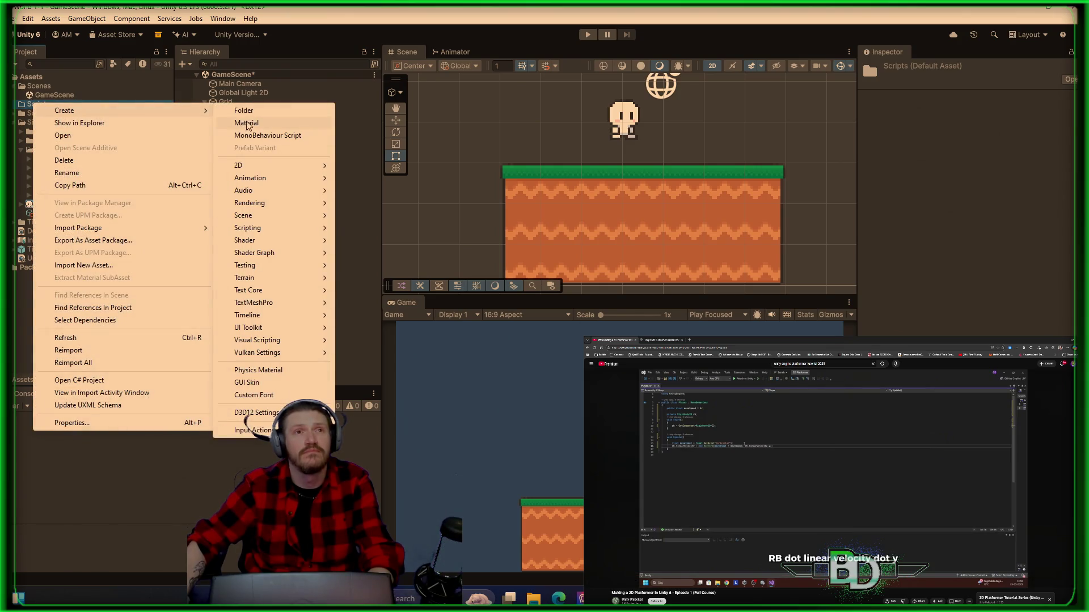
pyautogui.click(271, 135)
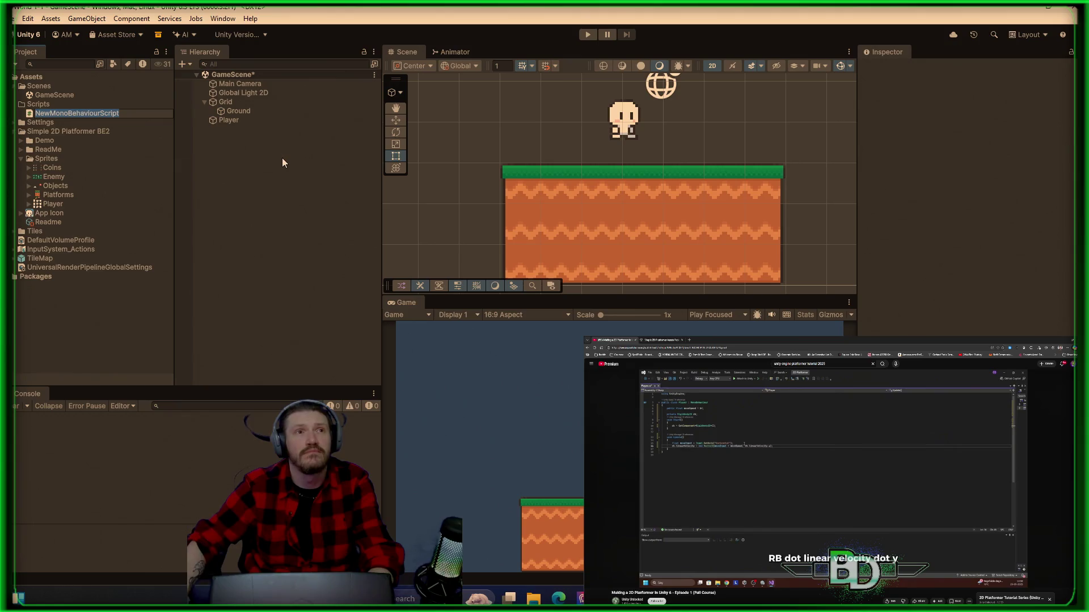
# - Name the script Player and open Player.cs in Visual Studio, allowing its network access
pyautogui.write('Player')
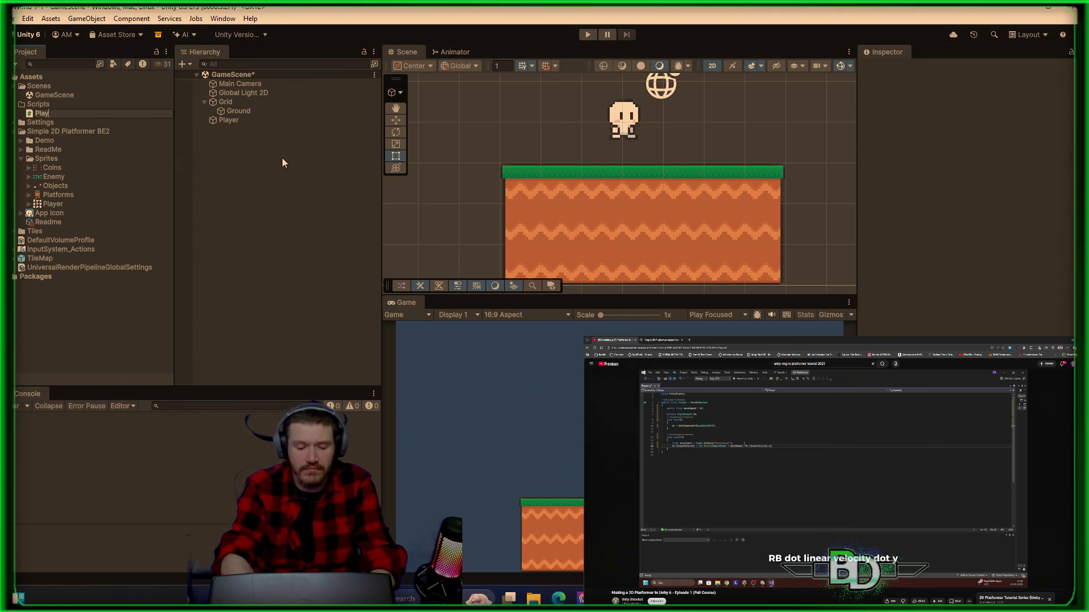
pyautogui.press('Return')
pyautogui.doubleClick(119, 111)
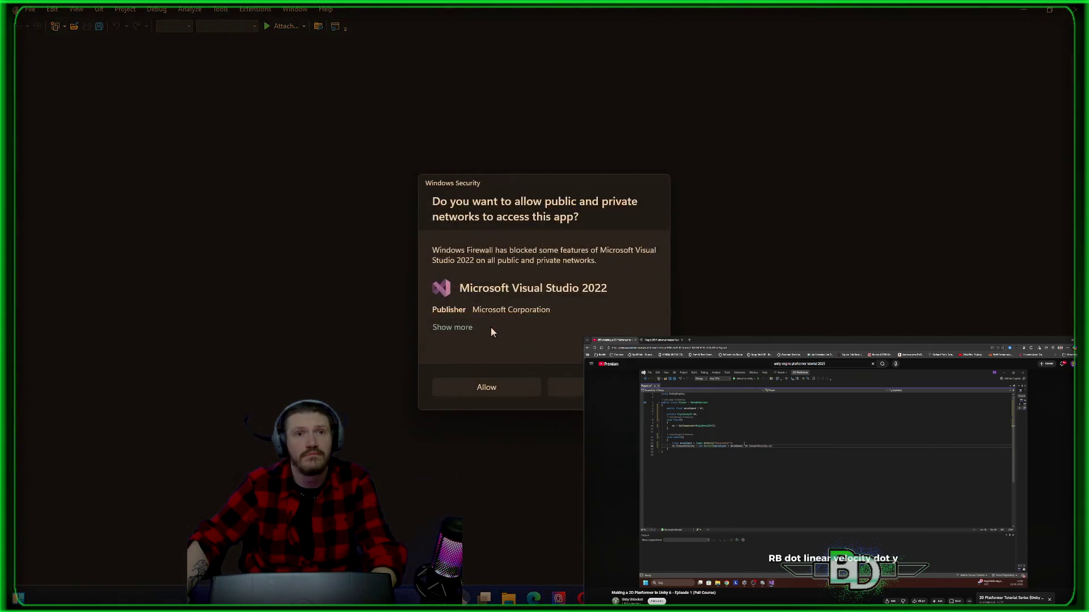
pyautogui.click(493, 393)
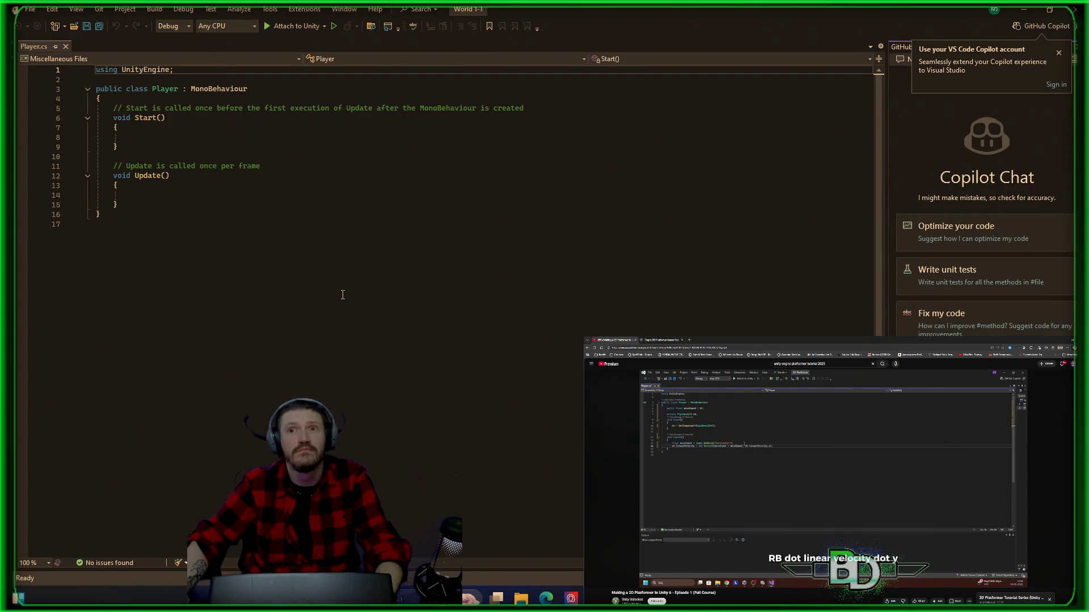
# - Dismiss the Copilot prompt and show Solution Explorer with Assembly-CSharp-Editor expanded
pyautogui.click(1058, 53)
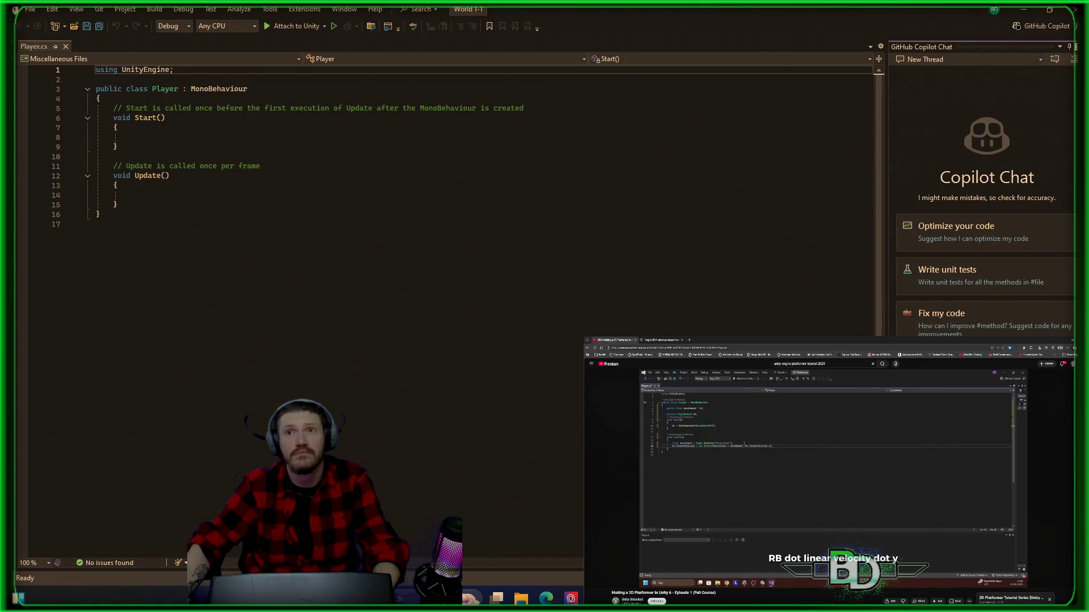
pyautogui.click(1075, 46)
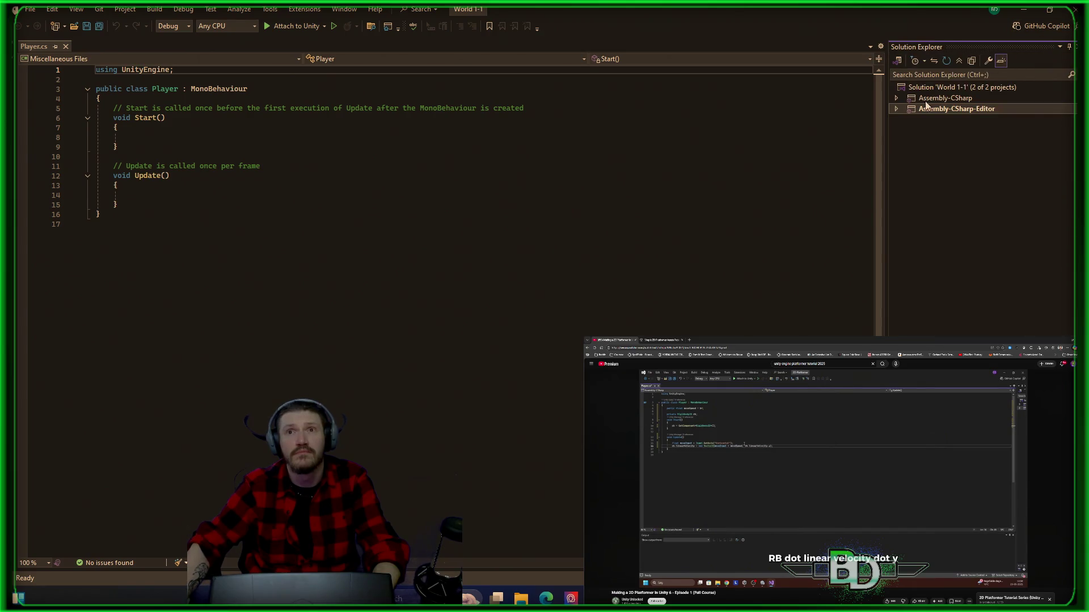
pyautogui.click(897, 109)
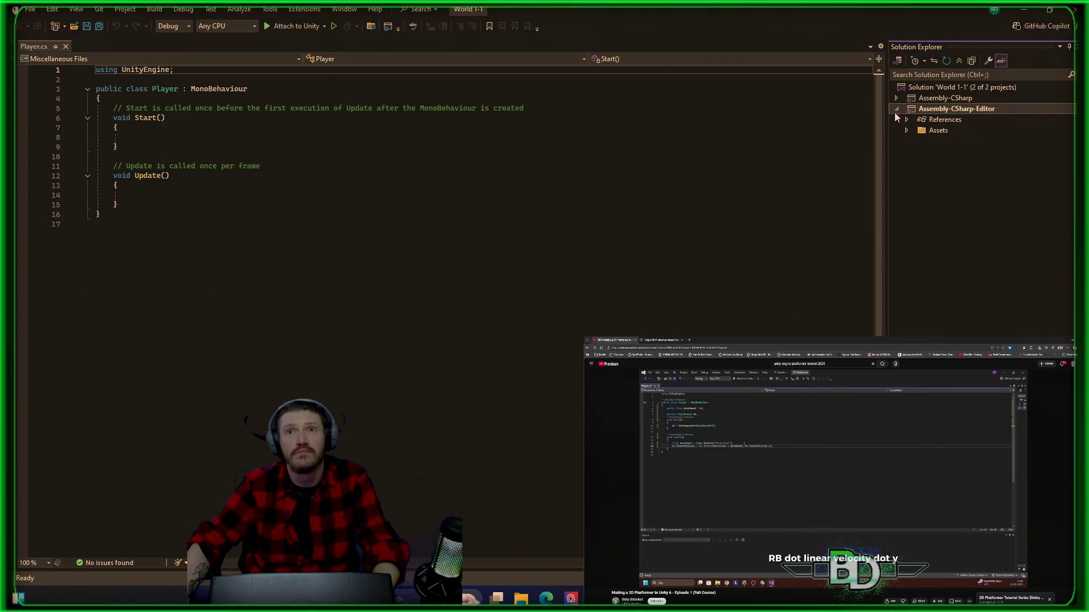
pyautogui.click(512, 203)
pyautogui.keyDown('ctrl'); pyautogui.scroll(4, 513, 203); pyautogui.keyUp('ctrl')
pyautogui.keyDown('ctrl'); pyautogui.scroll(1, 513, 202); pyautogui.keyUp('ctrl')
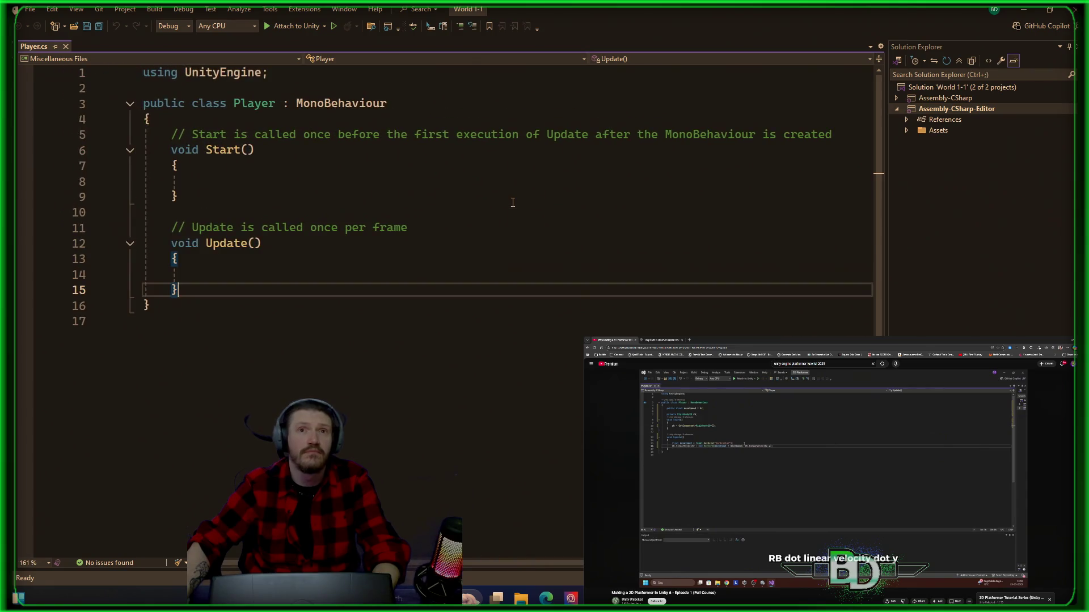
# - Delete the template comment lines above Update and Start
pyautogui.tripleClick(282, 233)
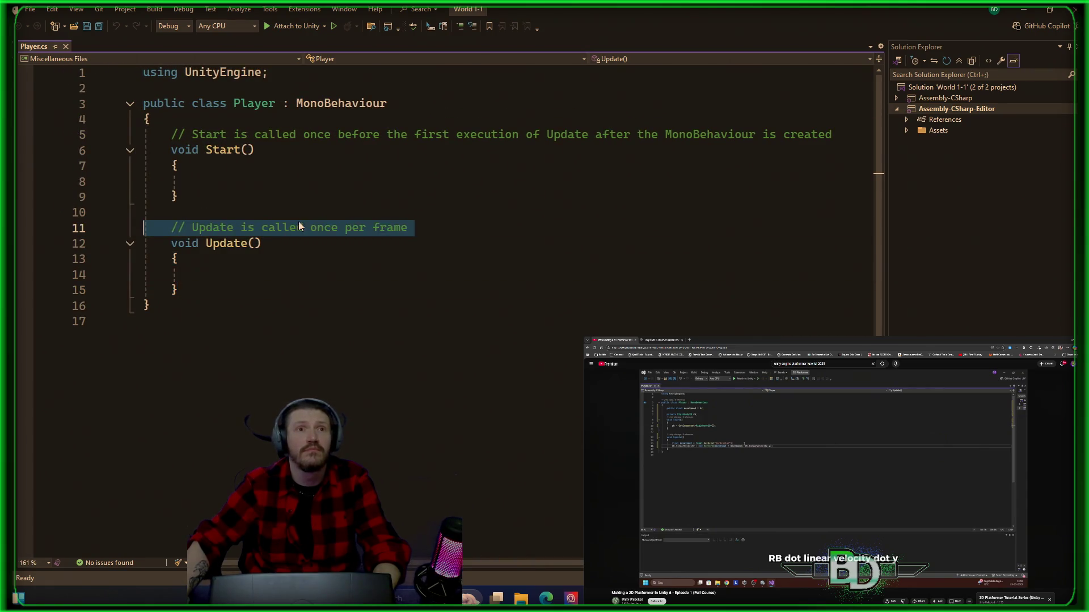
pyautogui.press('Delete')
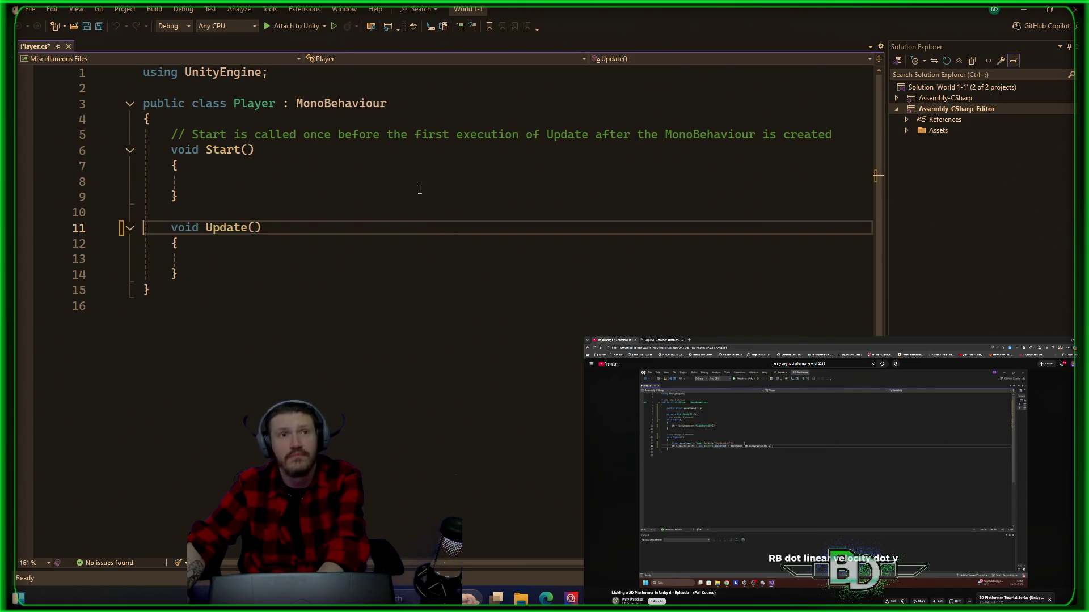
pyautogui.tripleClick(381, 134)
pyautogui.press('Delete')
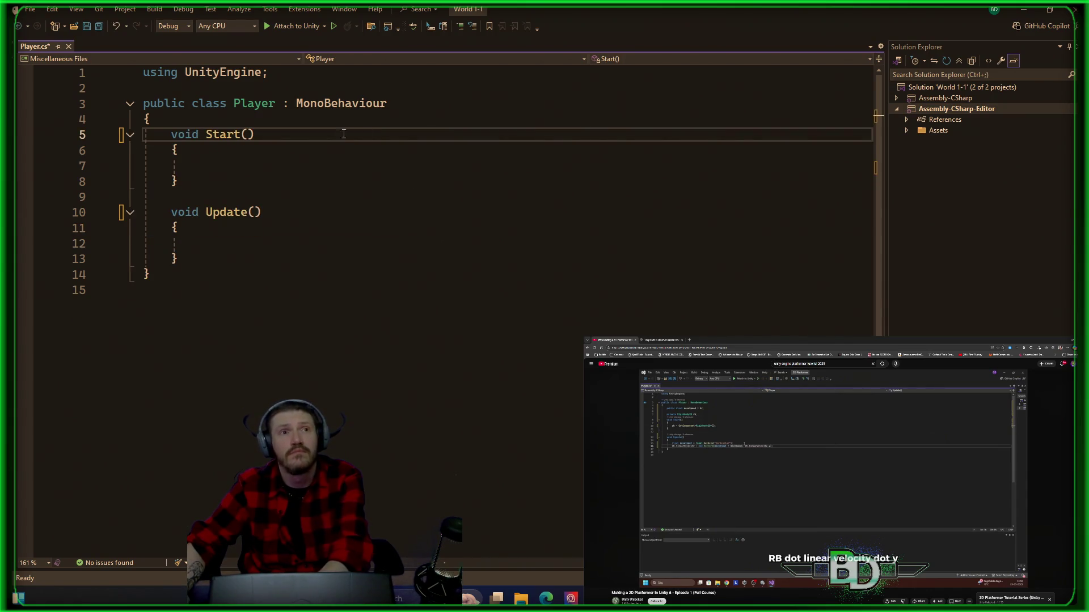
# - Insert a blank line after the class's opening brace while replaying the tutorial
pyautogui.click(309, 118)
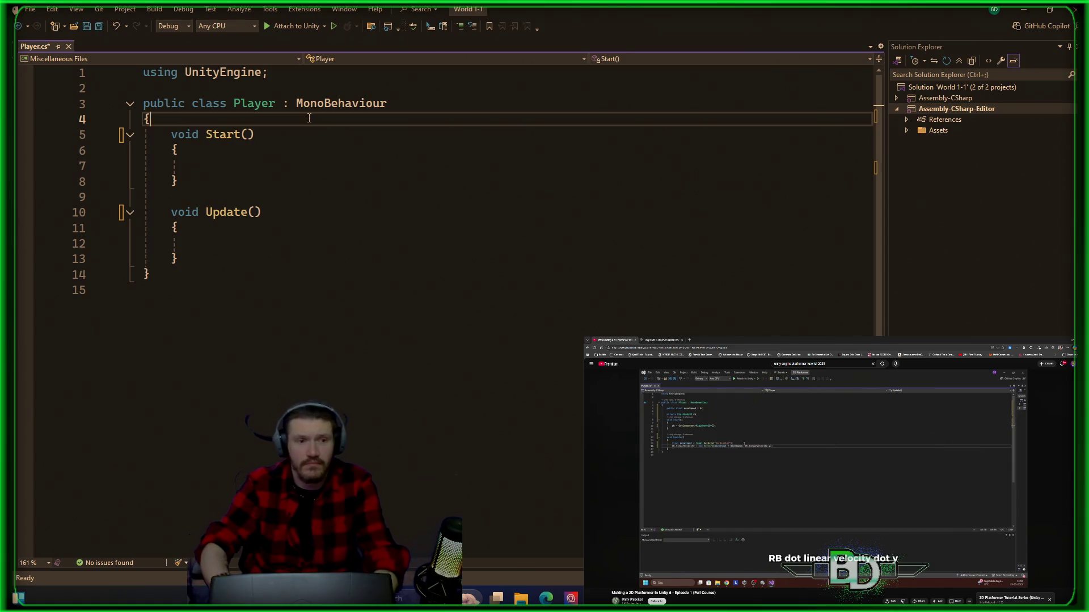
pyautogui.press('Return')
pyautogui.press('Return')
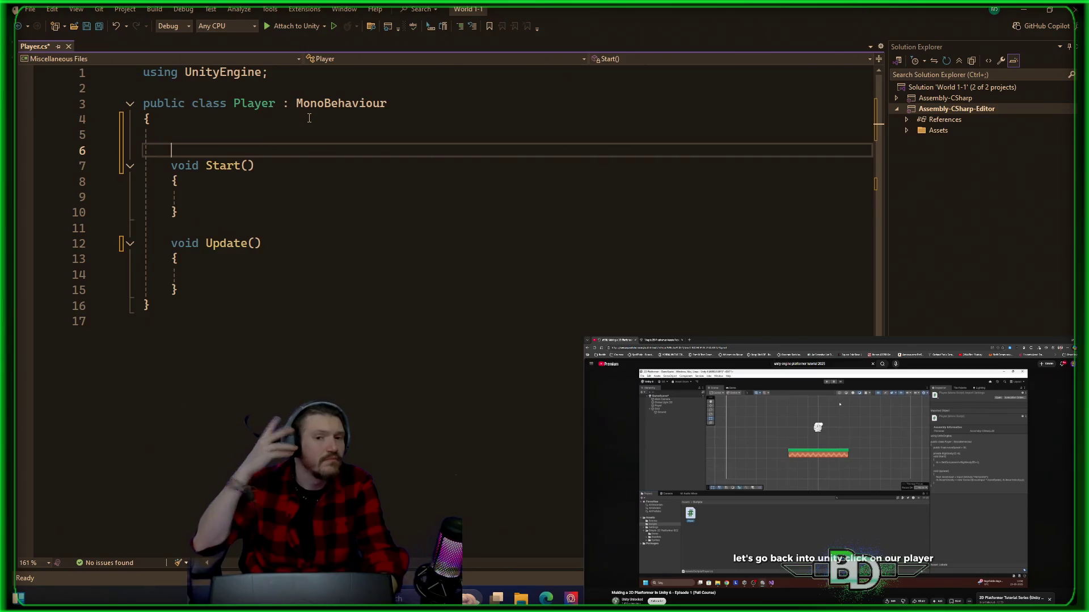
pyautogui.press('Left')
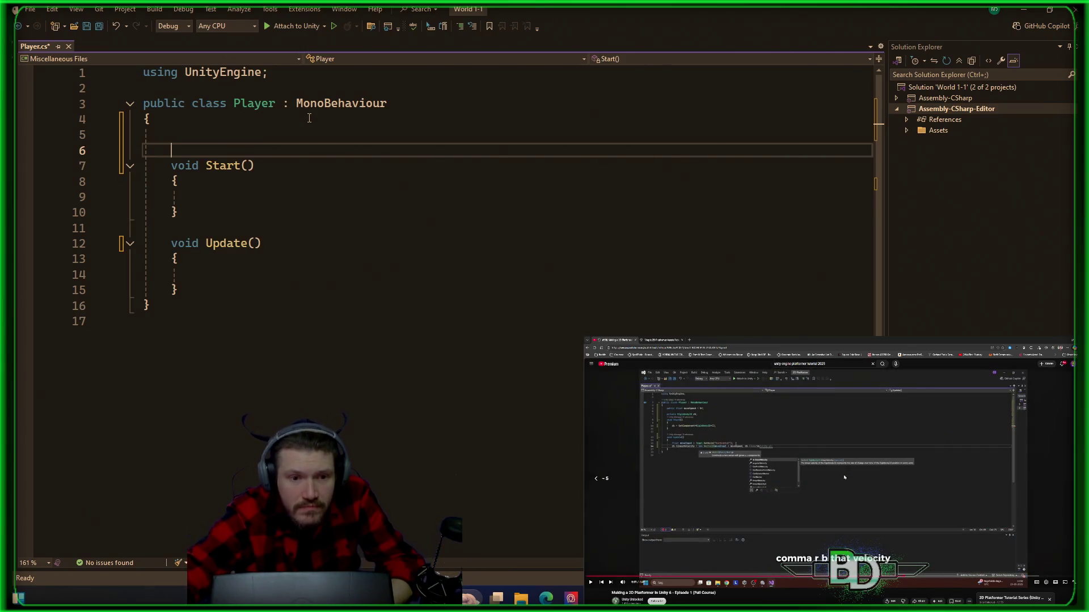
pyautogui.press('space')
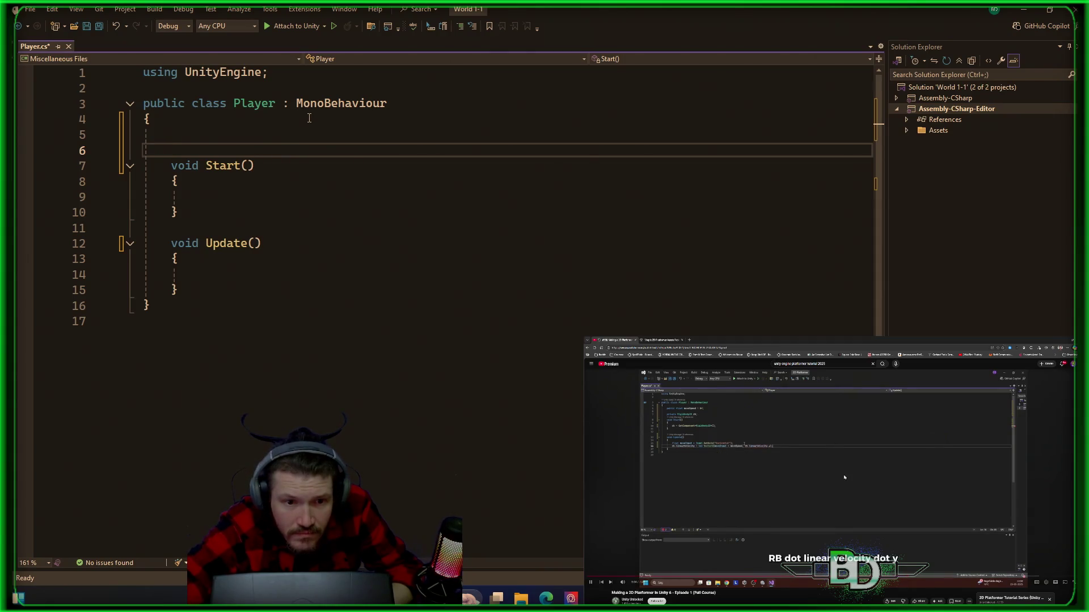
pyautogui.press('space')
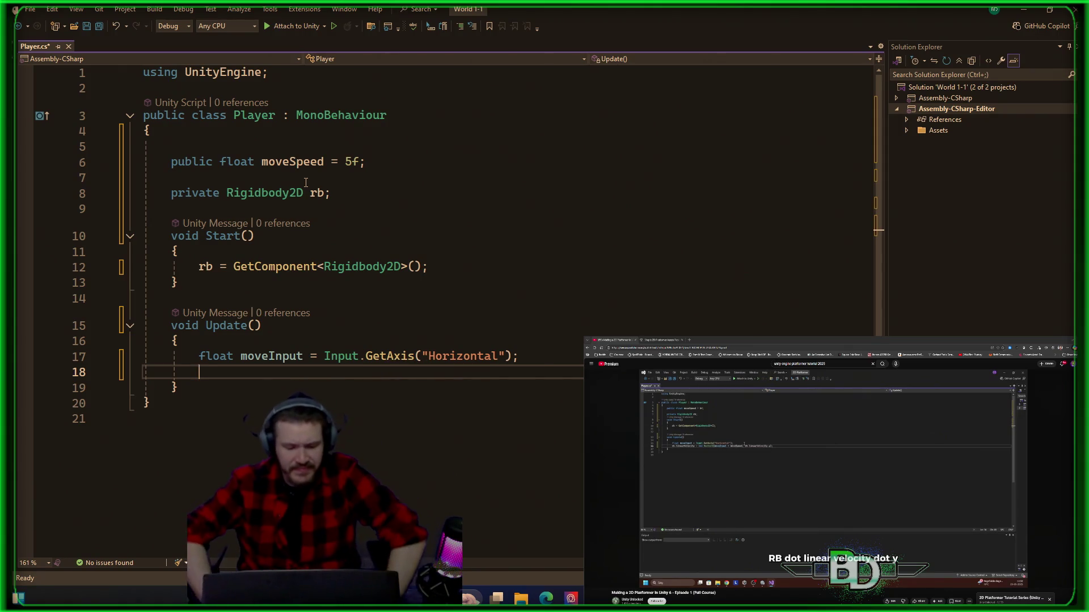
# - Begin the velocity line in Update with 'rb.linearVelocity = new Vector'
pyautogui.write('rb.')
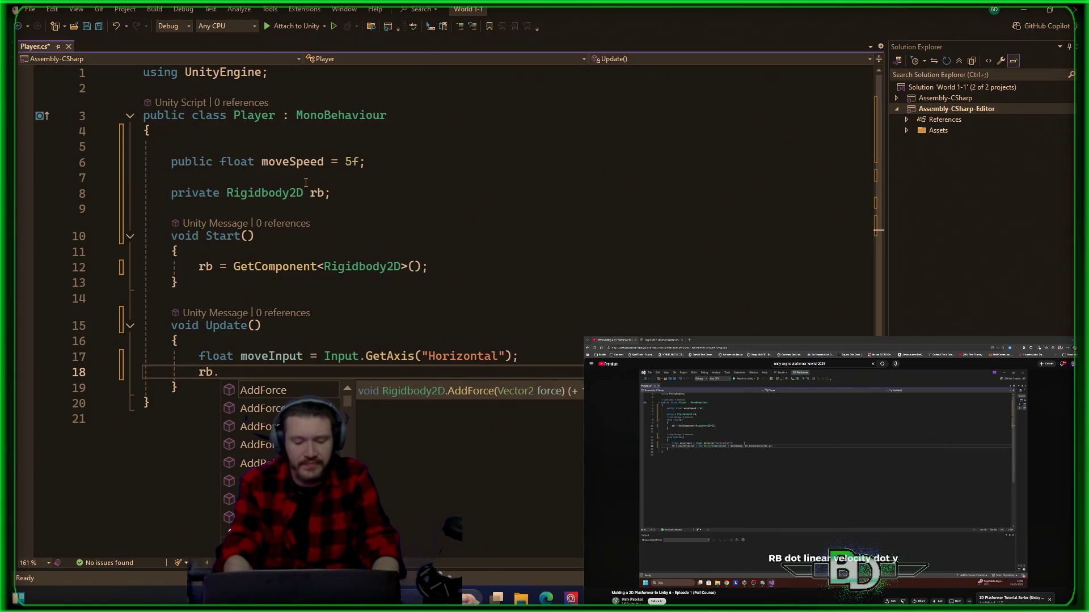
pyautogui.write('linearVelocity = new Vector')
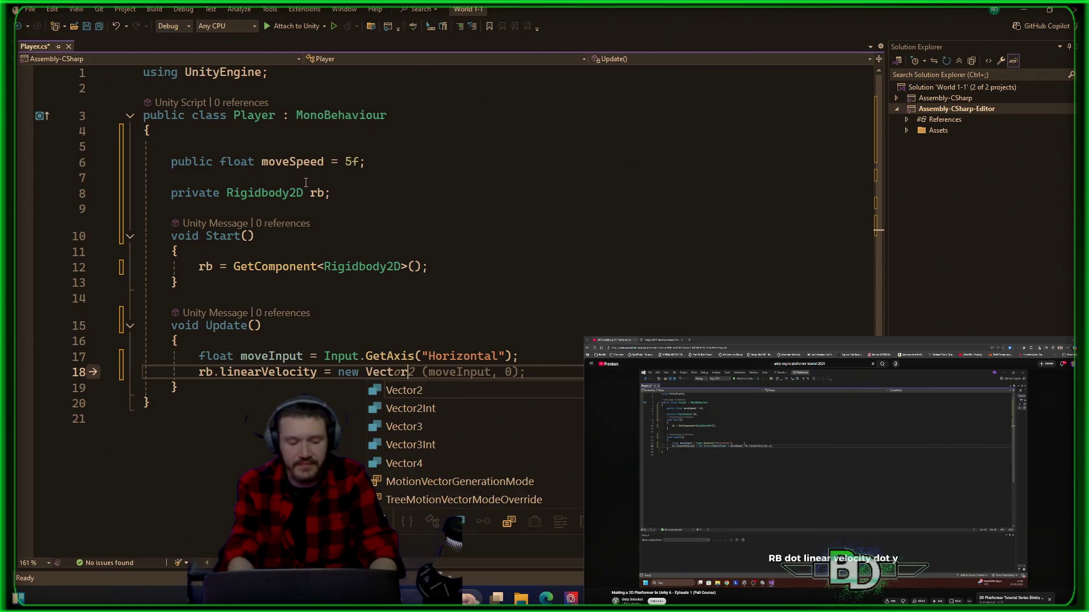
# - Complete the line as rb.linearVelocity = new Vector2(moveInput, rb.linearVelocity.y) using IntelliSense
pyautogui.press('Escape')
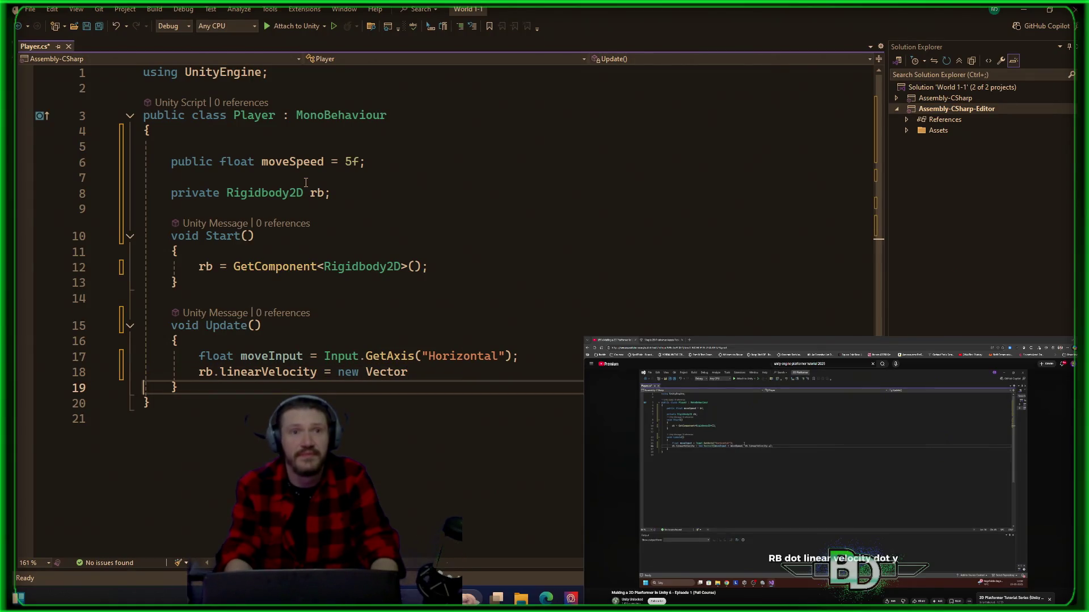
pyautogui.write('2')
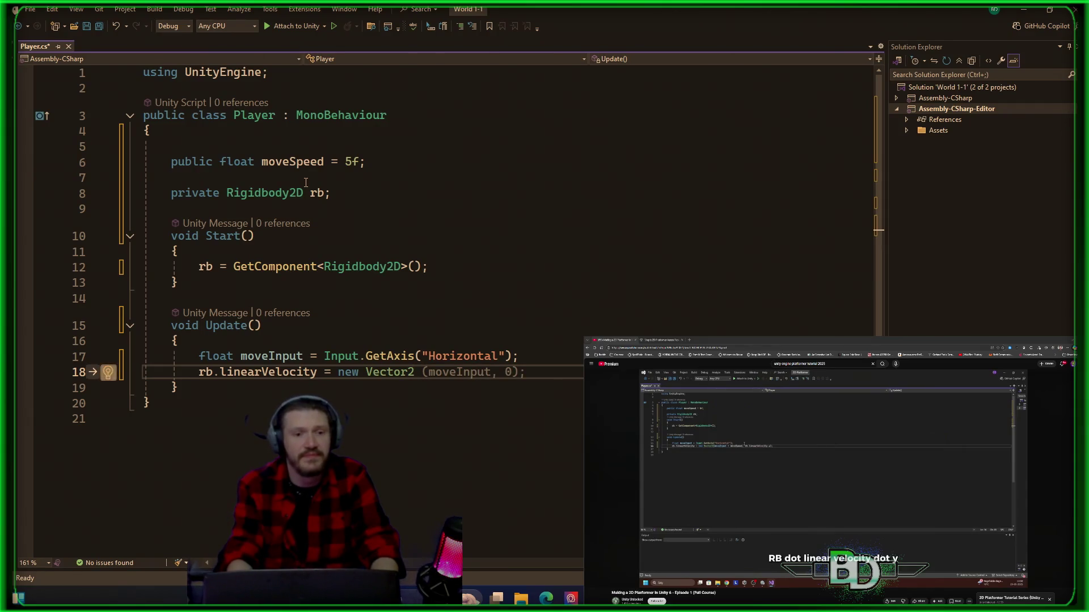
pyautogui.press('Escape')
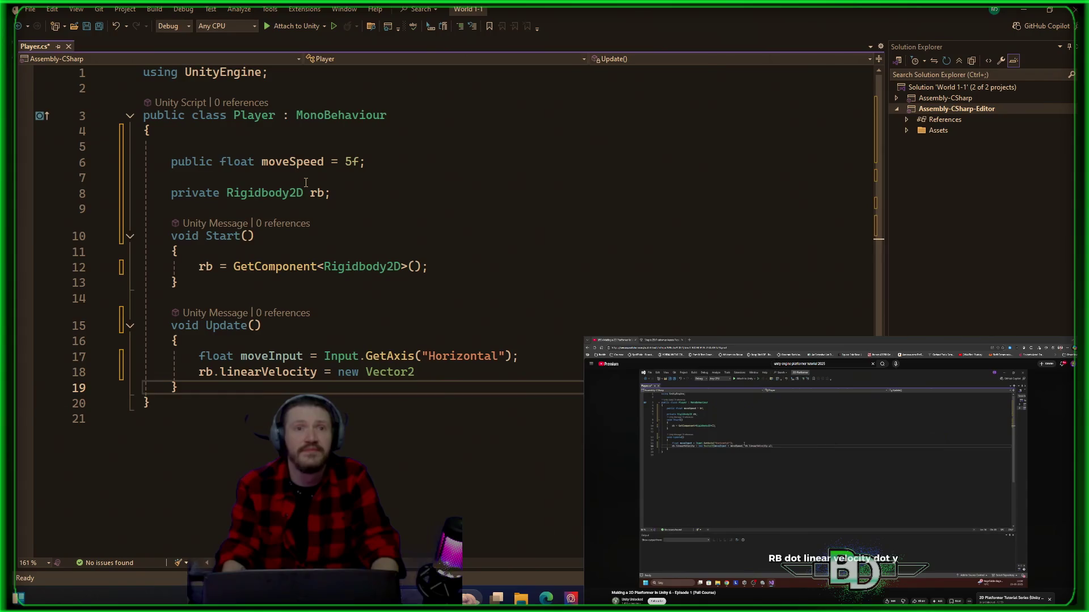
pyautogui.press('BackSpace')
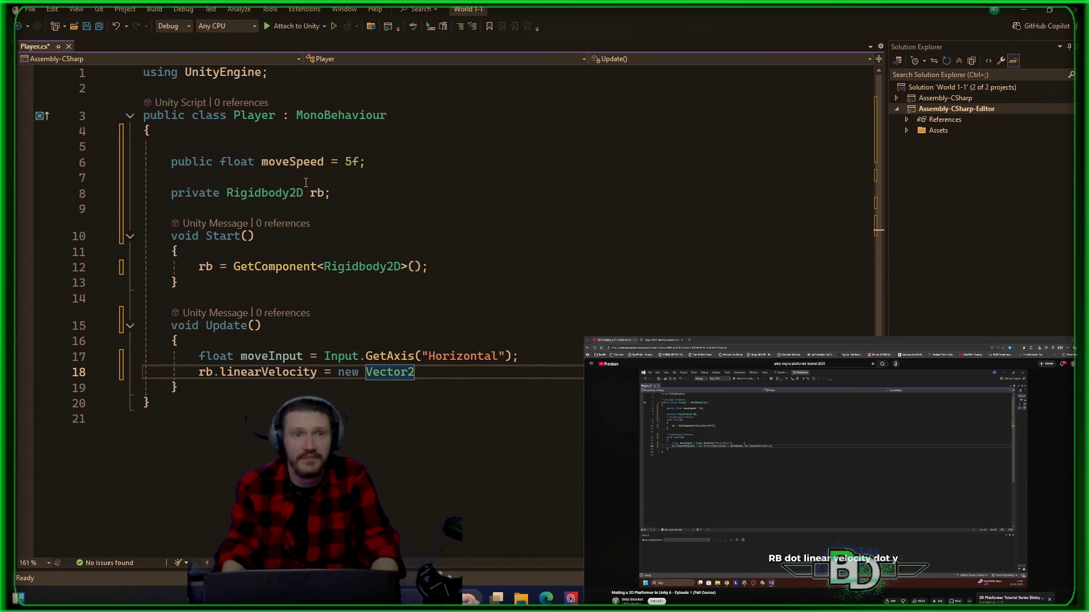
pyautogui.write('(move')
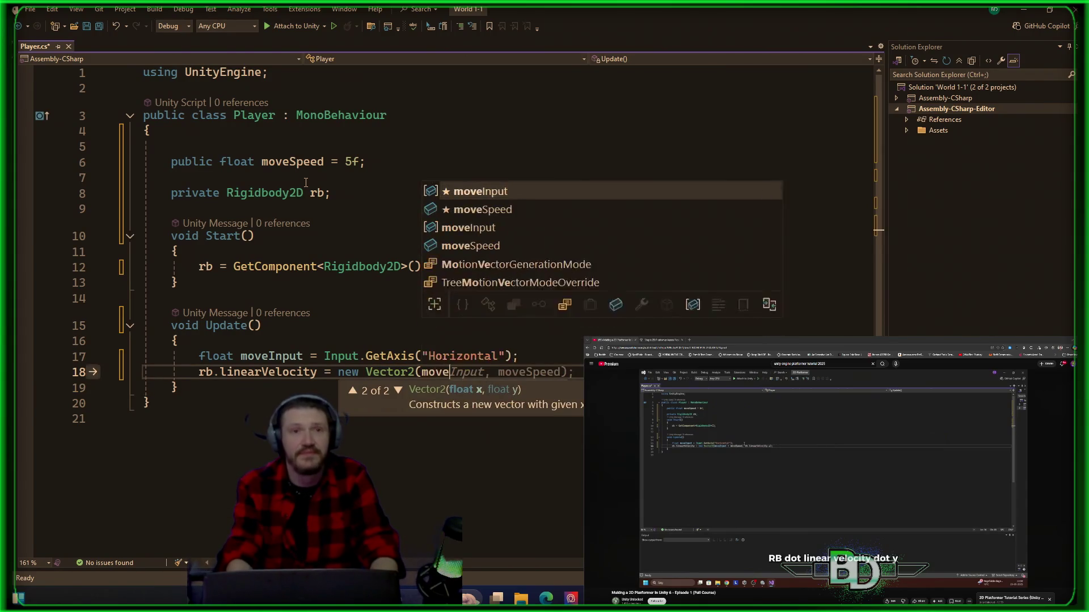
pyautogui.press('Tab')
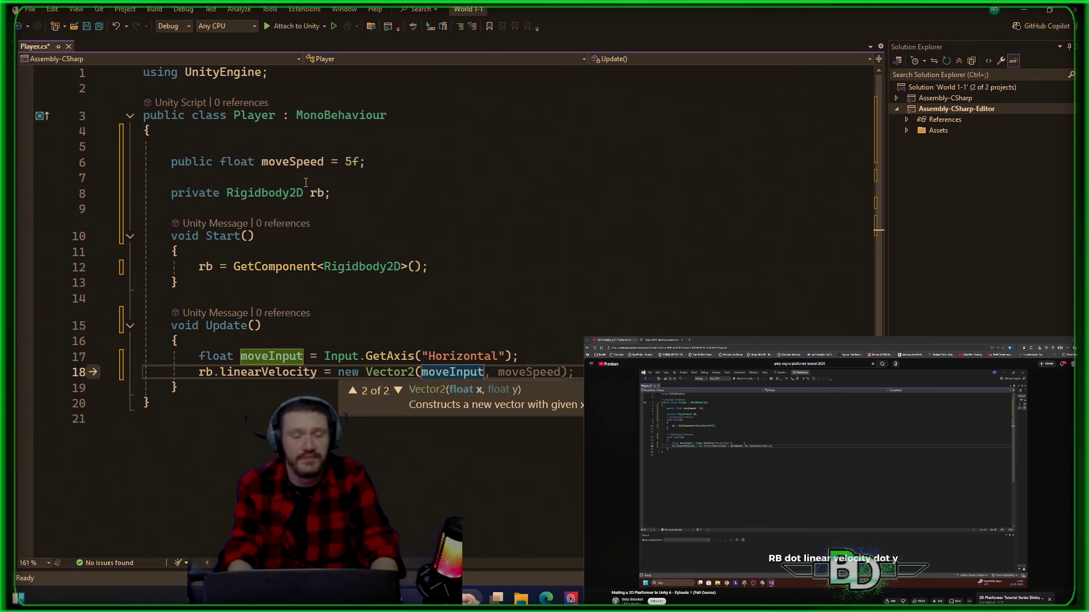
pyautogui.write(', ')
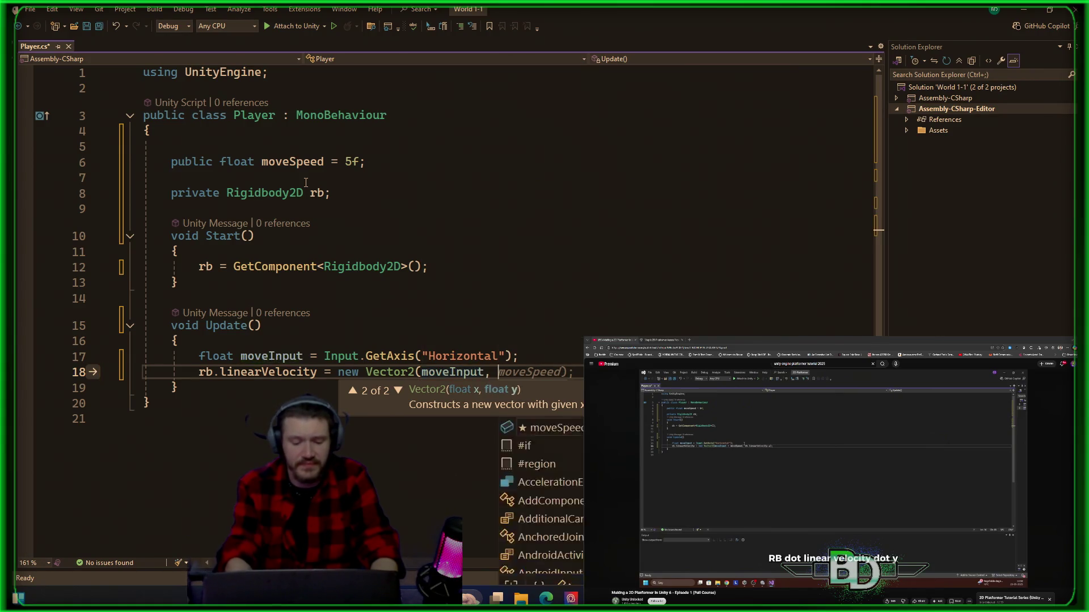
pyautogui.write('rb.')
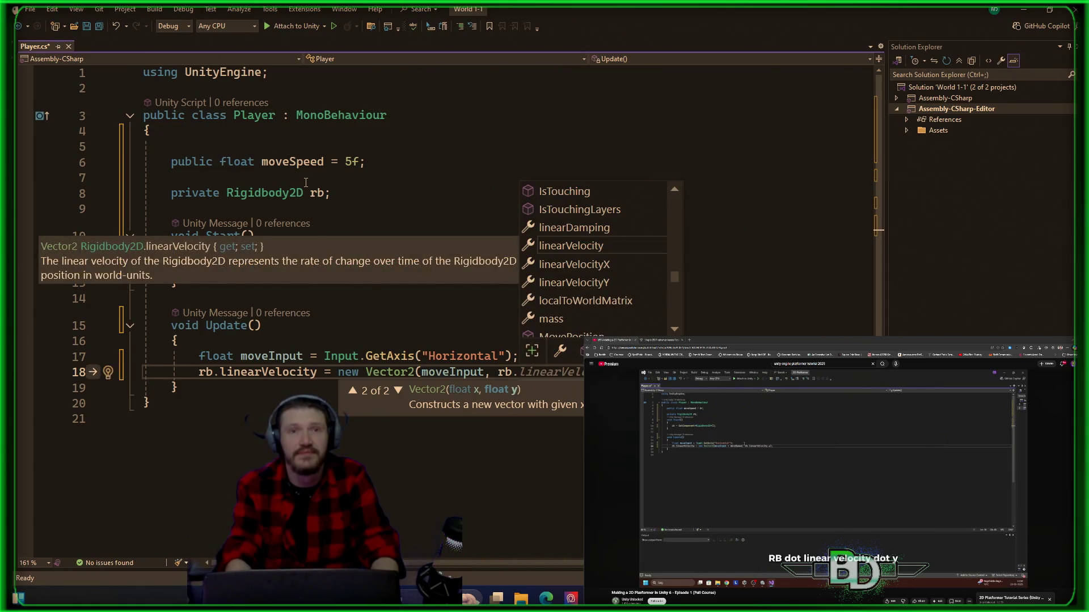
pyautogui.press('pageup')
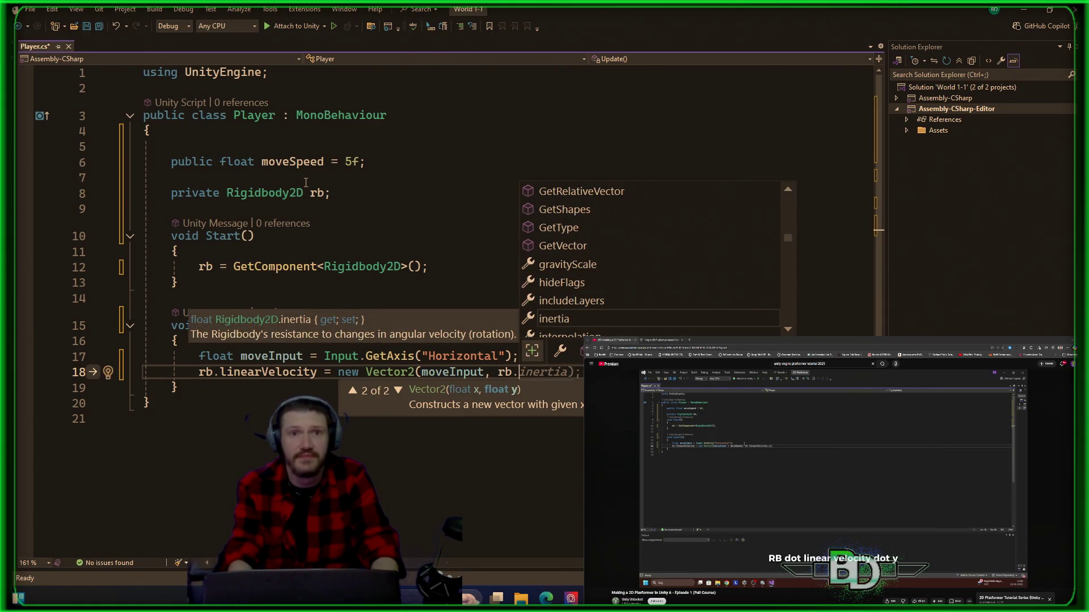
pyautogui.write('lin')
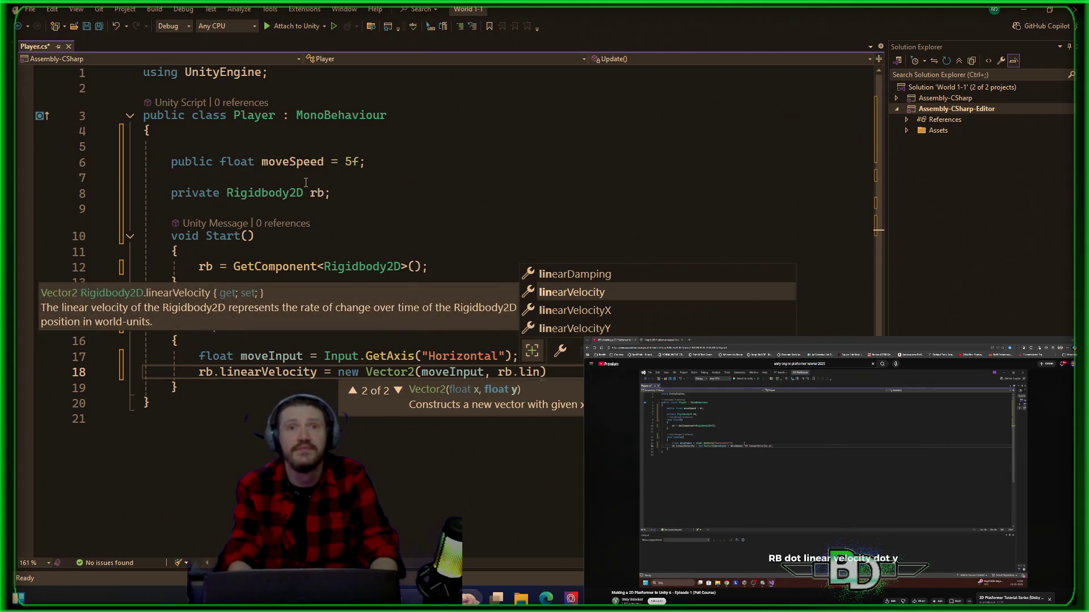
pyautogui.press('Tab')
pyautogui.write('.')
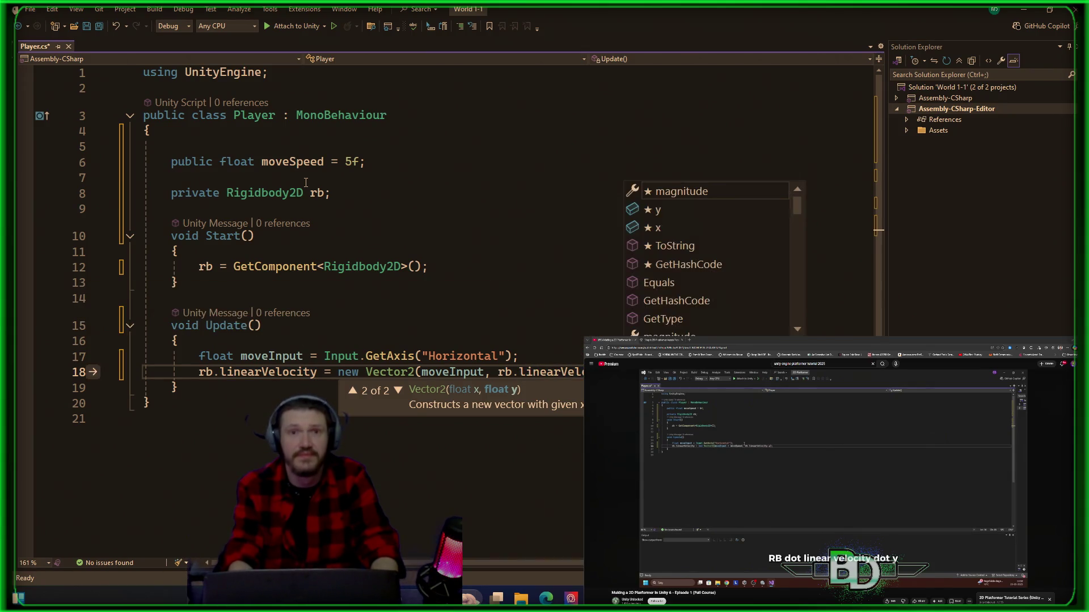
pyautogui.write('y')
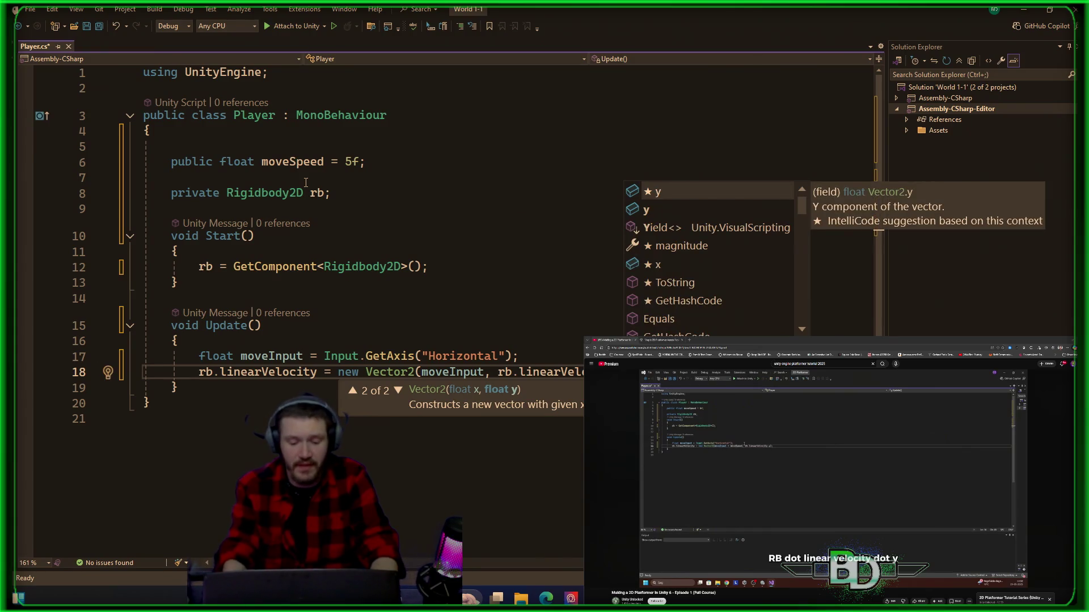
pyautogui.press('Escape')
pyautogui.press('Escape')
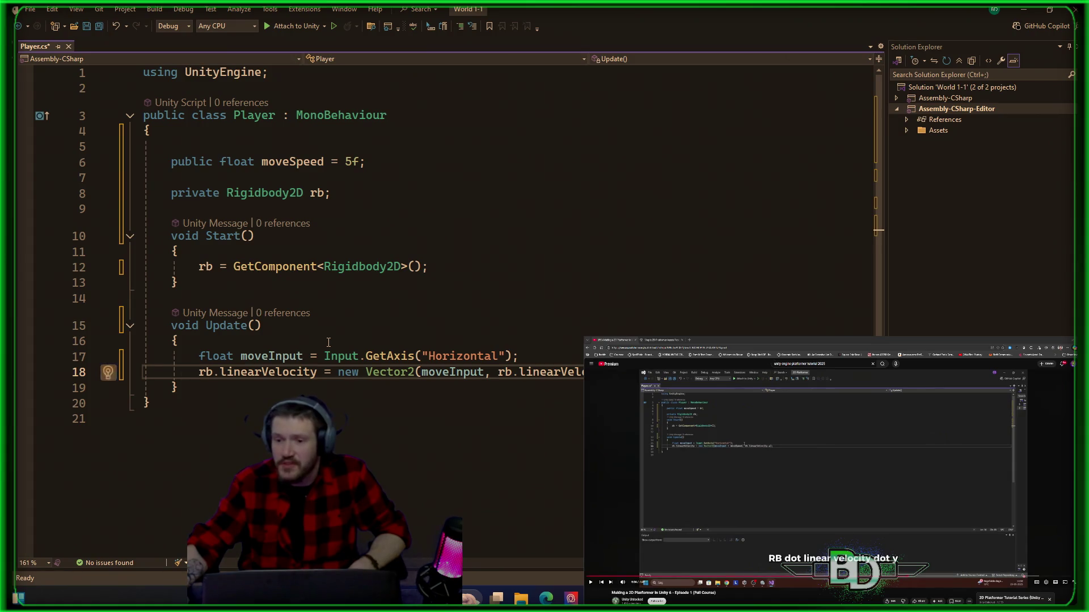
# - Pause the tutorial video and save Player.cs
pyautogui.click(855, 505)
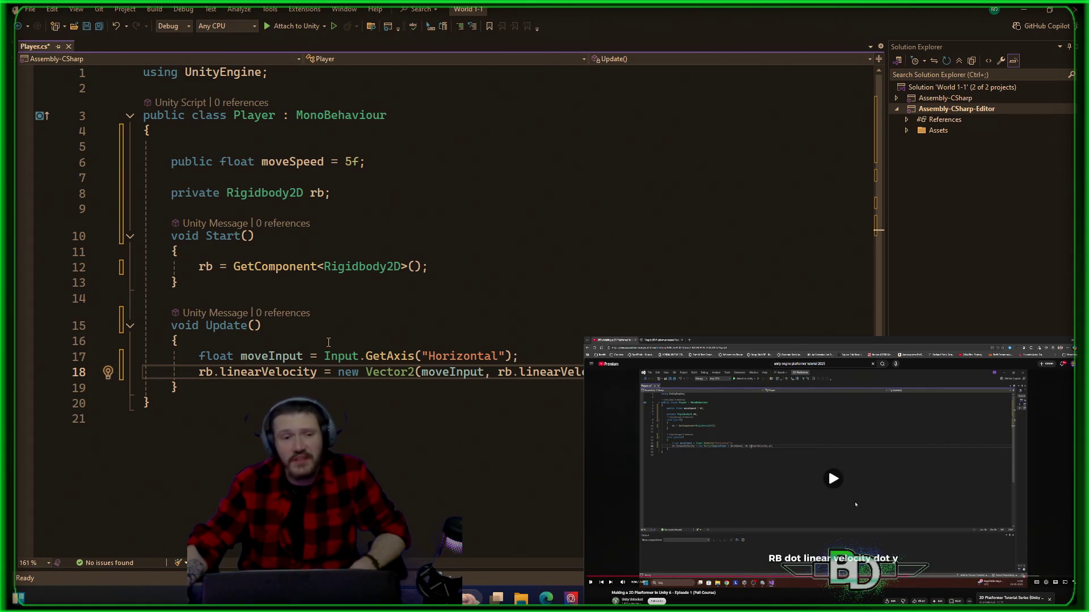
pyautogui.click(856, 504)
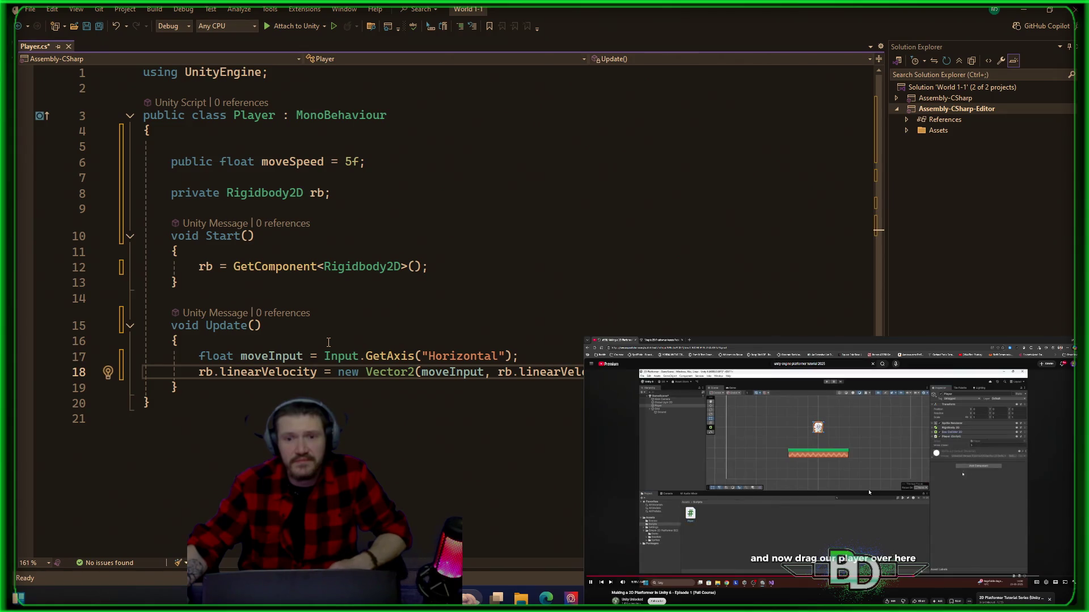
pyautogui.press('XF86AudioPlay')
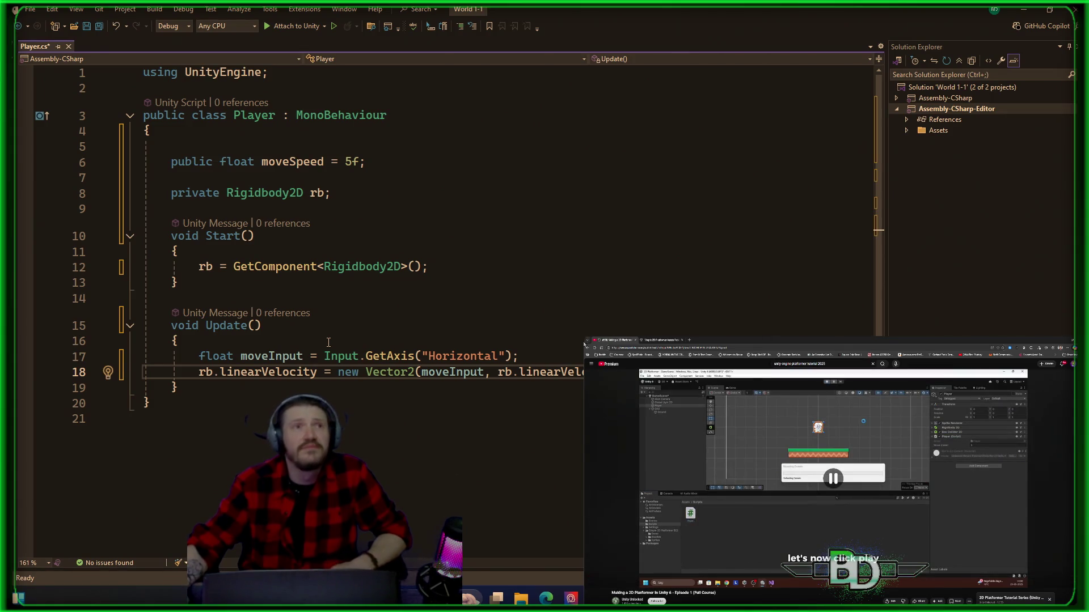
pyautogui.click(447, 437)
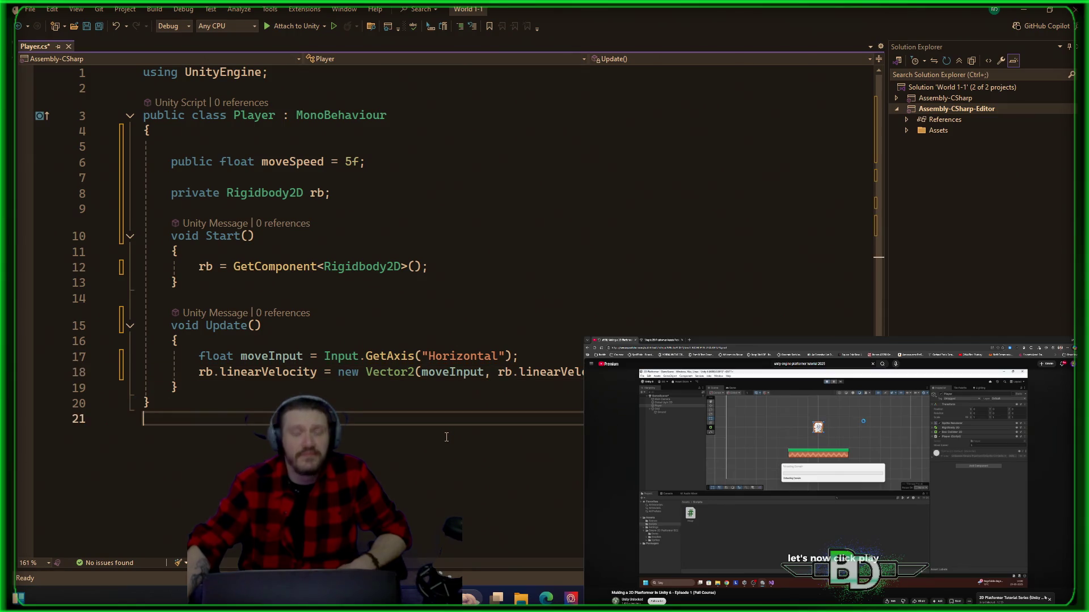
pyautogui.hotkey('ctrl', 's')
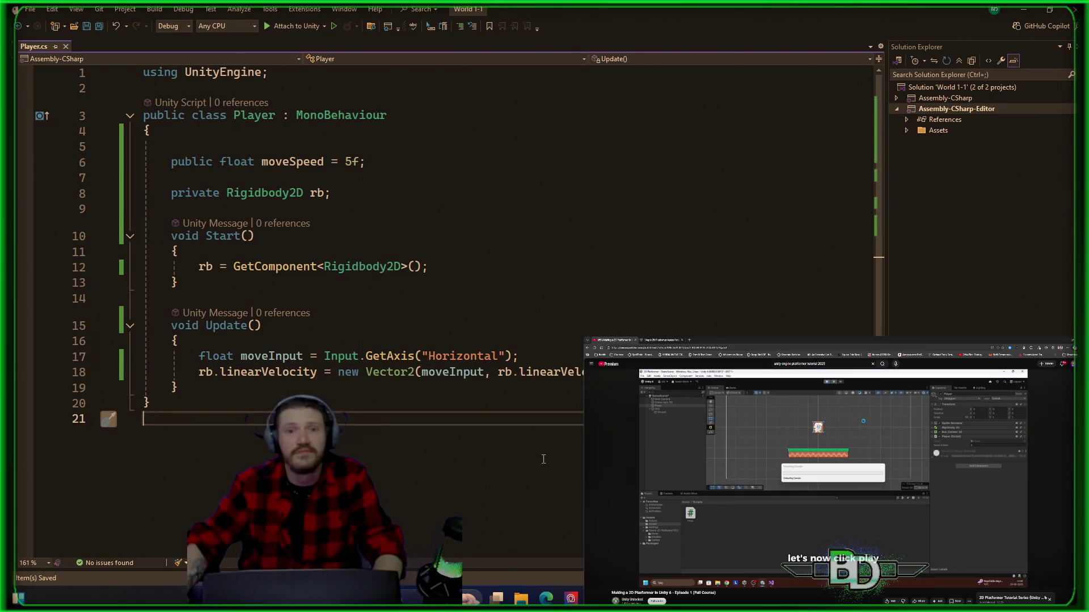
# - Attach the Player script (Move Speed 5) to the Player object and start Play mode
pyautogui.hotkey('alt', 'Tab')
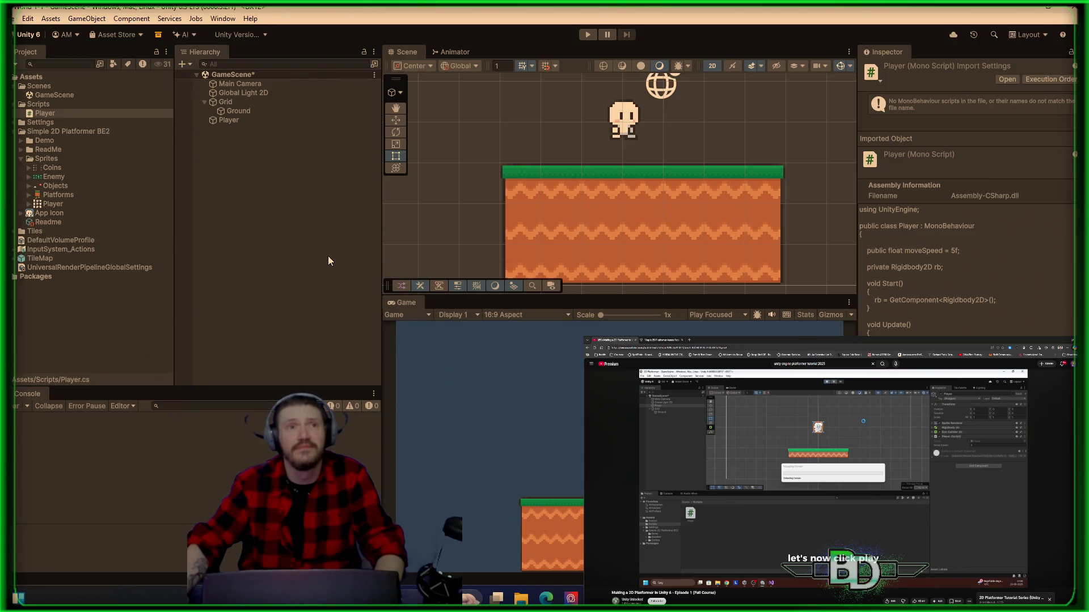
pyautogui.click(227, 120)
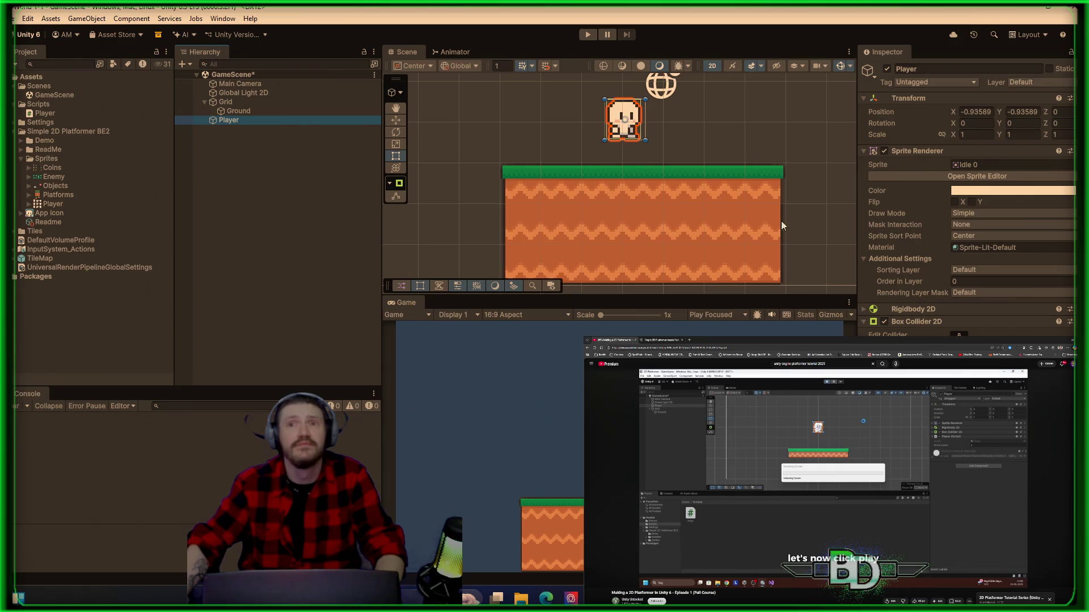
pyautogui.click(961, 153)
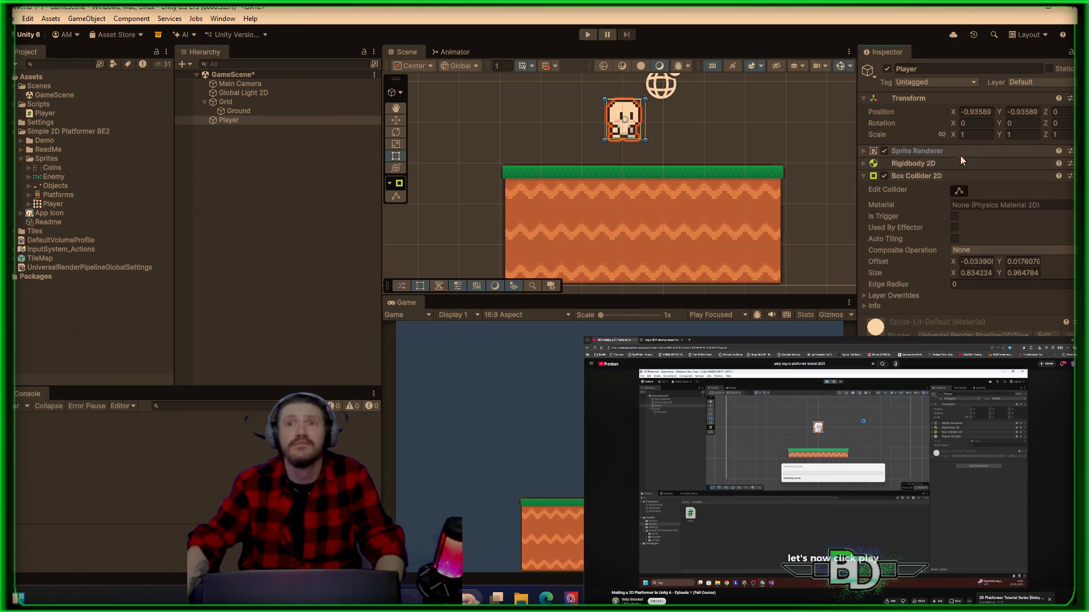
pyautogui.click(954, 178)
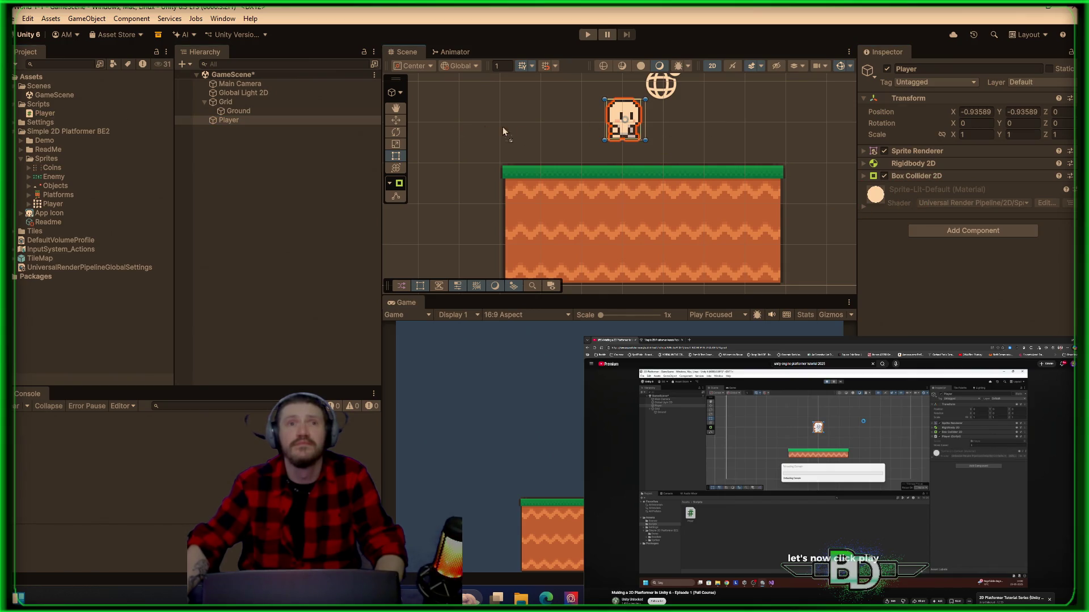
pyautogui.moveTo(502, 132); pyautogui.dragTo(622, 152)
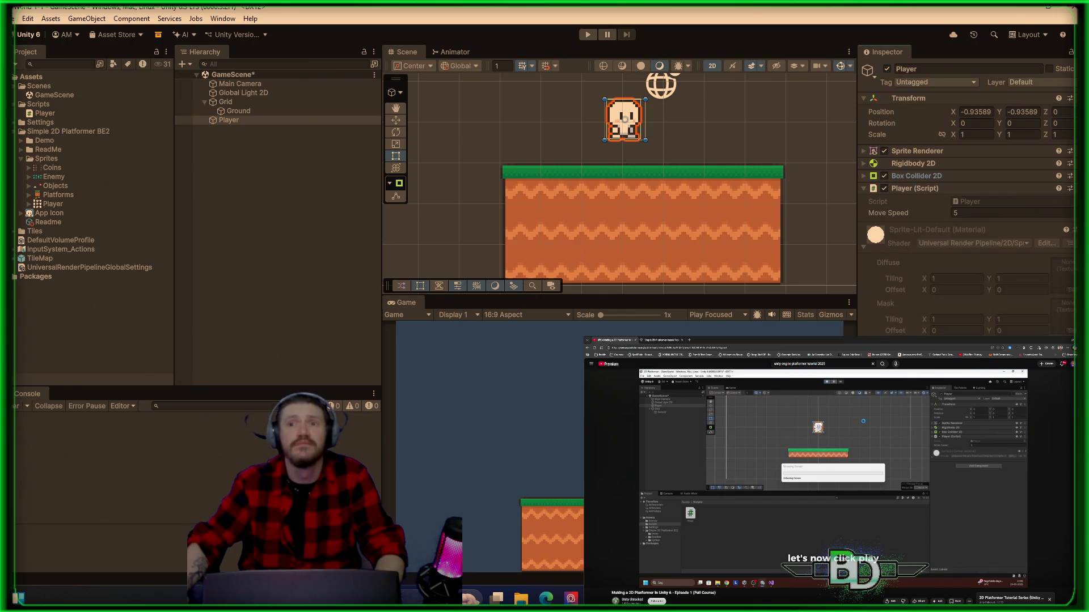
pyautogui.click(863, 250)
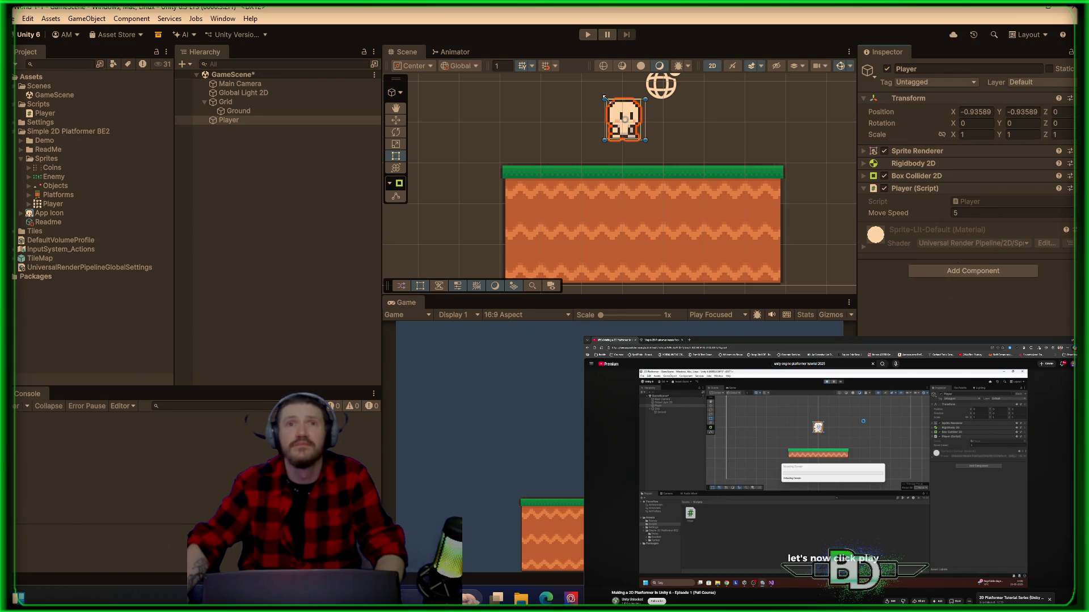
pyautogui.click(588, 34)
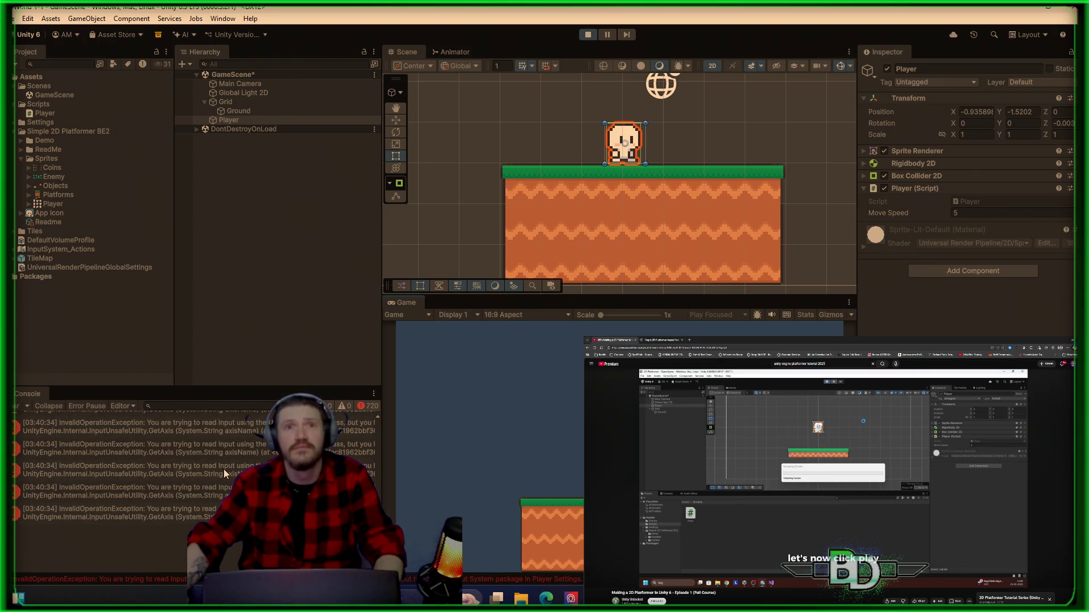
# - Stop Play mode and review the tutorial about the Console's InvalidOperationException input errors
pyautogui.click(587, 34)
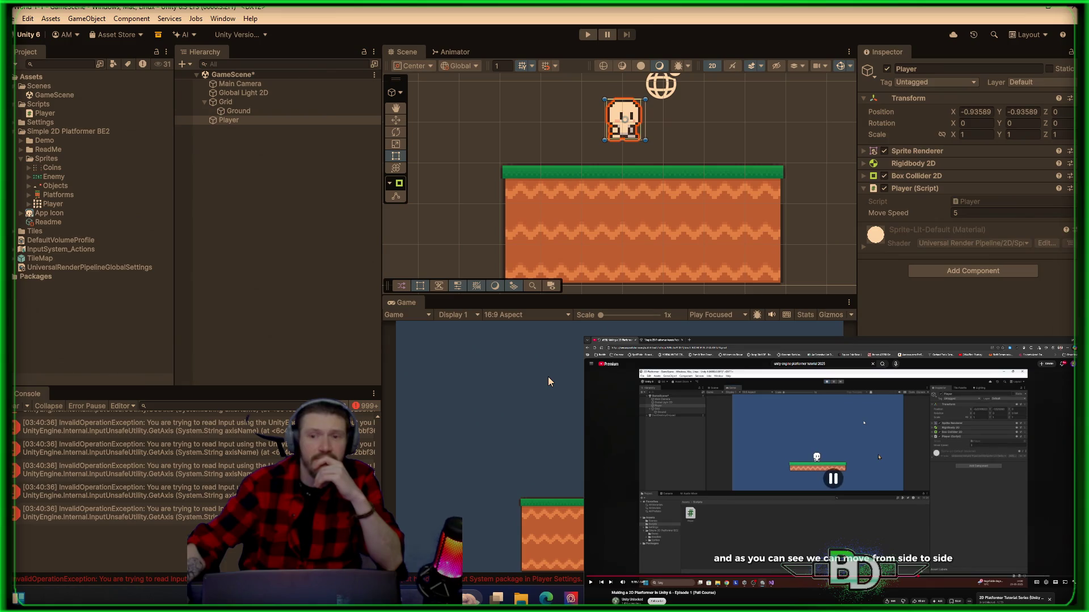
pyautogui.click(914, 578)
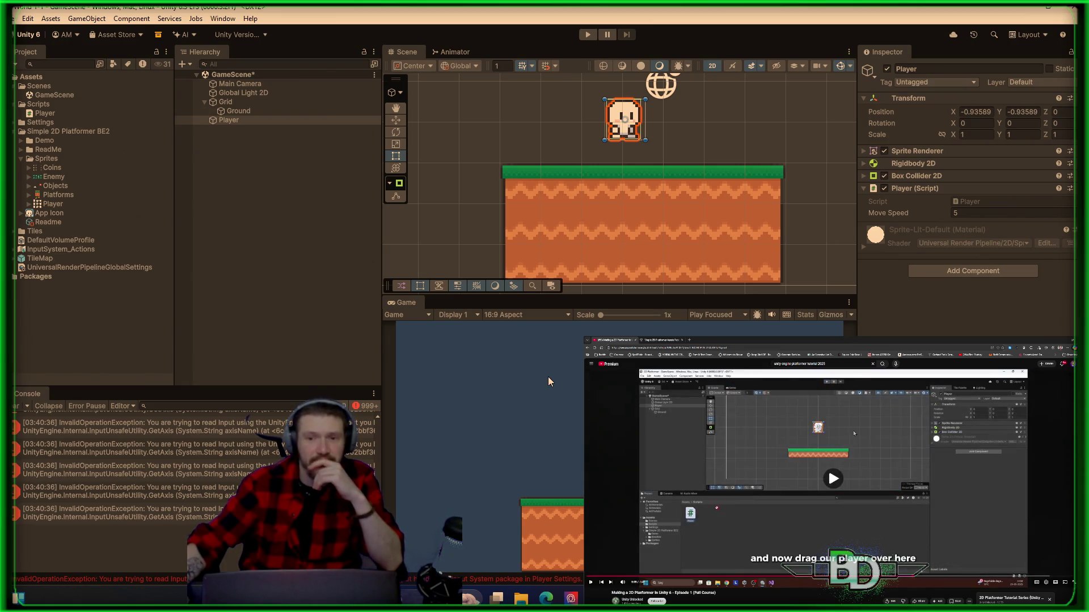
pyautogui.press('space')
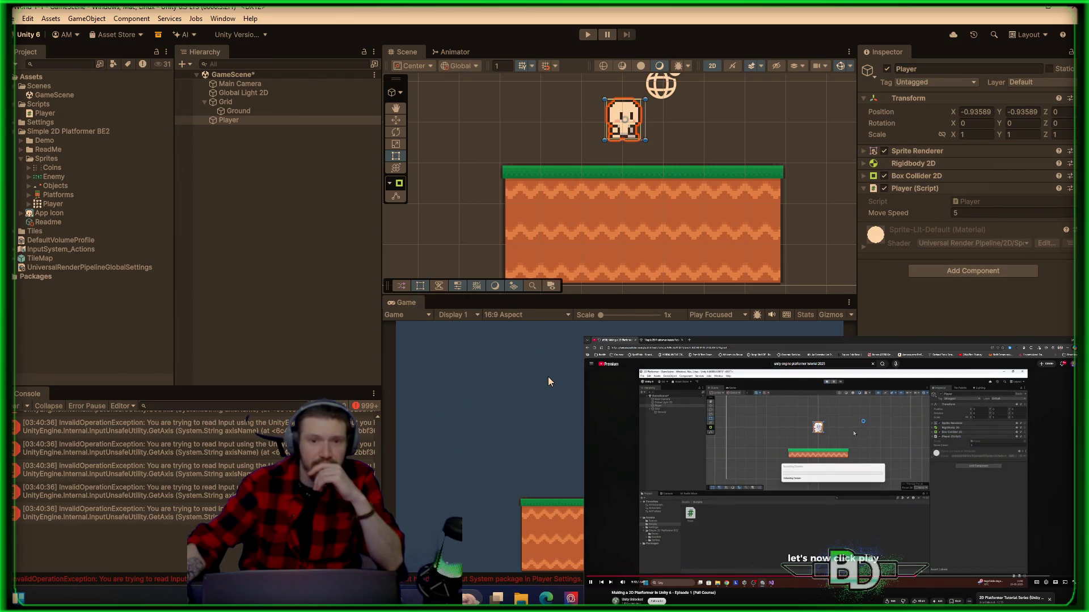
pyautogui.press('space')
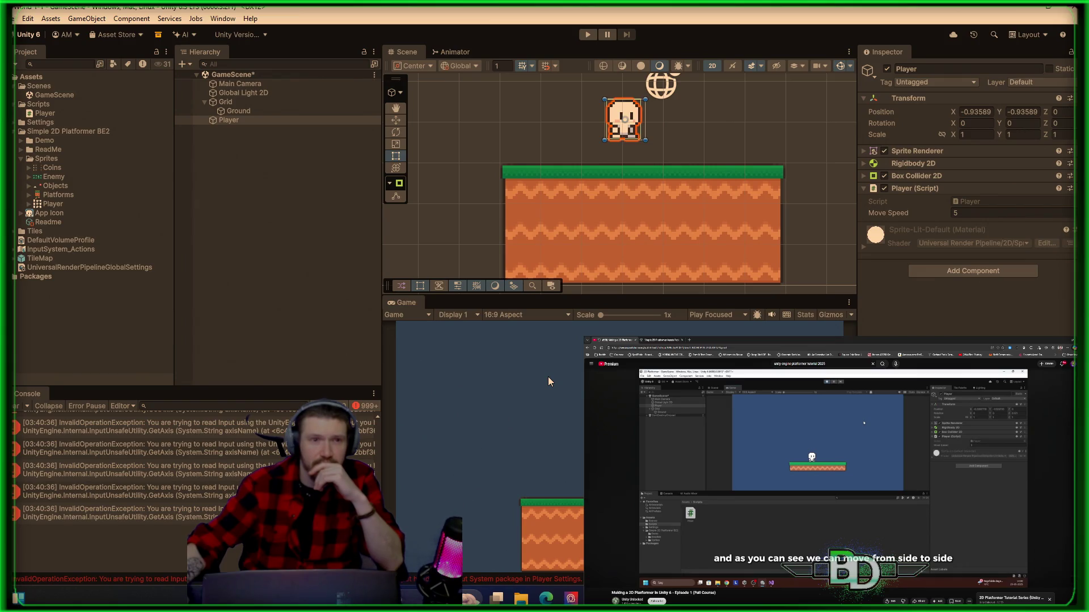
pyautogui.moveTo(853, 433)
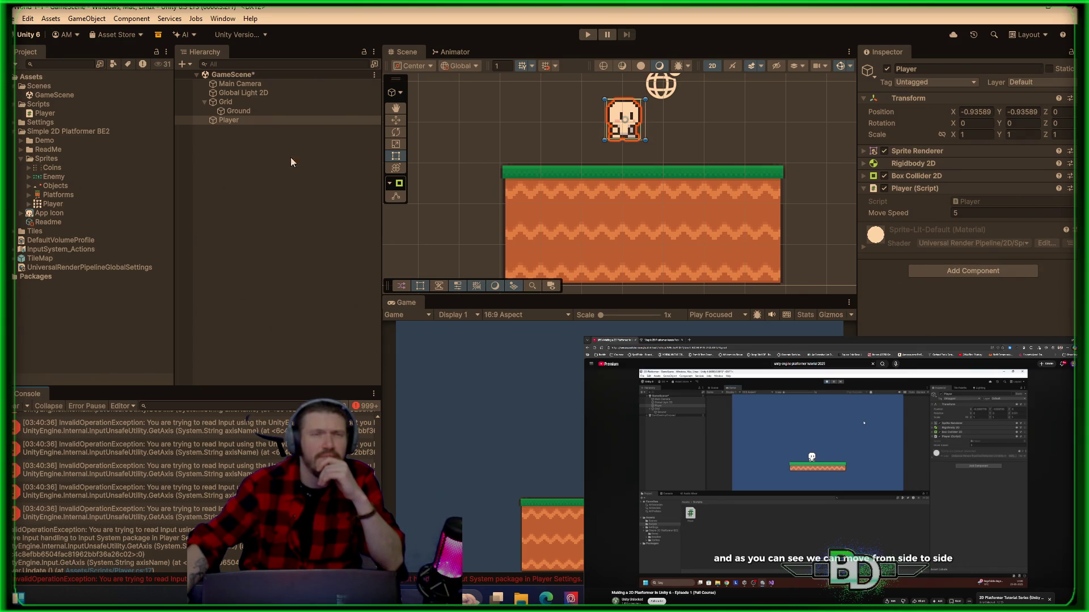
pyautogui.click(223, 18)
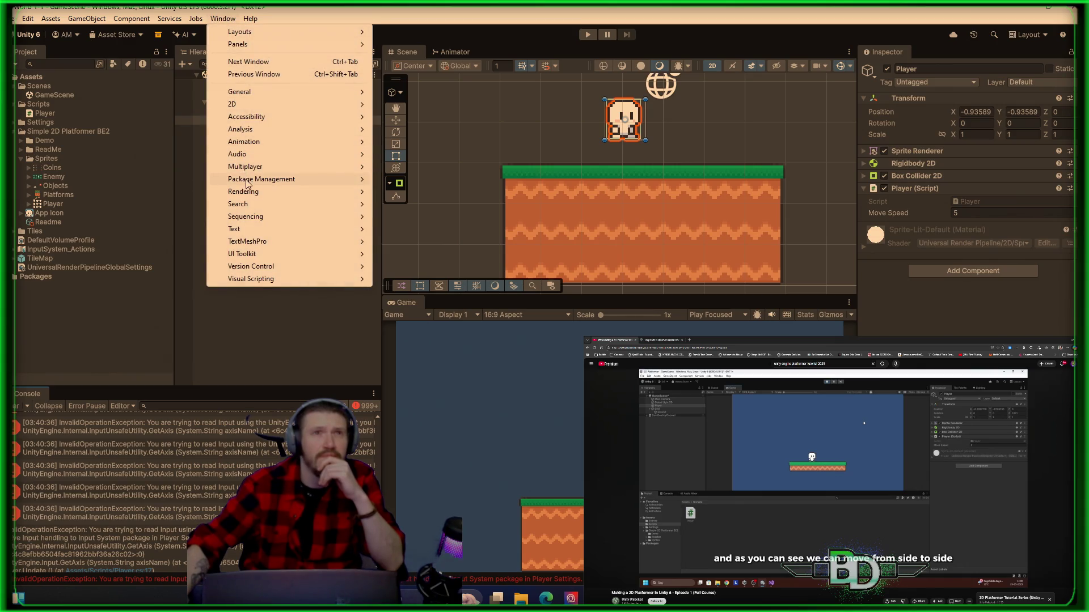
# - Open the Package Manager and browse Unity Registry, In Project, then Built-in packages
pyautogui.moveTo(318, 179)
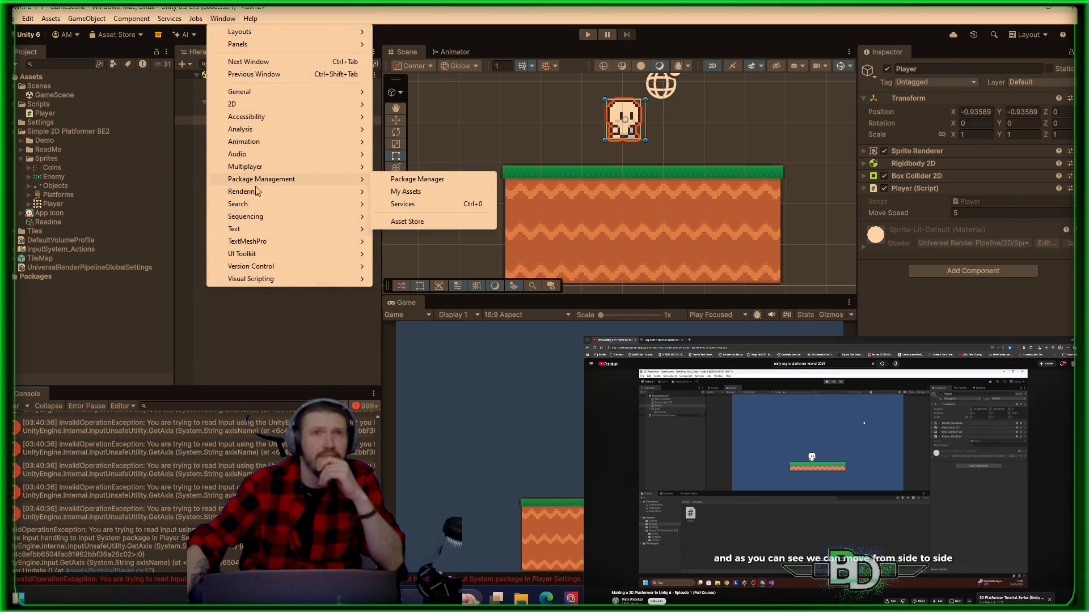
pyautogui.click(417, 180)
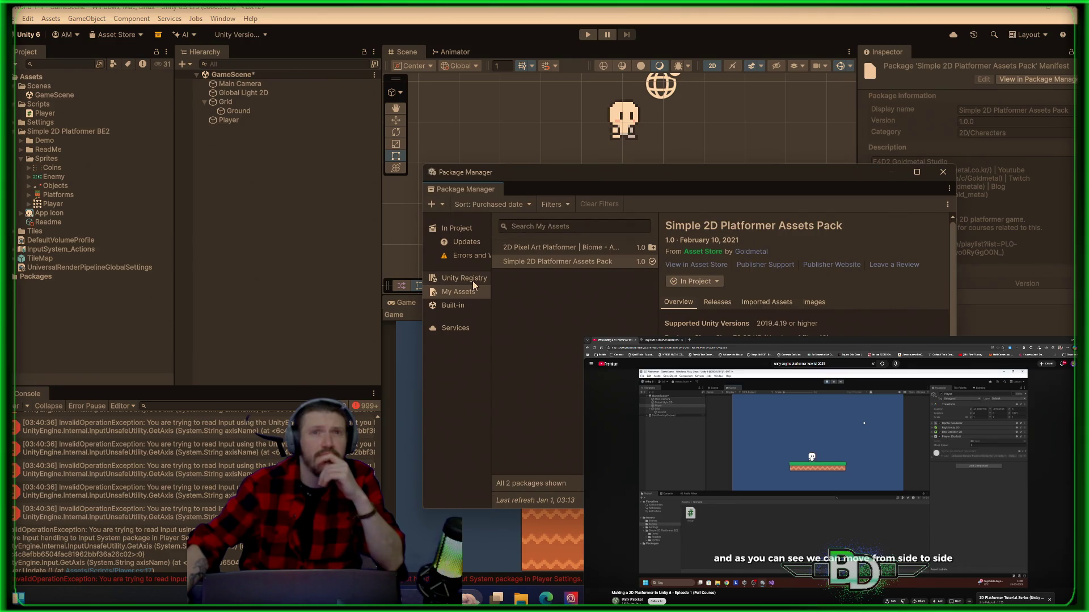
pyautogui.click(473, 279)
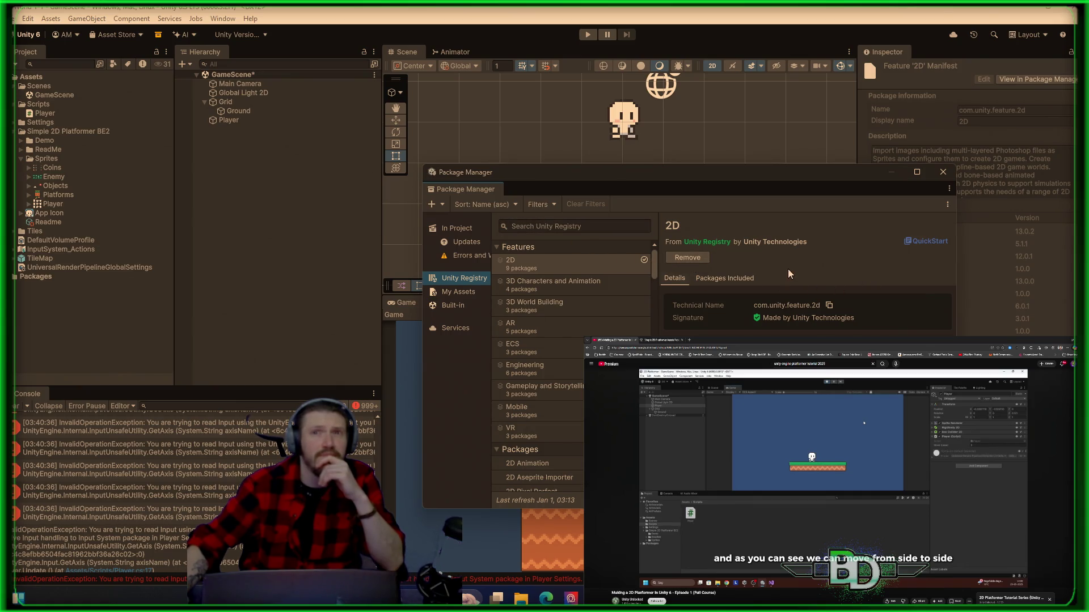
pyautogui.click(465, 243)
pyautogui.click(464, 230)
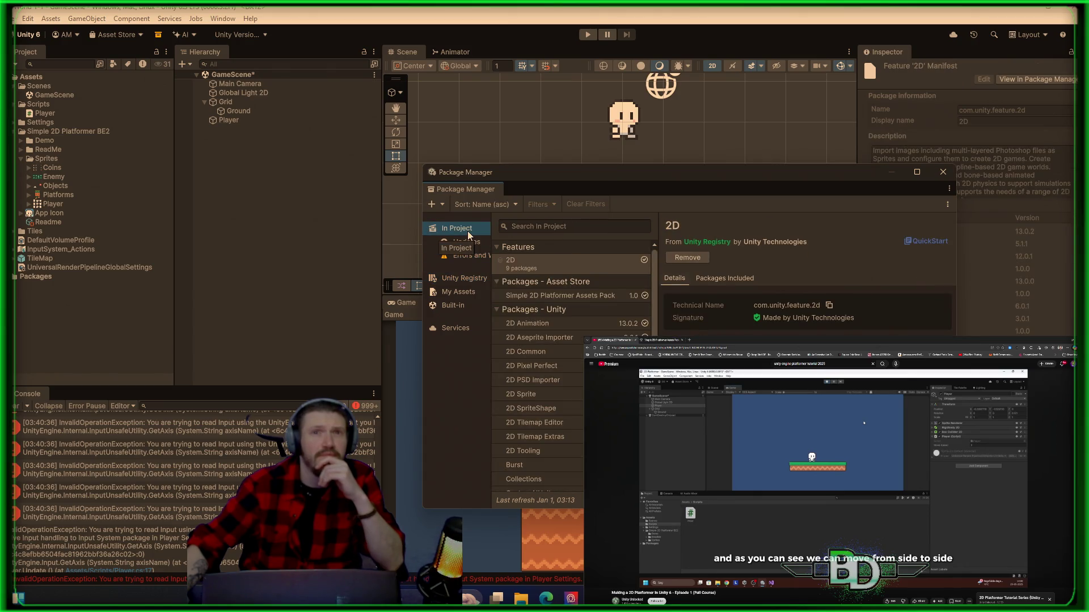
pyautogui.click(442, 205)
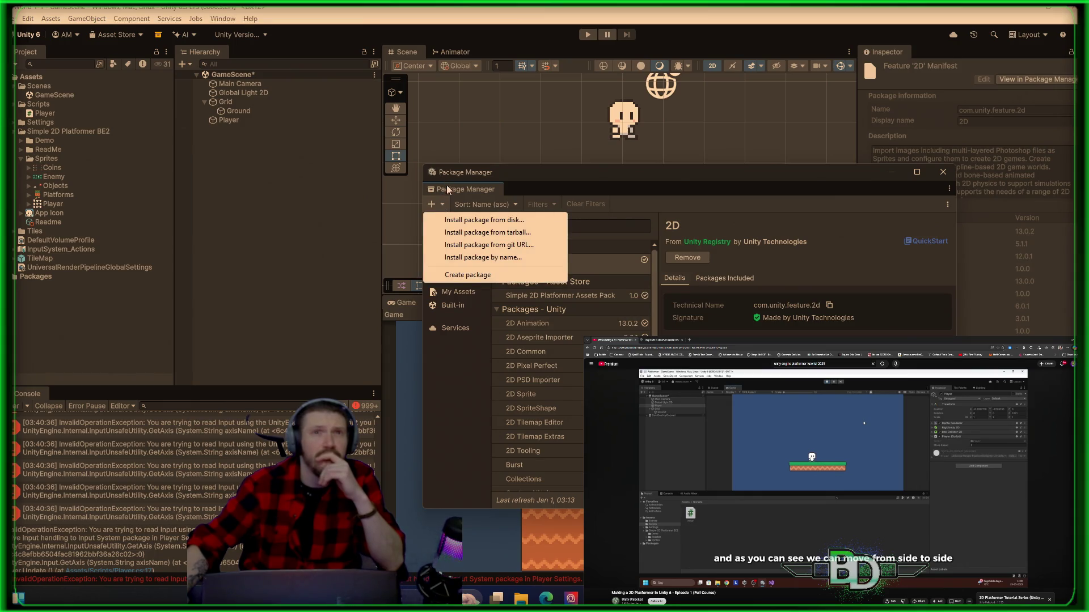
pyautogui.click(447, 190)
pyautogui.click(453, 307)
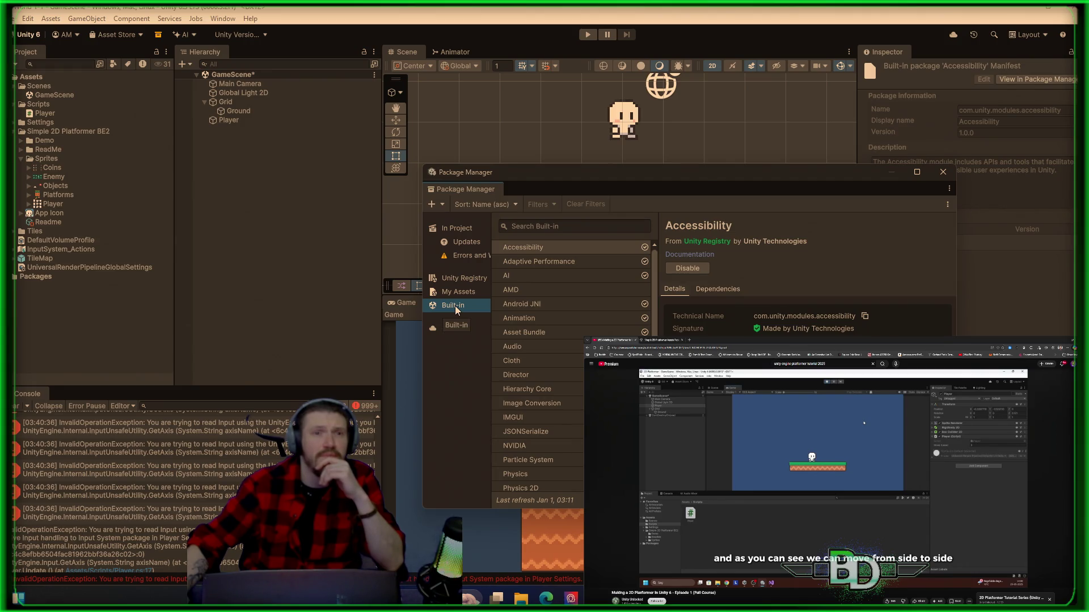
pyautogui.scroll(-10, 540, 323)
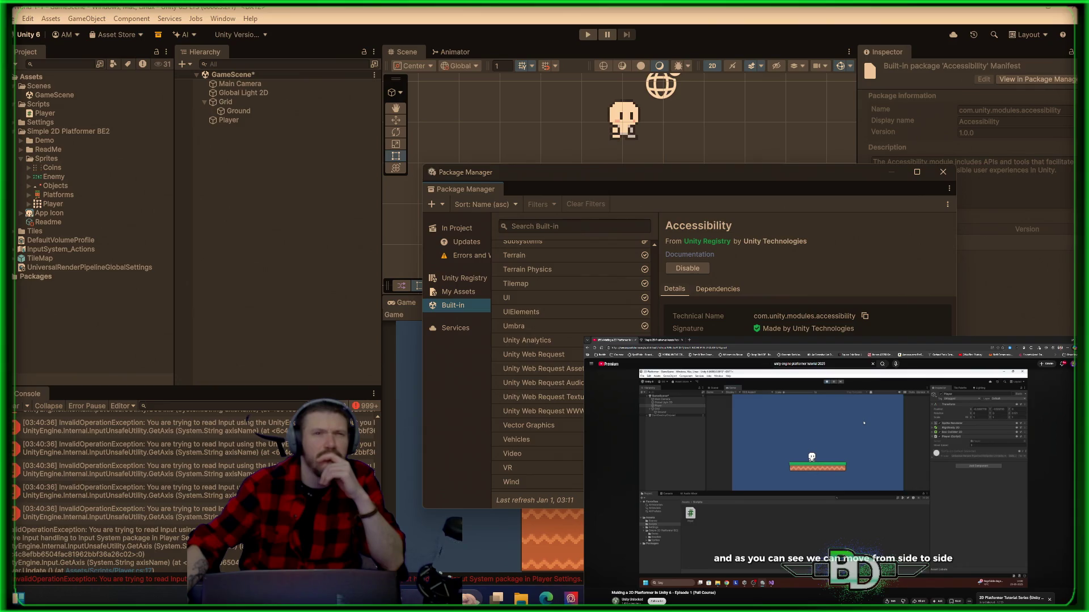
pyautogui.scroll(-1, 156, 501)
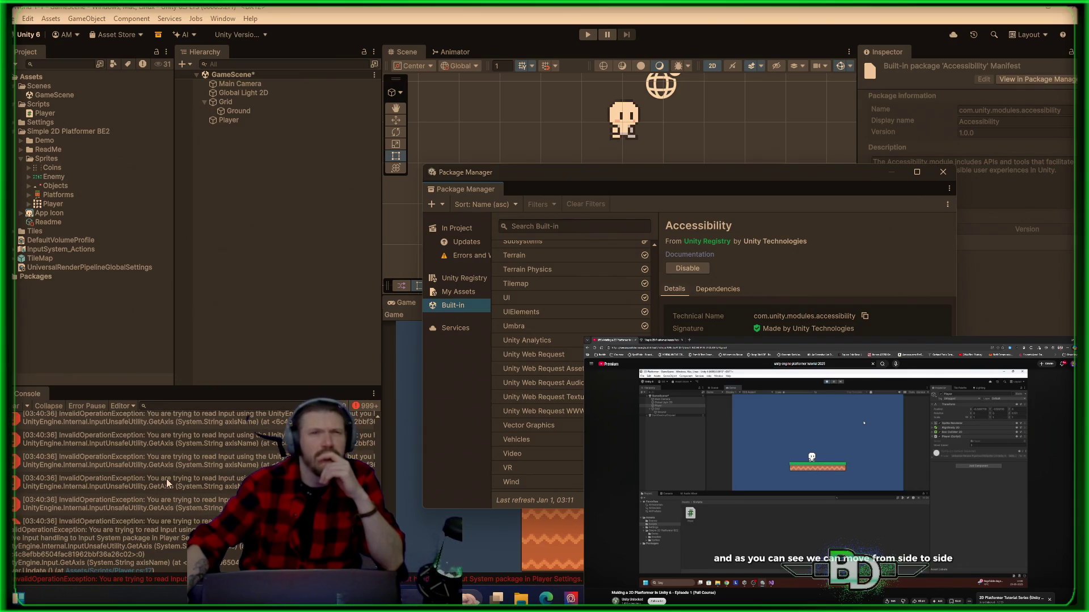
# - Enlarge the Console and inspect the first InvalidOperationException input error
pyautogui.moveTo(218, 386); pyautogui.dragTo(219, 348)
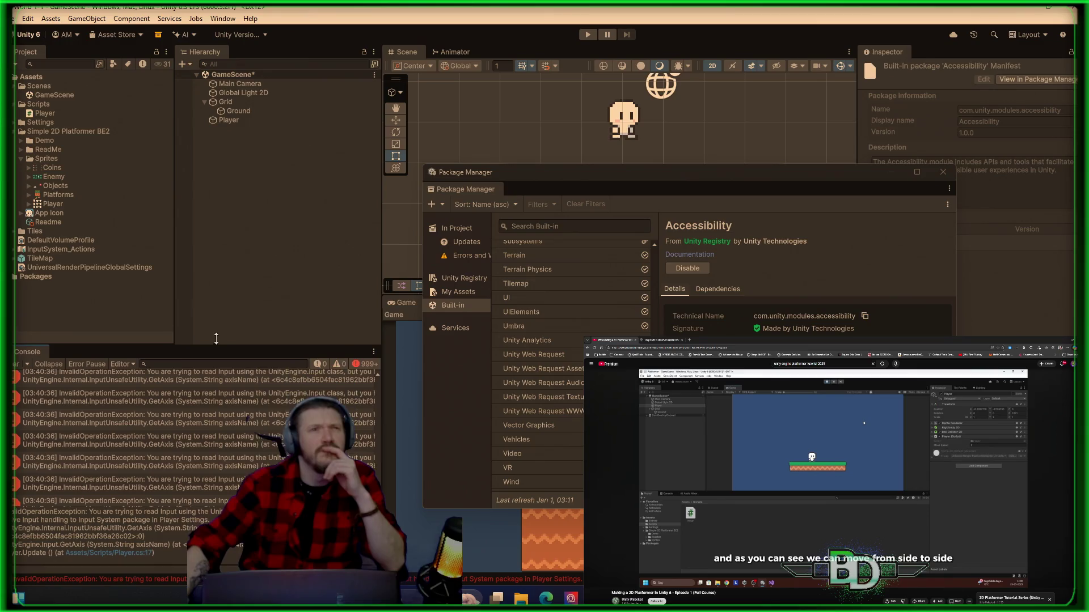
pyautogui.click(303, 387)
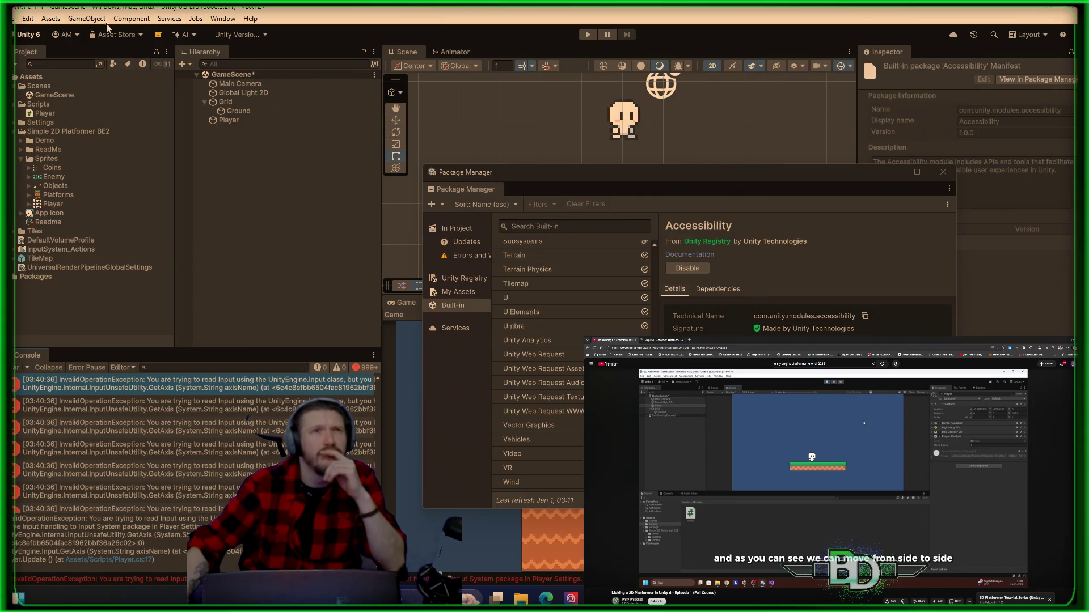
pyautogui.click(7, 18)
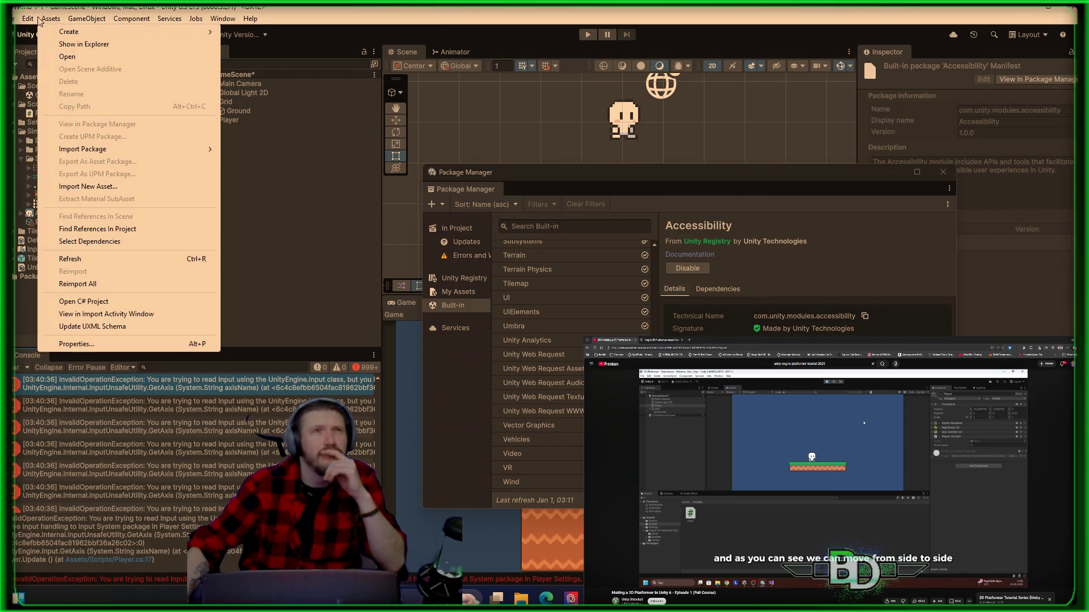
# - Open Project Settings on the Player page and expand Other Settings down to Active Input Handling
pyautogui.moveTo(35, 22)
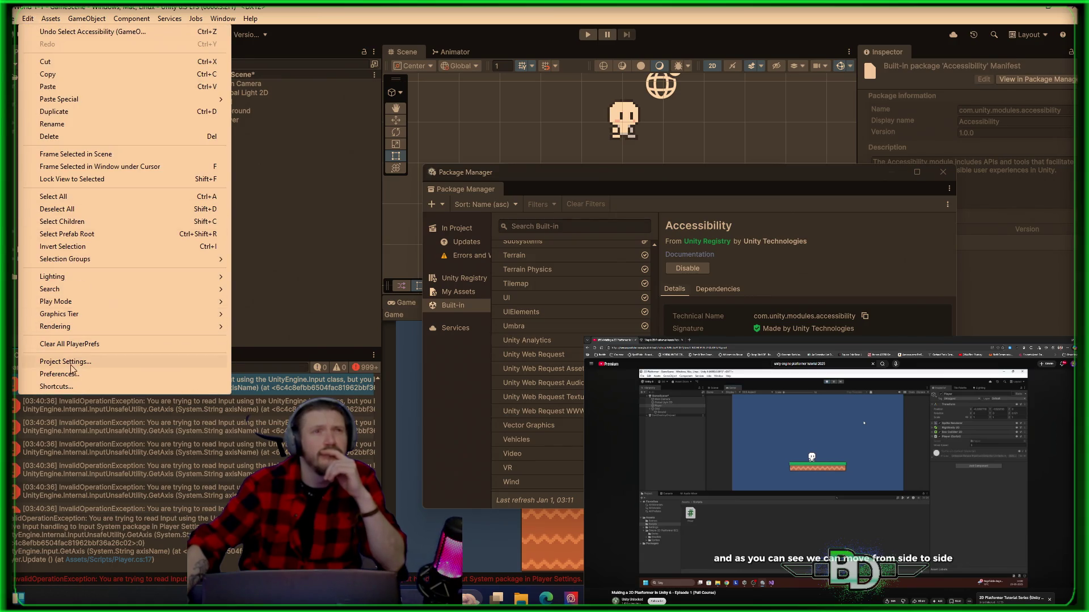
pyautogui.click(71, 363)
pyautogui.moveTo(187, 248)
pyautogui.mouseDown()
pyautogui.moveTo(502, 123)
pyautogui.moveTo(522, 85)
pyautogui.mouseUp()
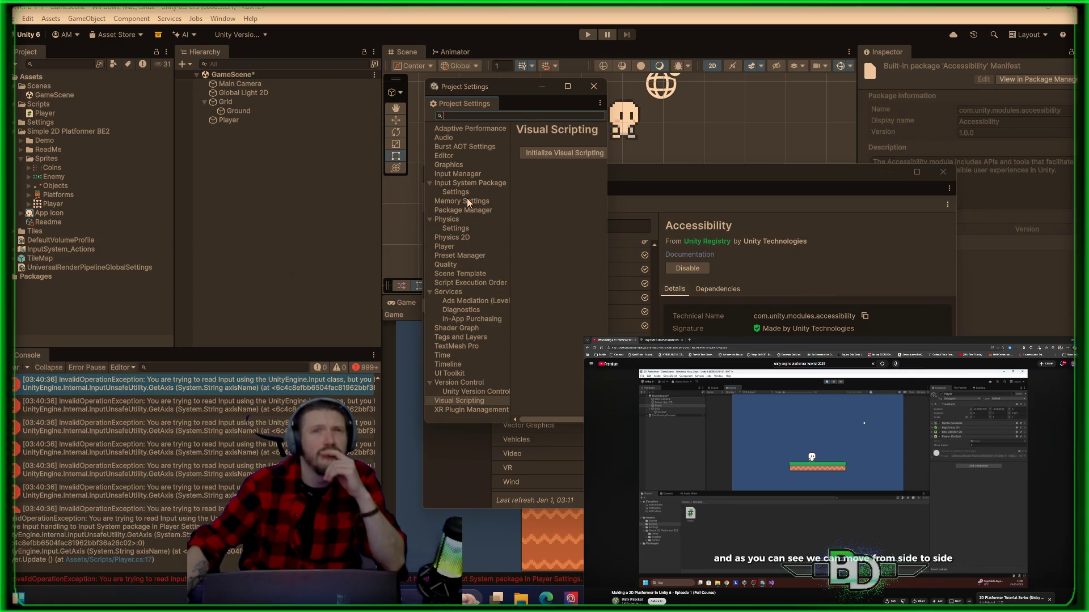
pyautogui.click(445, 247)
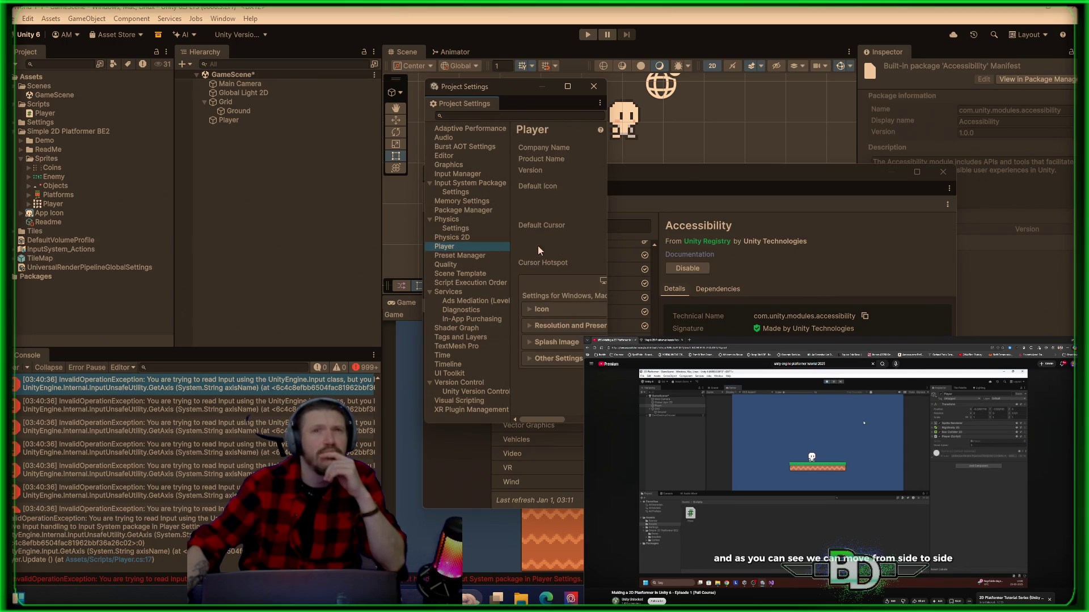
pyautogui.moveTo(607, 234); pyautogui.dragTo(900, 292)
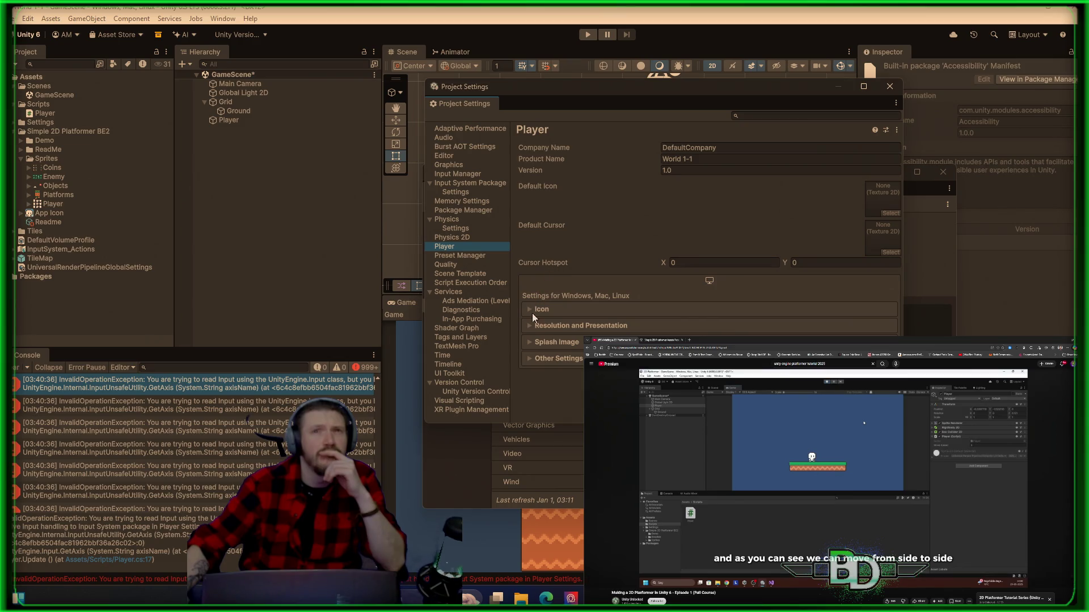
pyautogui.click(532, 359)
pyautogui.scroll(-5, 532, 362)
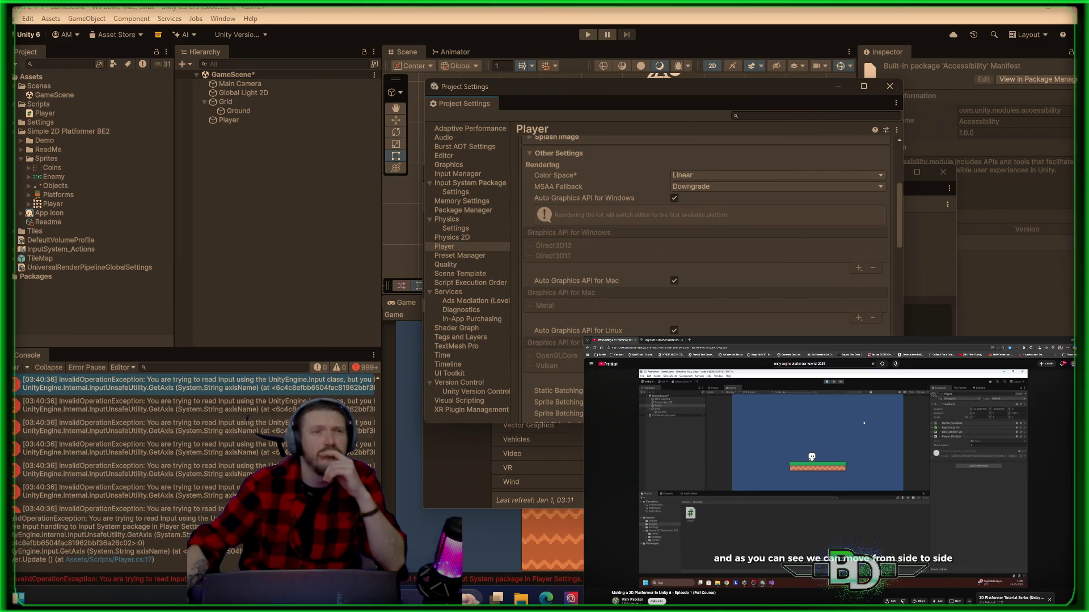
pyautogui.scroll(-6, 706, 272)
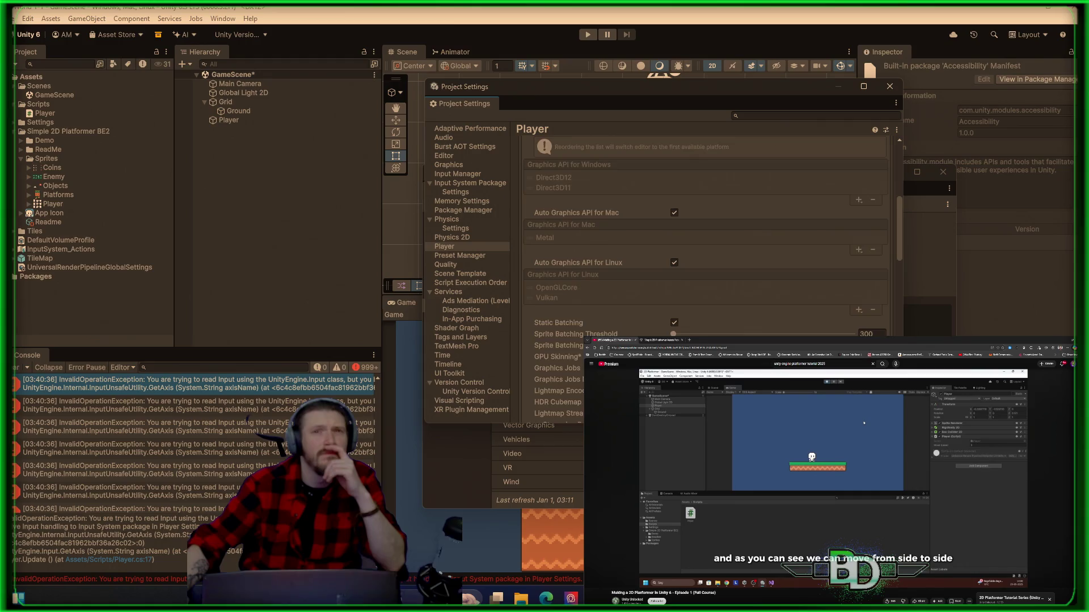
pyautogui.scroll(-6, 706, 273)
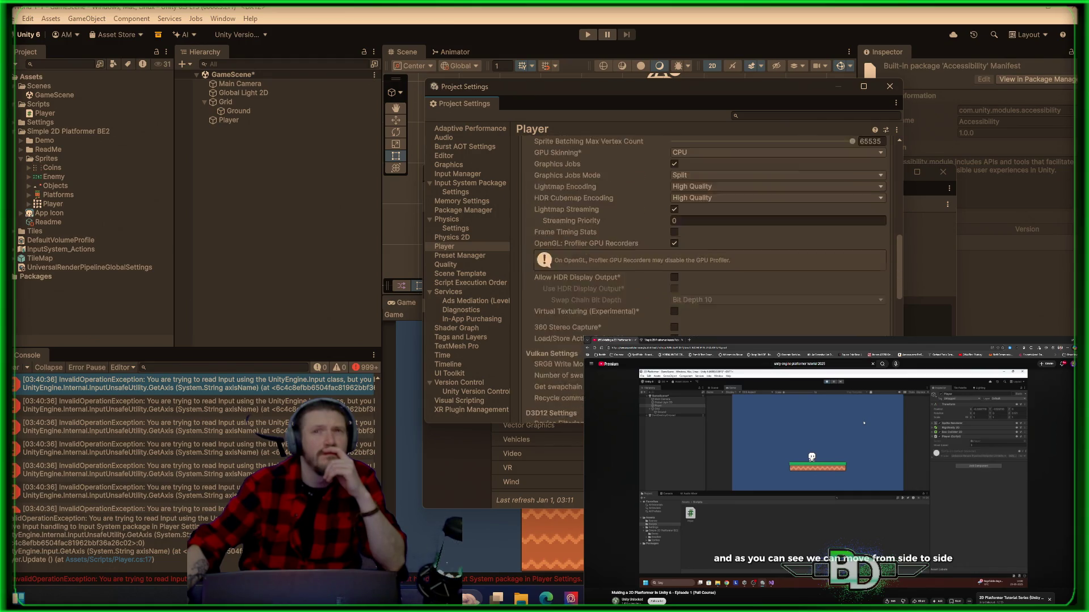
pyautogui.scroll(-3, 706, 272)
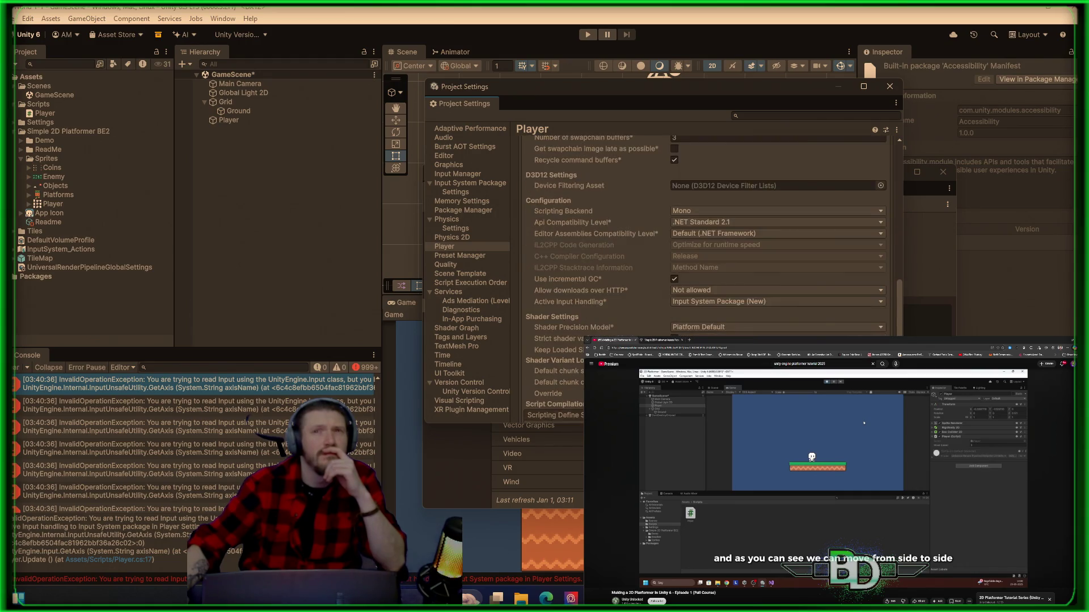
# - Set Active Input Handling to Both, accept the editor restart, and save GameScene
pyautogui.click(693, 303)
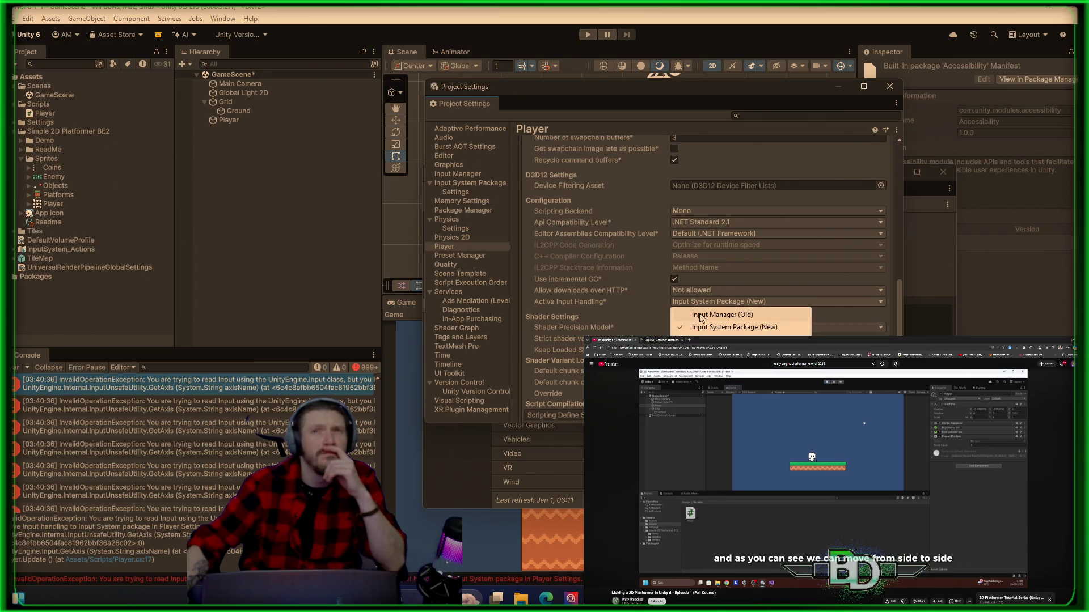
pyautogui.click(720, 314)
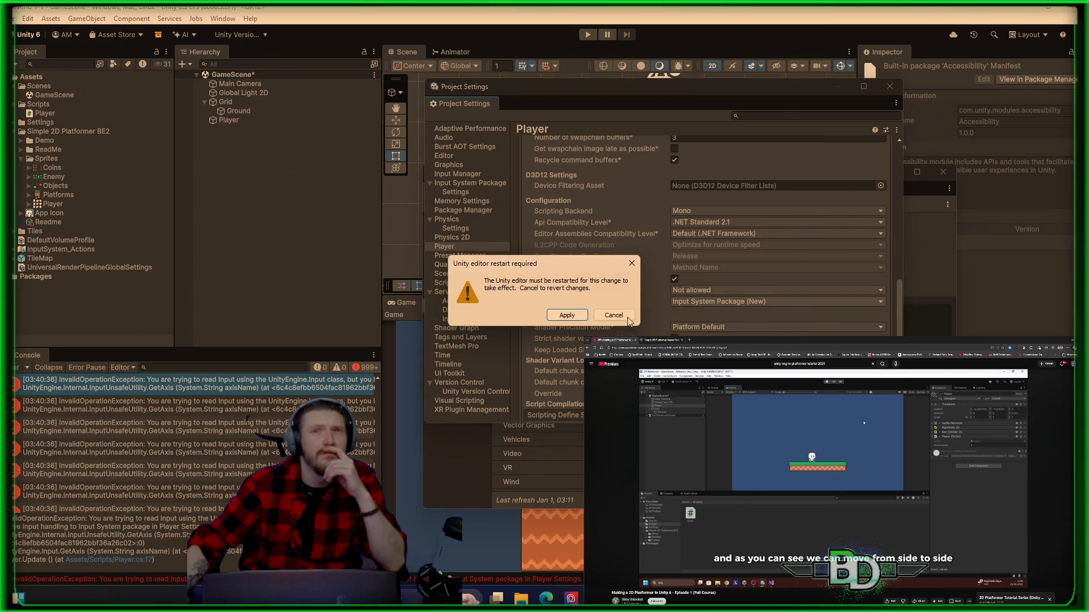
pyautogui.click(580, 316)
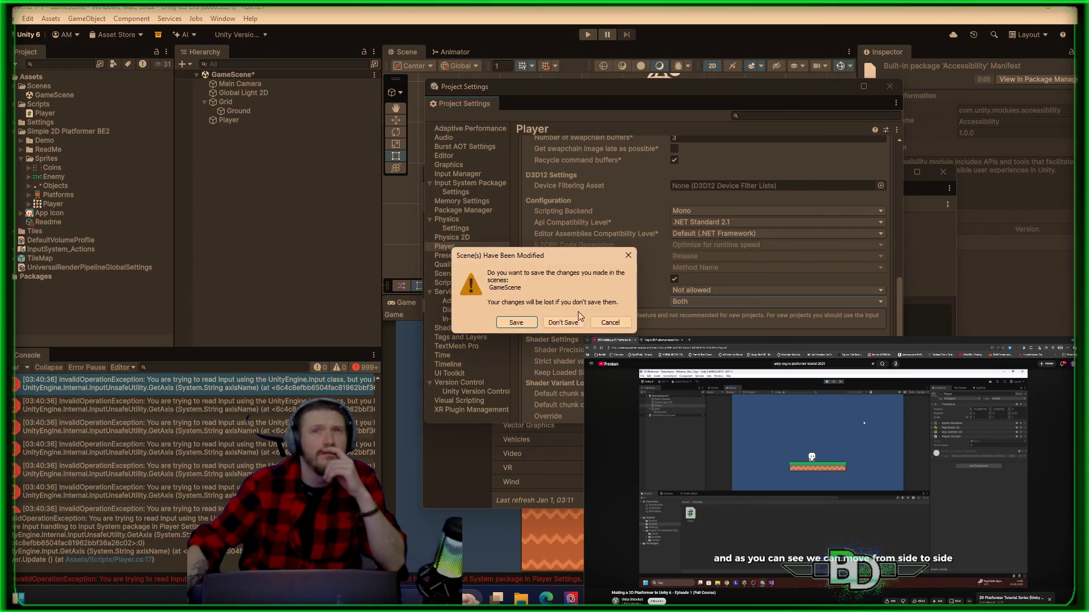
pyautogui.click(516, 323)
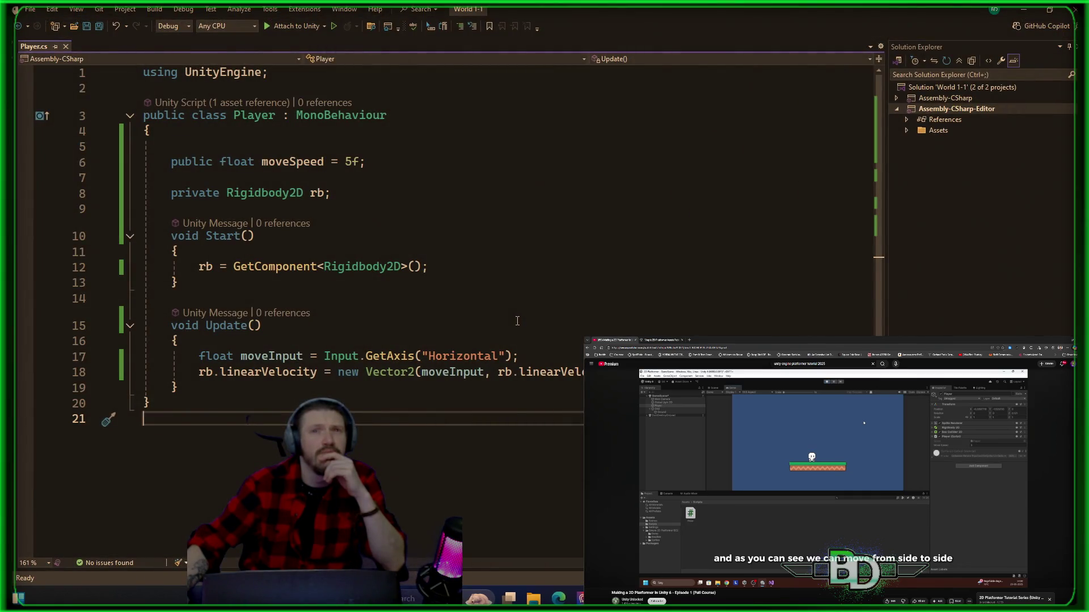
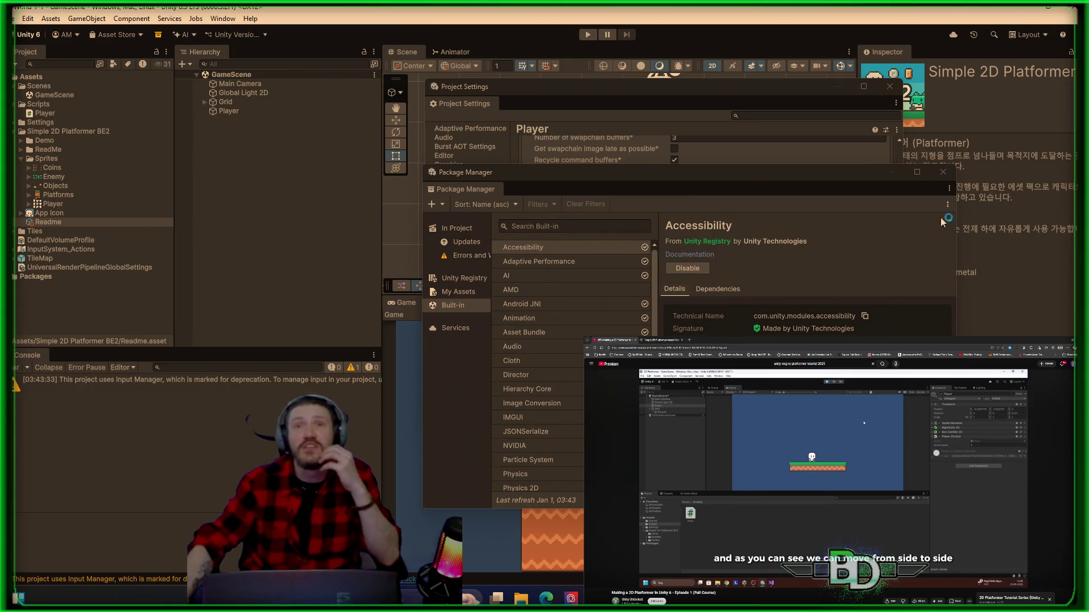
# - Close Package Manager and Project Settings, select Player, check the Console warning, and enter Play mode
pyautogui.click(943, 172)
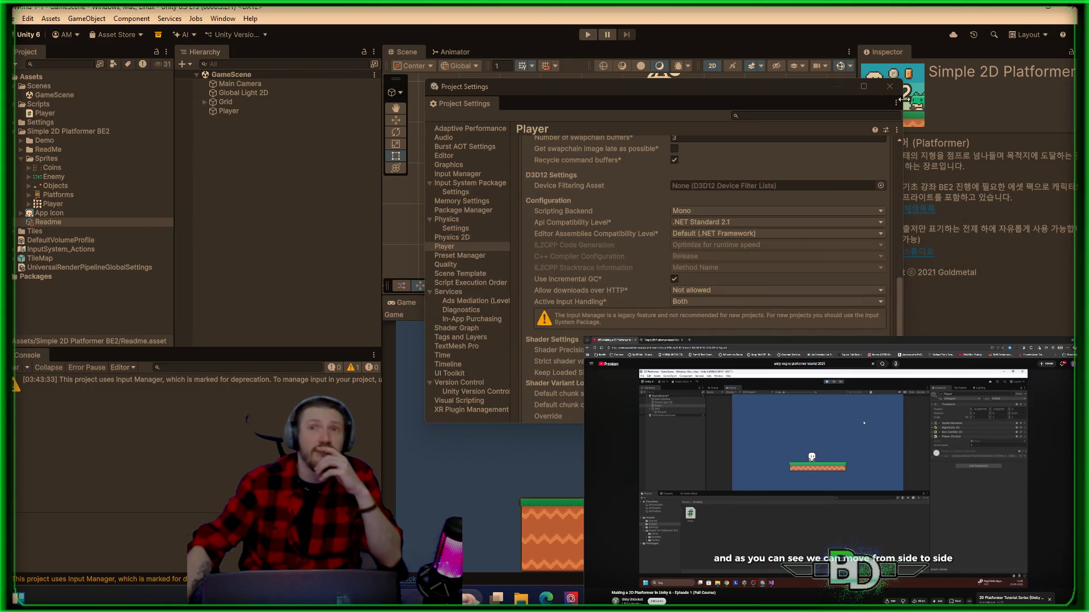
pyautogui.click(889, 86)
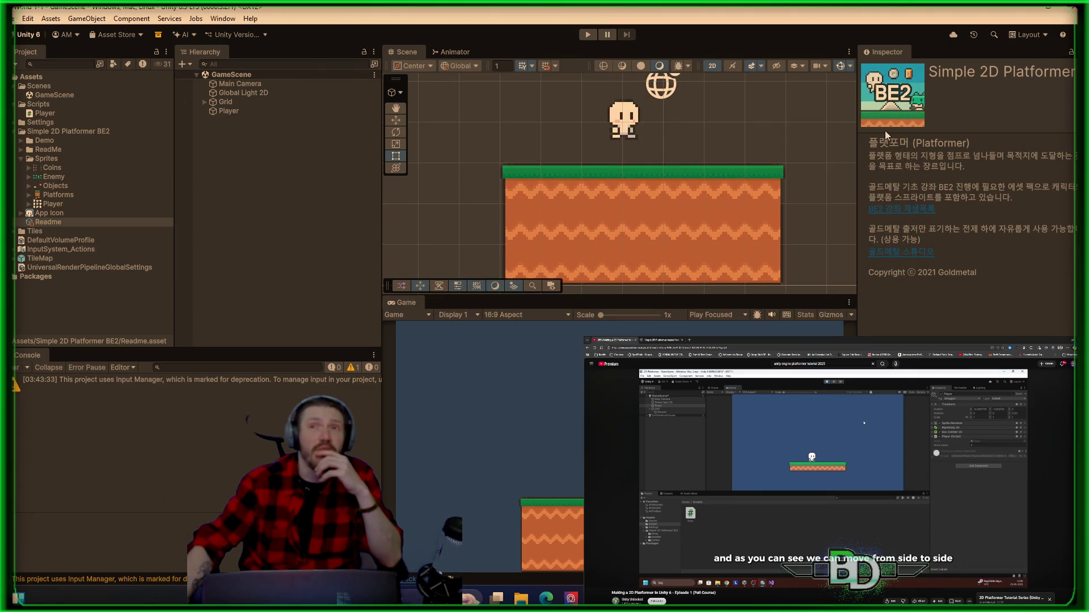
pyautogui.click(260, 111)
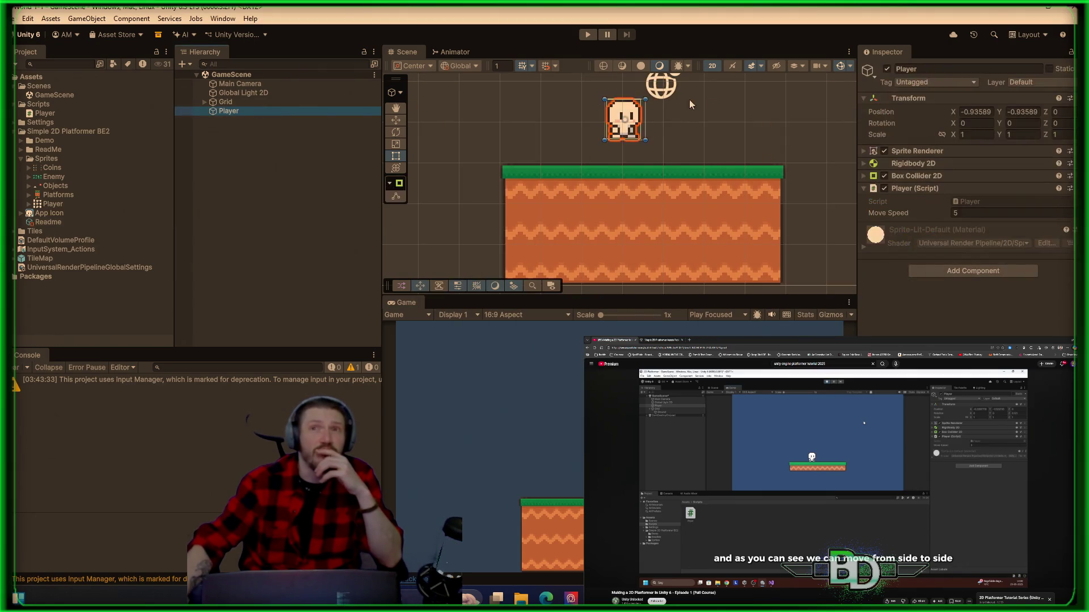
pyautogui.click(263, 384)
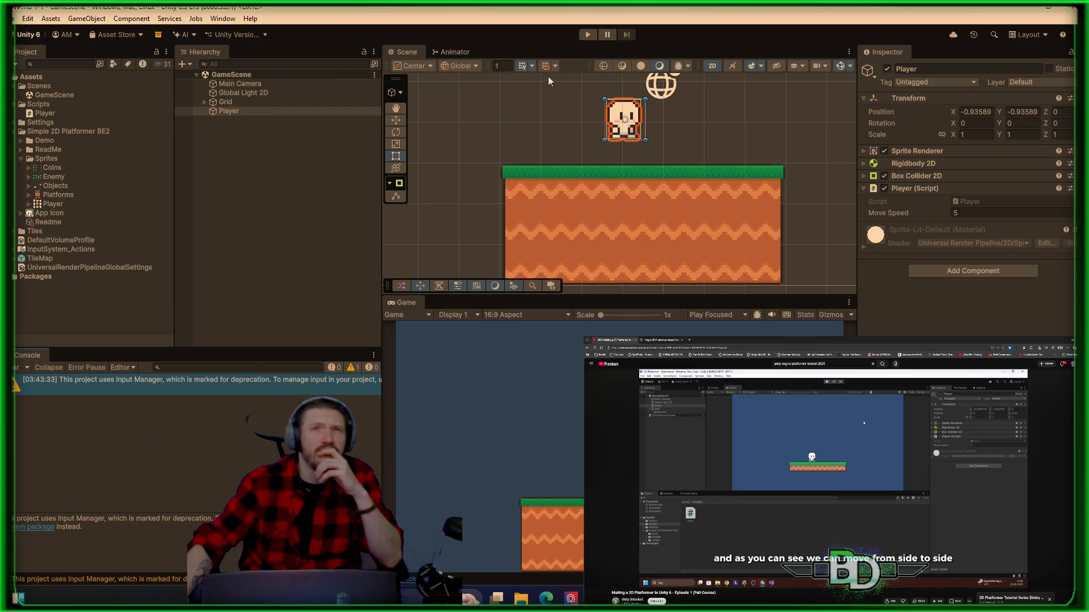
pyautogui.click(588, 36)
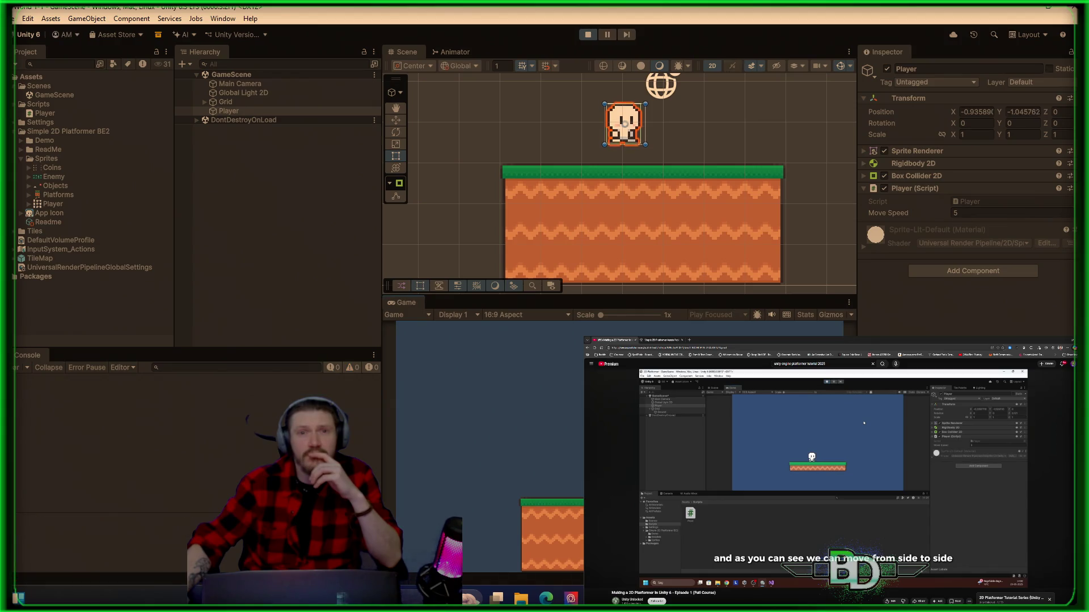
pyautogui.press('a')
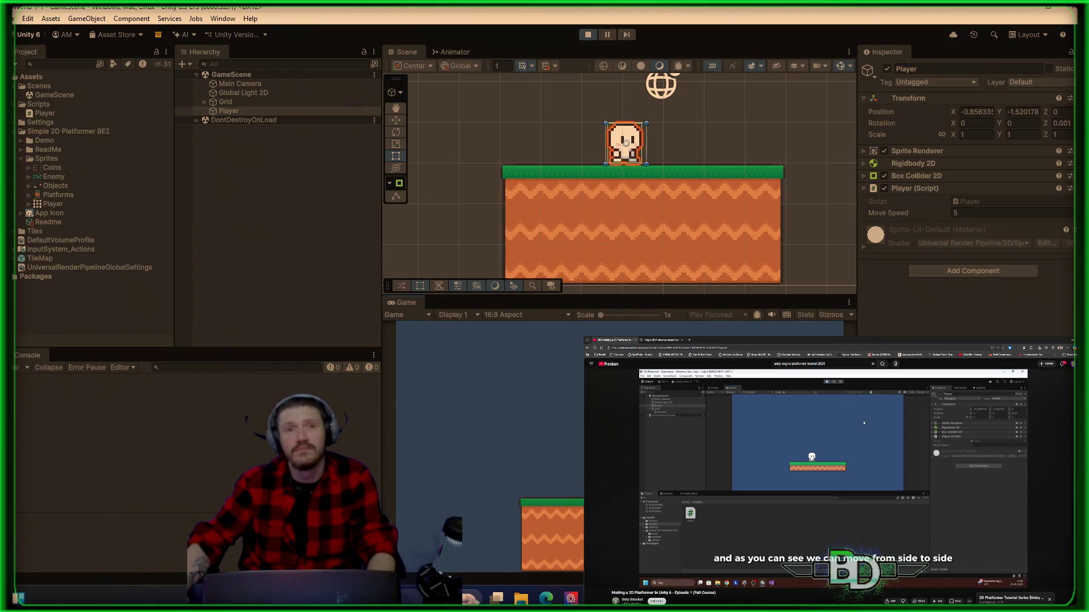
pyautogui.press('d')
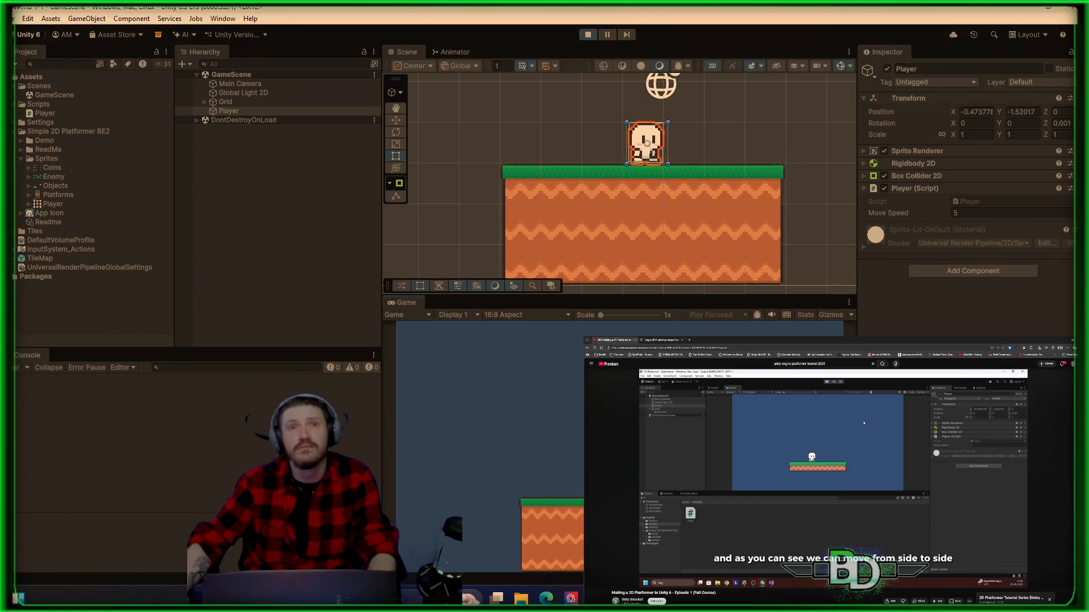
pyautogui.press('d')
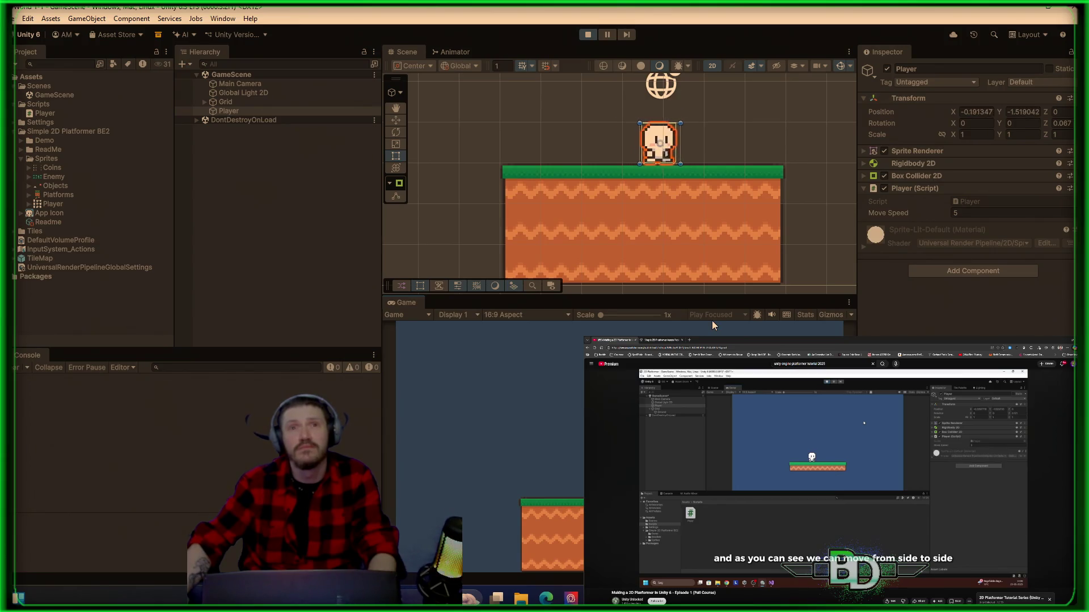
pyautogui.press('a')
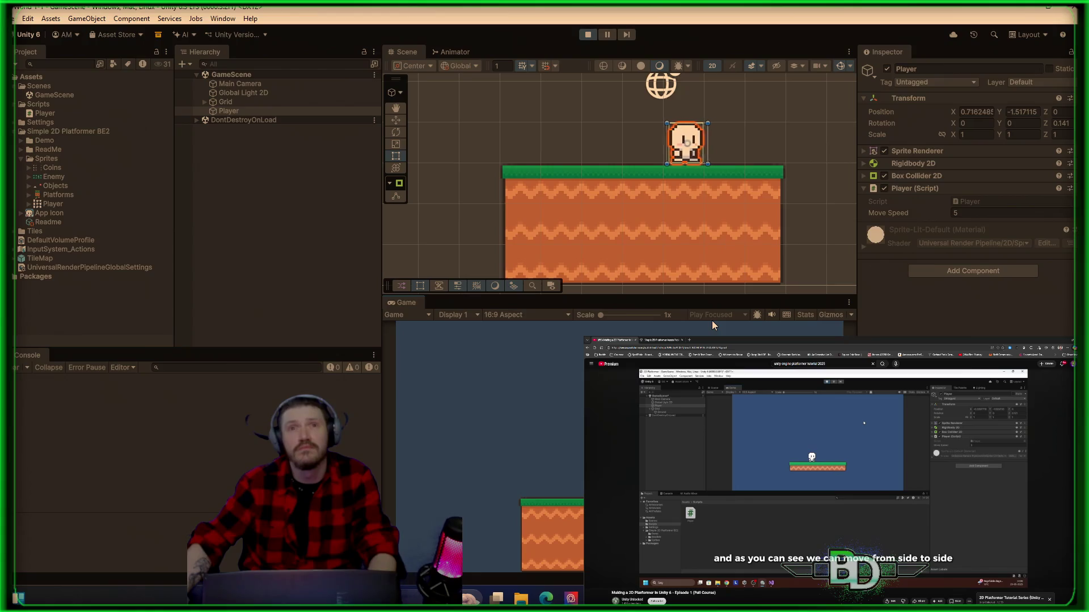
pyautogui.press('d')
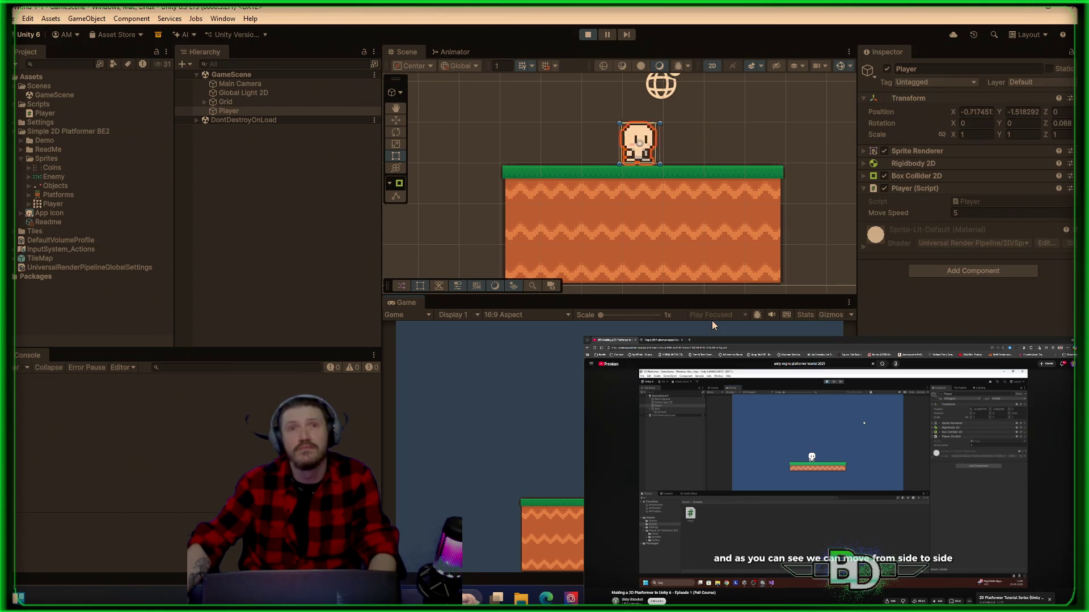
pyautogui.press('a')
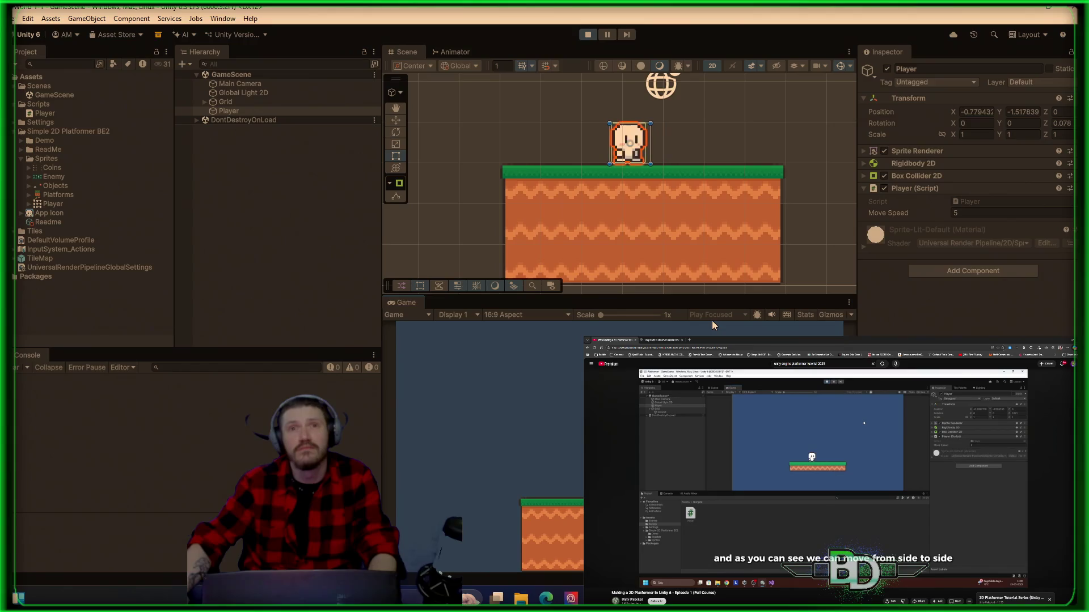
pyautogui.press('a')
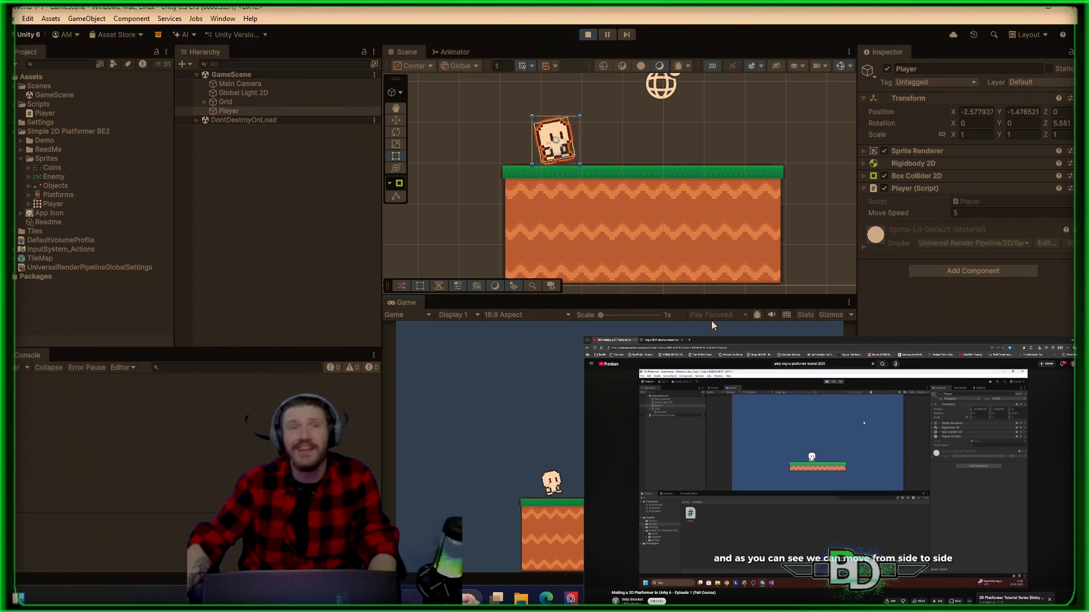
pyautogui.press('d')
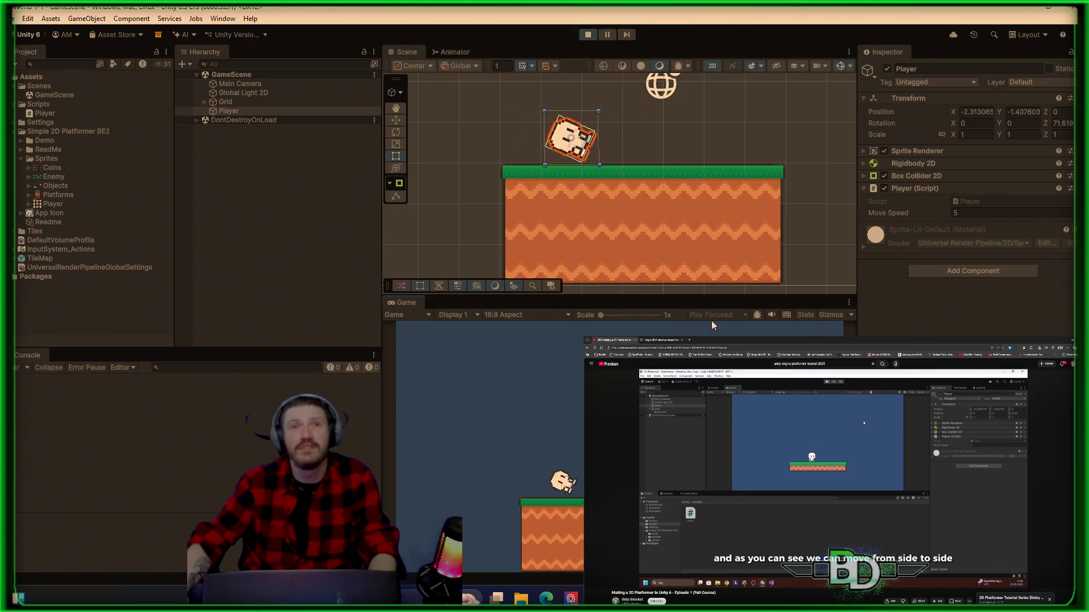
pyautogui.press('a')
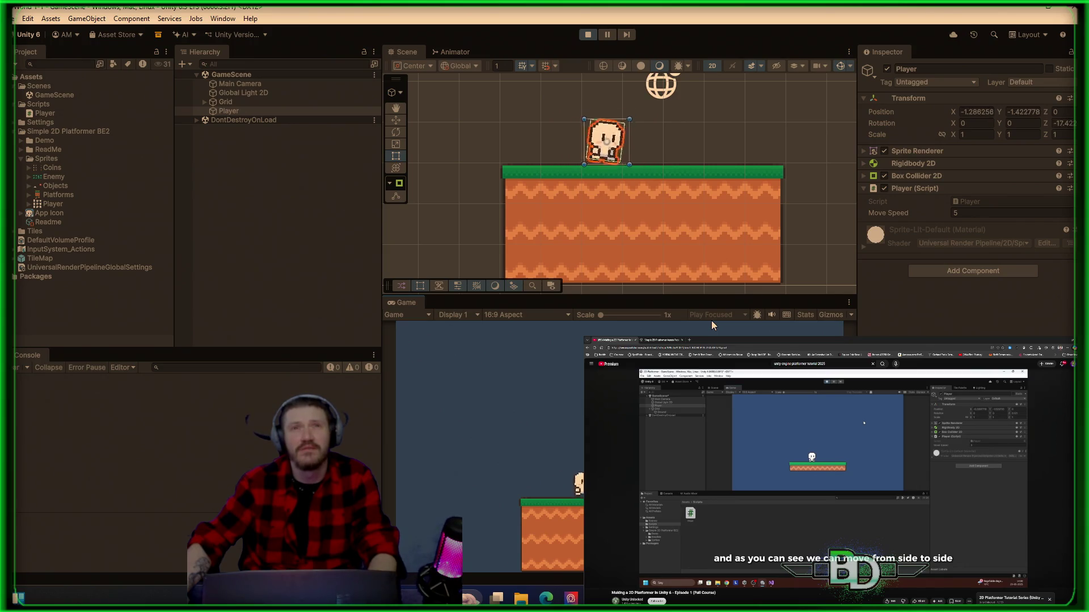
pyautogui.press('d')
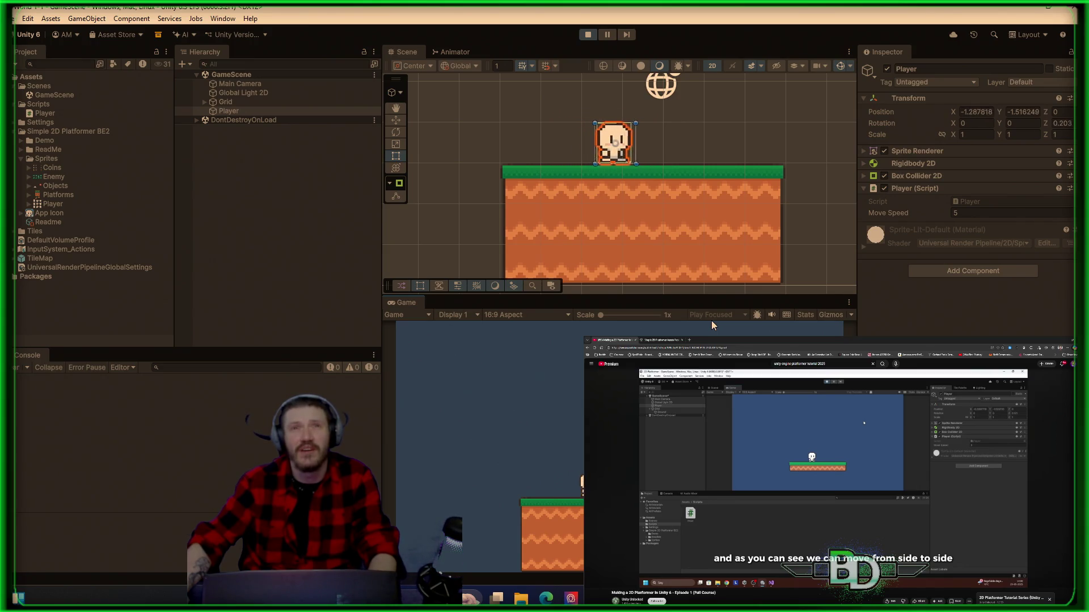
pyautogui.press('a')
pyautogui.click(586, 36)
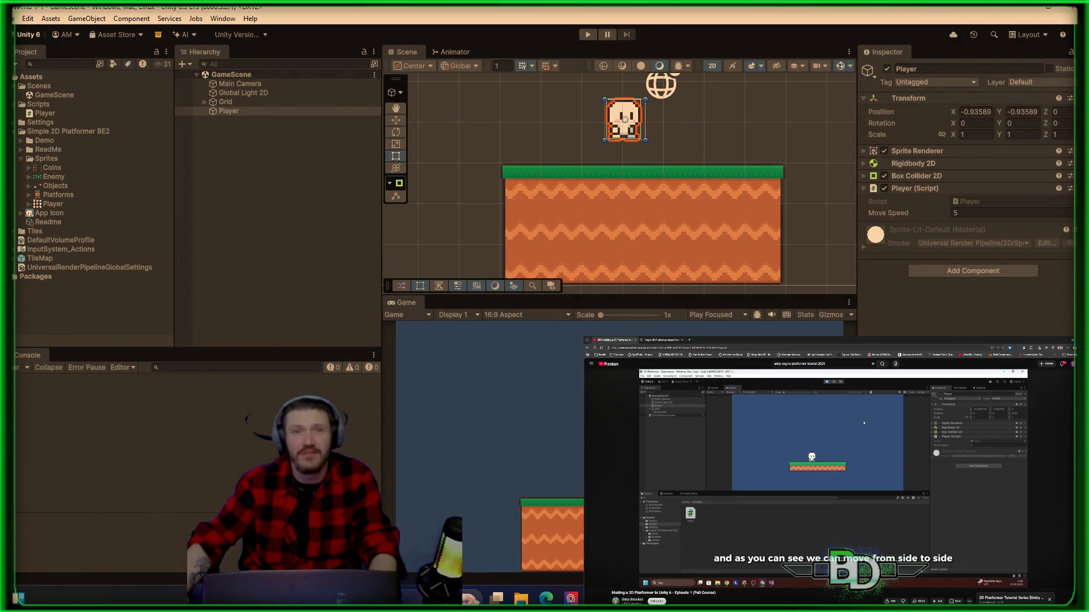
# - Expand the Grid in the Hierarchy and select its Ground tilemap
pyautogui.click(284, 107)
pyautogui.click(204, 102)
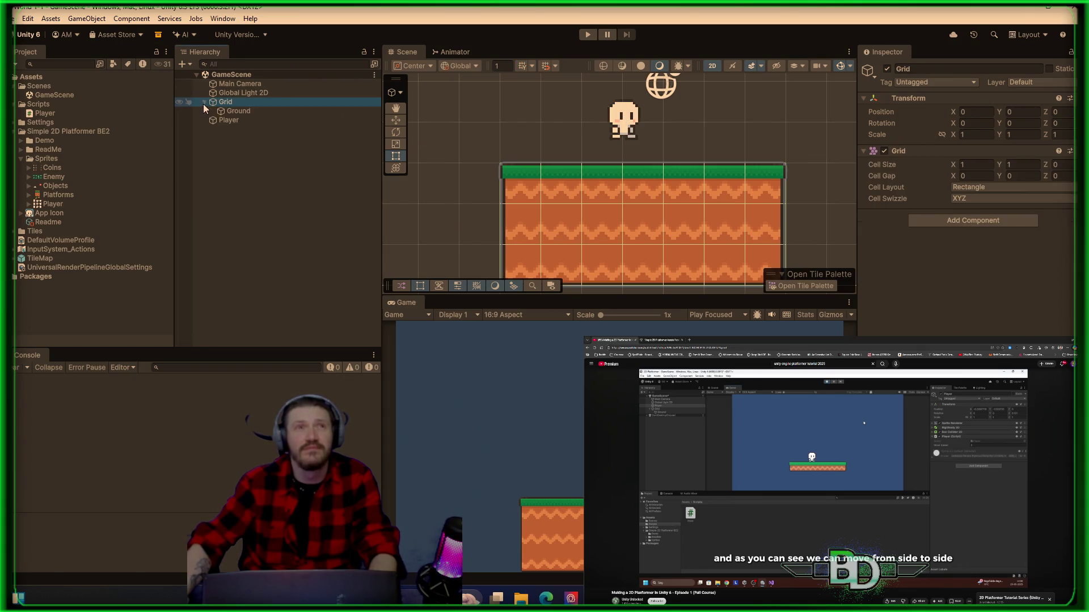
pyautogui.click(234, 111)
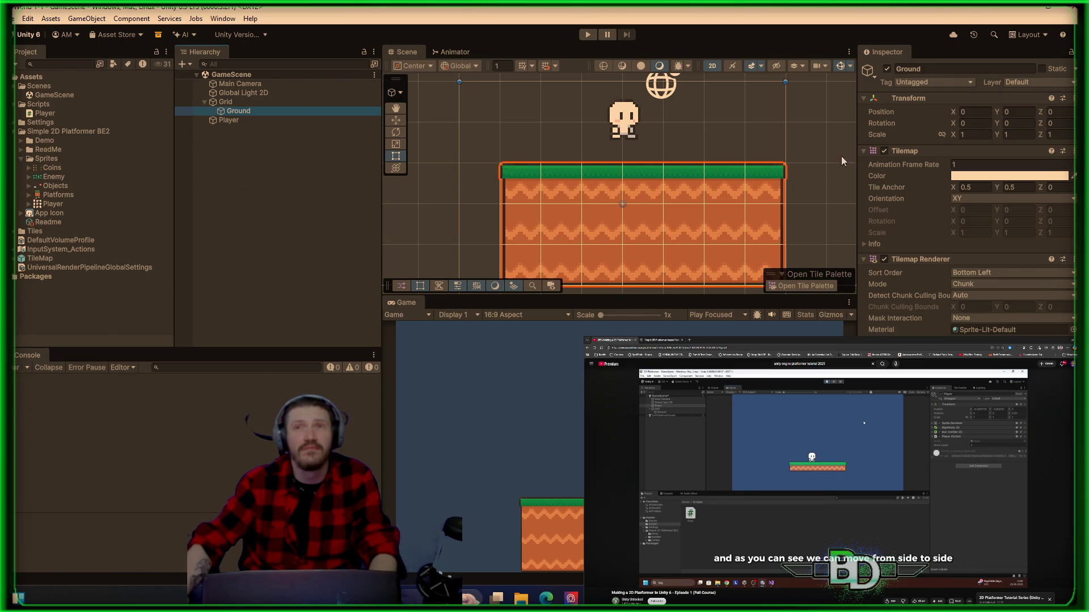
# - Open the Tile Palette from the Window > 2D menu
pyautogui.click(223, 18)
pyautogui.moveTo(245, 106)
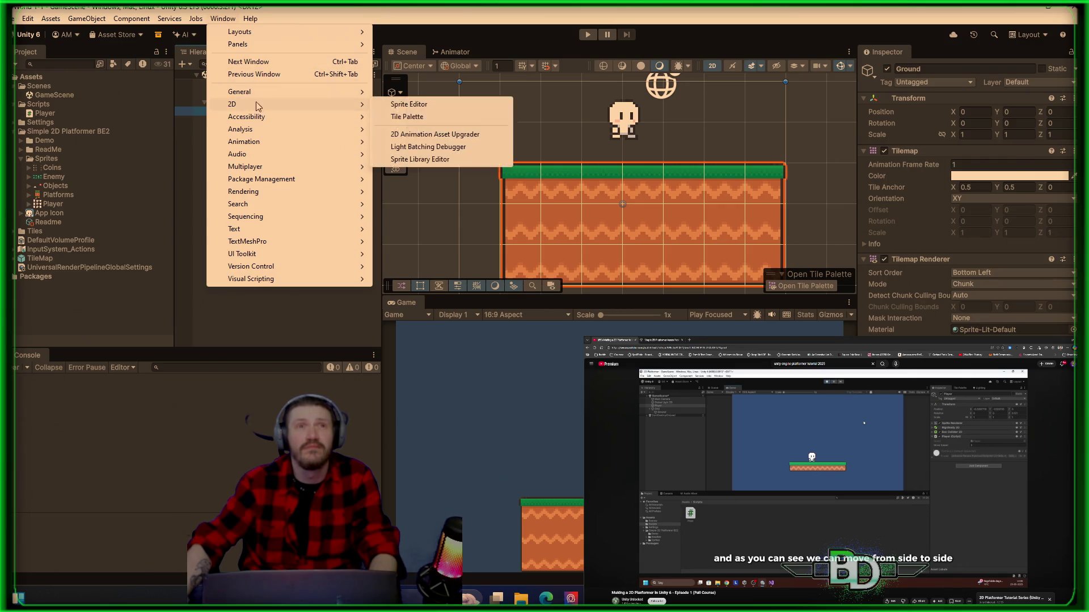
pyautogui.click(419, 118)
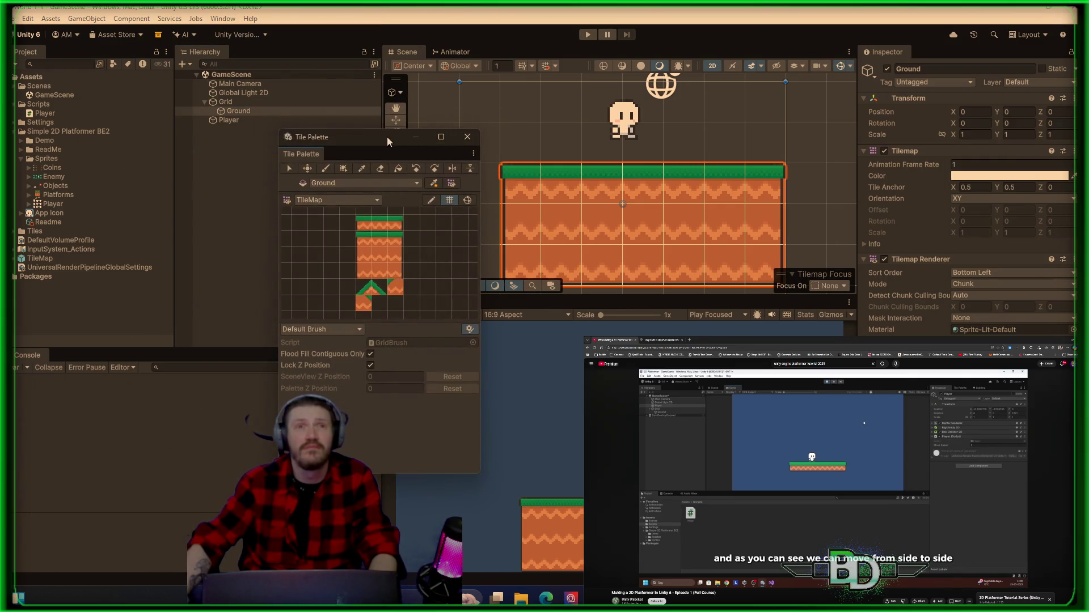
# - Move the Tile Palette aside and paint a grass tile onto the ground's top row
pyautogui.moveTo(378, 138); pyautogui.dragTo(275, 118)
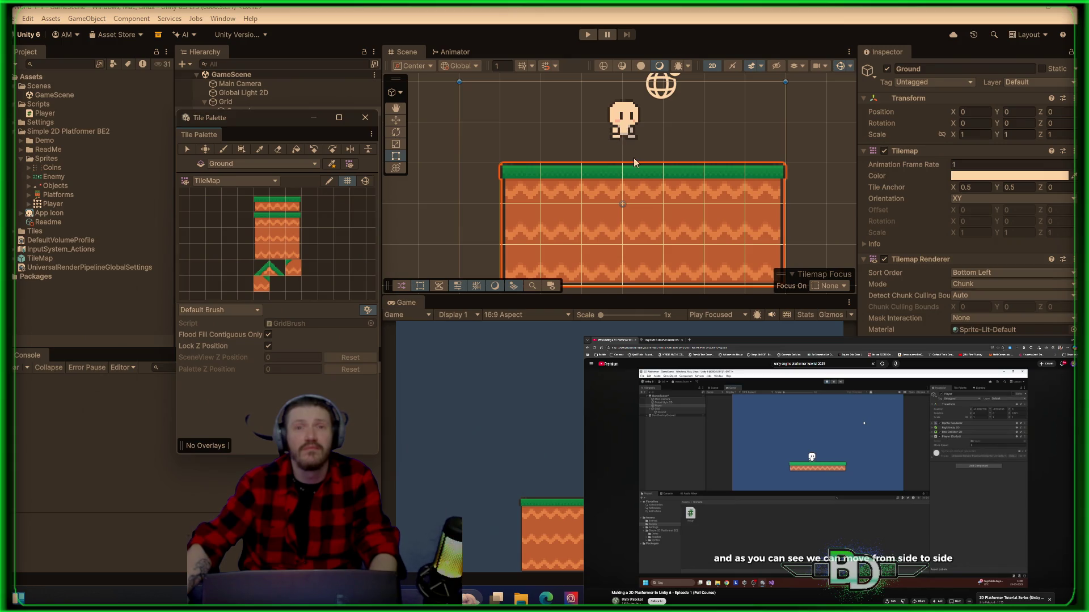
pyautogui.click(670, 183)
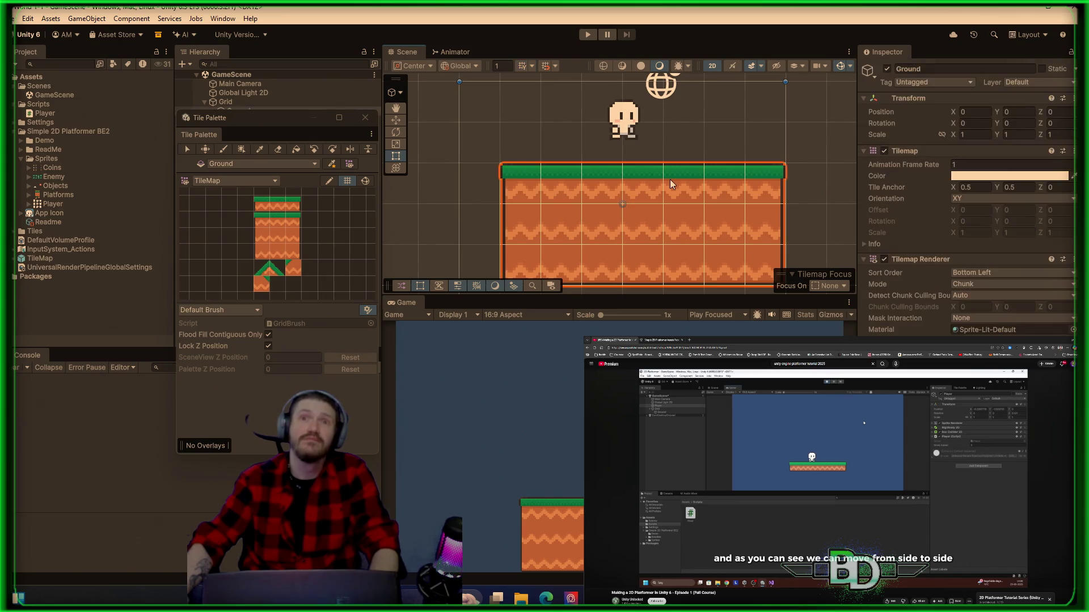
pyautogui.click(265, 208)
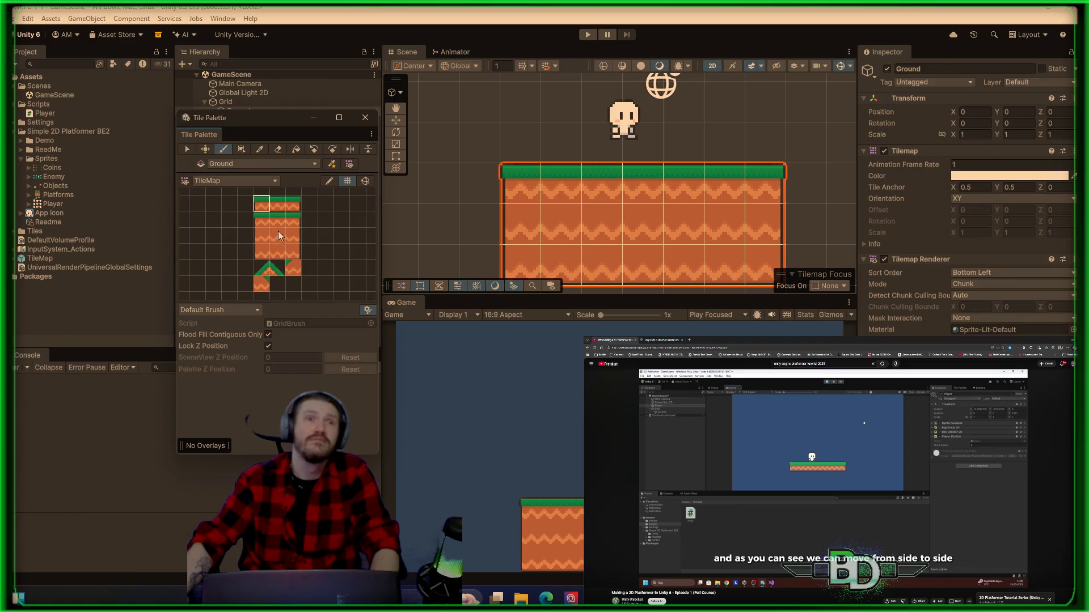
pyautogui.click(277, 224)
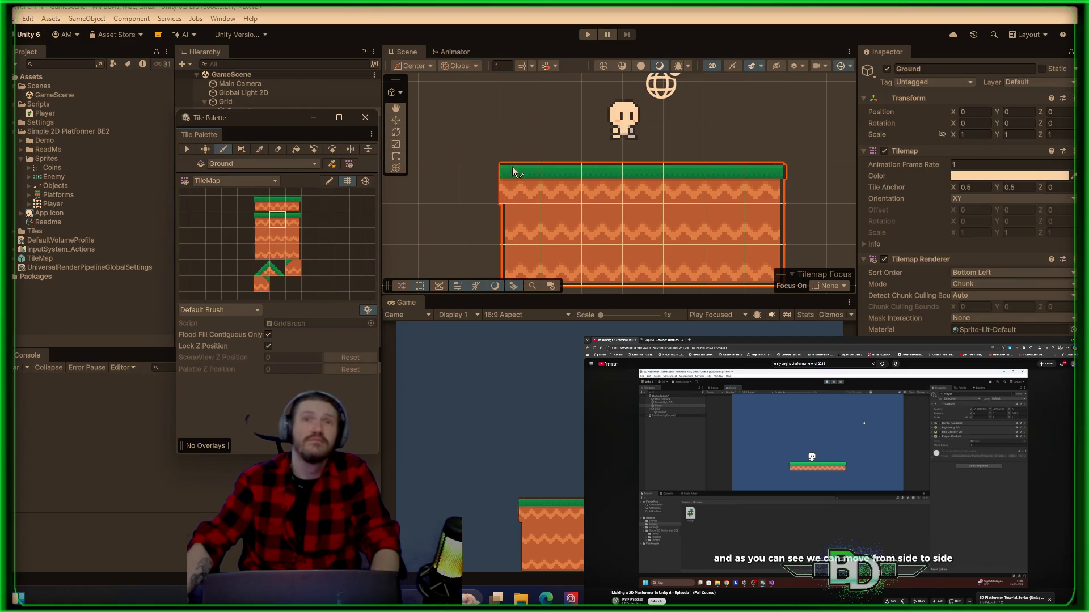
pyautogui.click(683, 178)
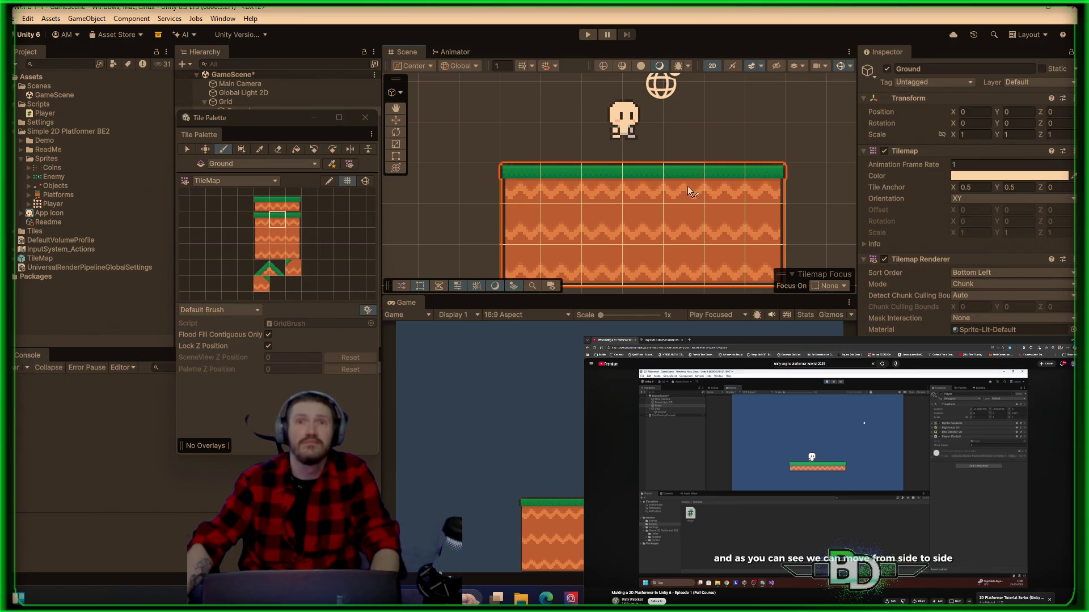
# - Reshape the gap's tiles, show palette grid lines, and choose the top-left grass tile
pyautogui.rightClick(687, 186)
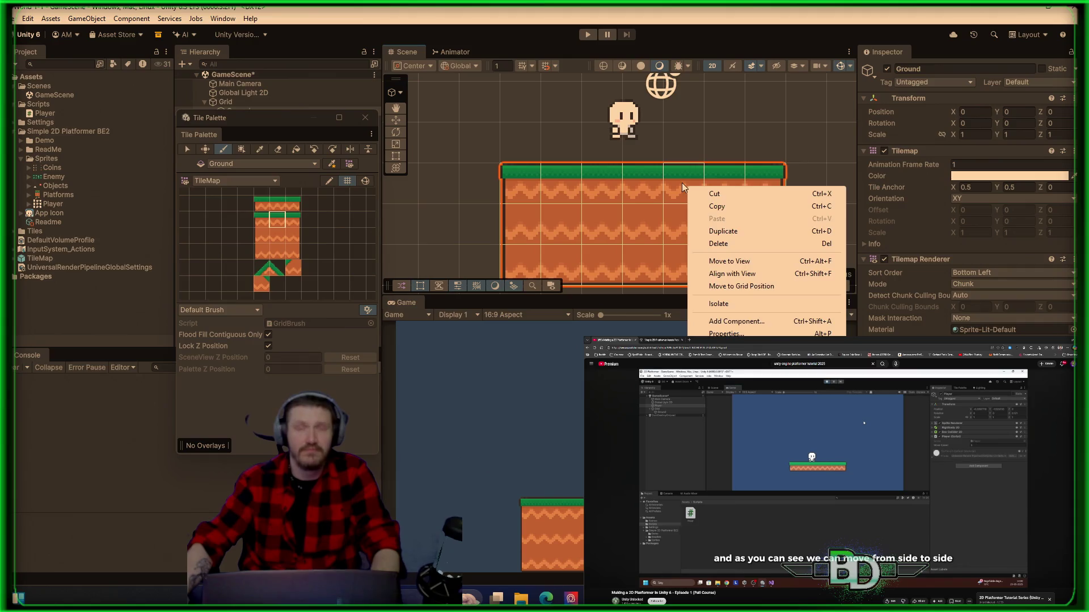
pyautogui.click(681, 183)
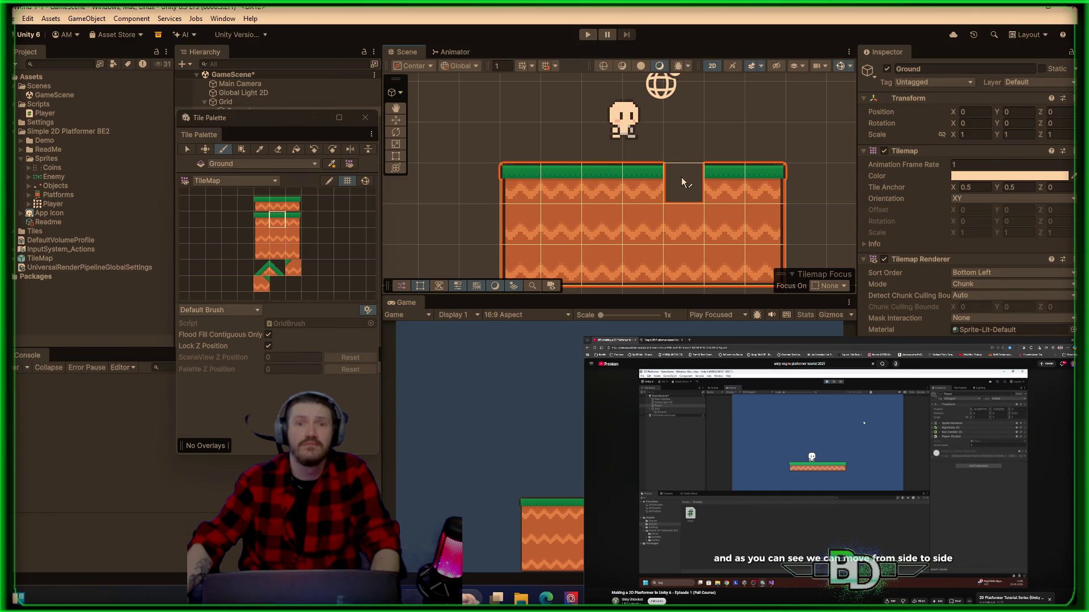
pyautogui.keyDown('shift'); pyautogui.click(688, 231); pyautogui.keyUp('shift')
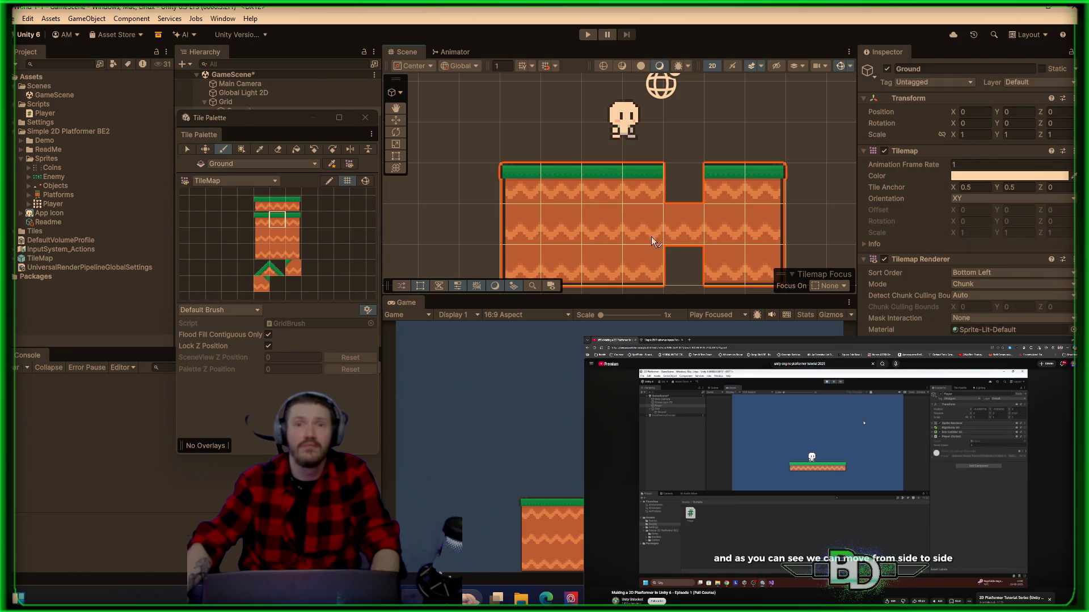
pyautogui.click(677, 278)
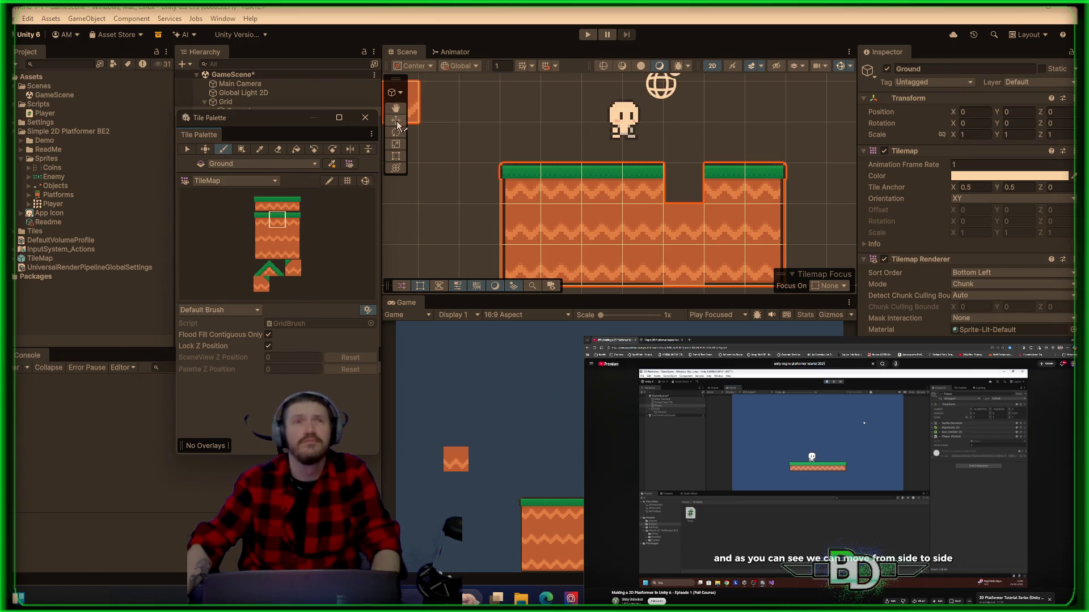
pyautogui.click(347, 183)
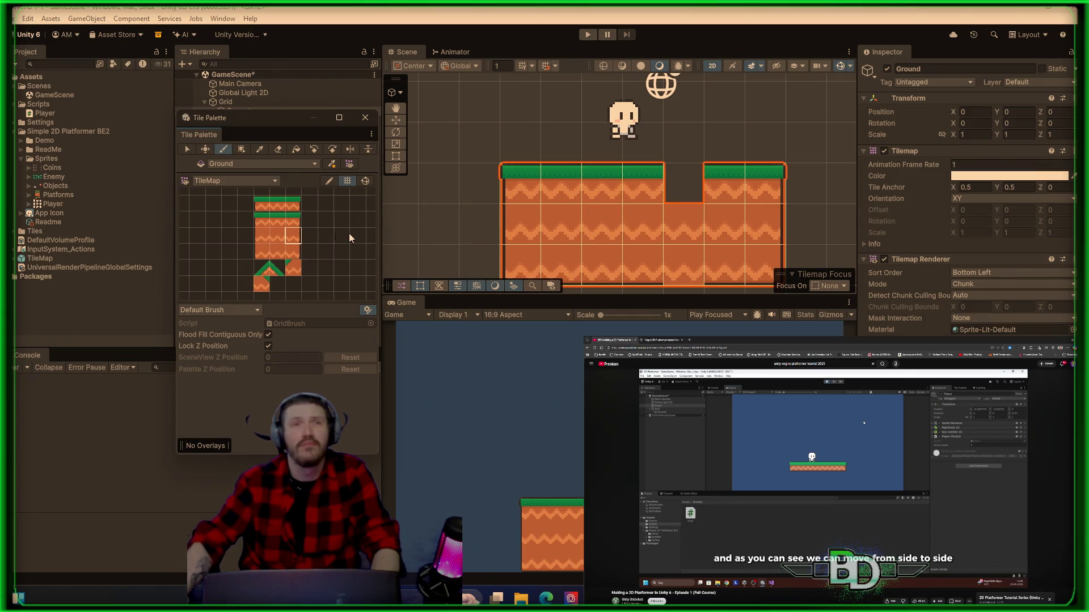
pyautogui.click(278, 220)
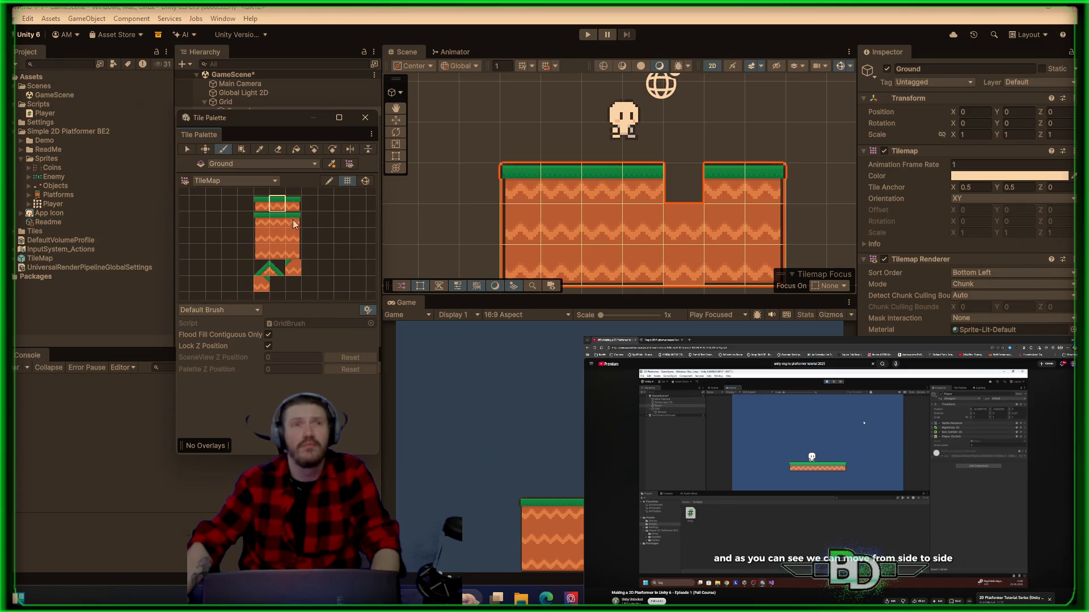
# - Erase the old stepped ground tiles and left platform with the Eraser
pyautogui.keyDown('shift'); pyautogui.click(509, 222); pyautogui.keyUp('shift')
pyautogui.keyDown('shift'); pyautogui.click(546, 226); pyautogui.keyUp('shift')
pyautogui.moveTo(547, 226); pyautogui.dragTo(710, 231)
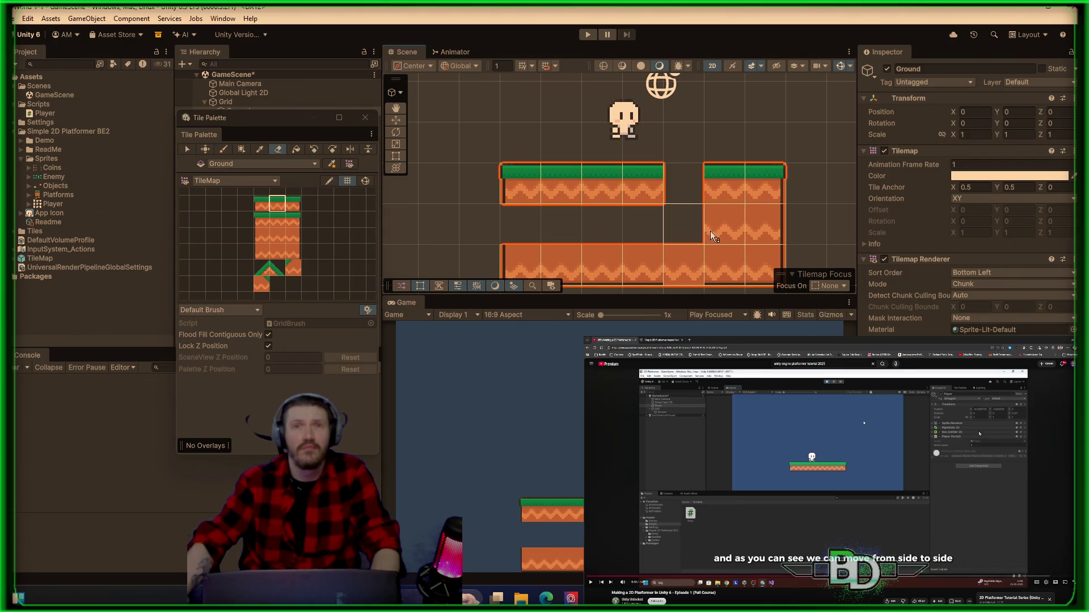
pyautogui.moveTo(759, 271)
pyautogui.mouseDown()
pyautogui.moveTo(574, 262)
pyautogui.moveTo(502, 237)
pyautogui.moveTo(532, 199)
pyautogui.moveTo(749, 195)
pyautogui.mouseUp()
# - Paint one grass row with end and middle tiles under the player, then close the Tile Palette
pyautogui.press('b')
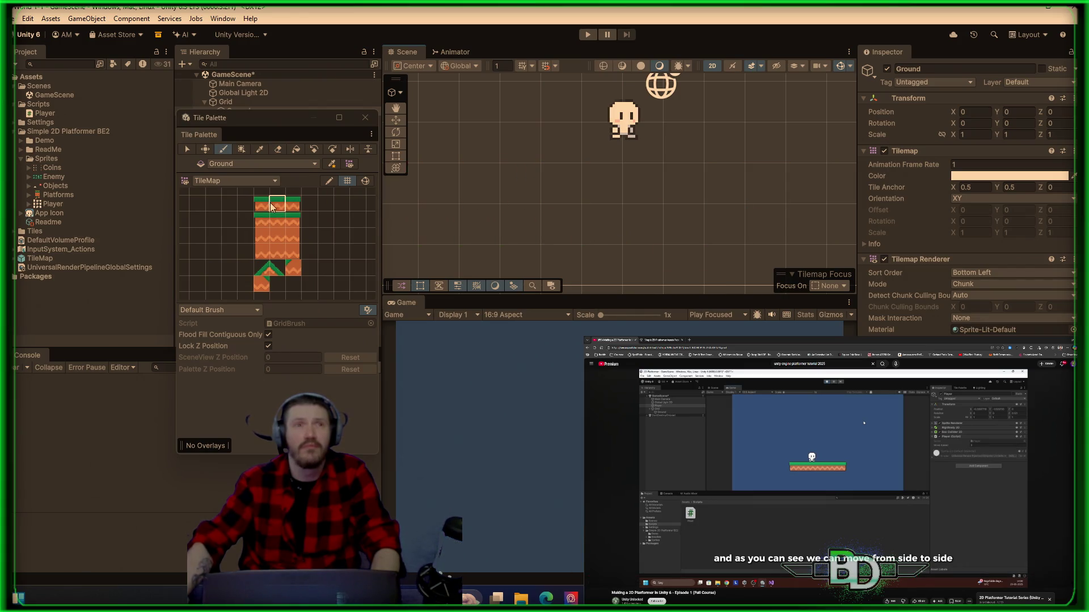
pyautogui.click(261, 205)
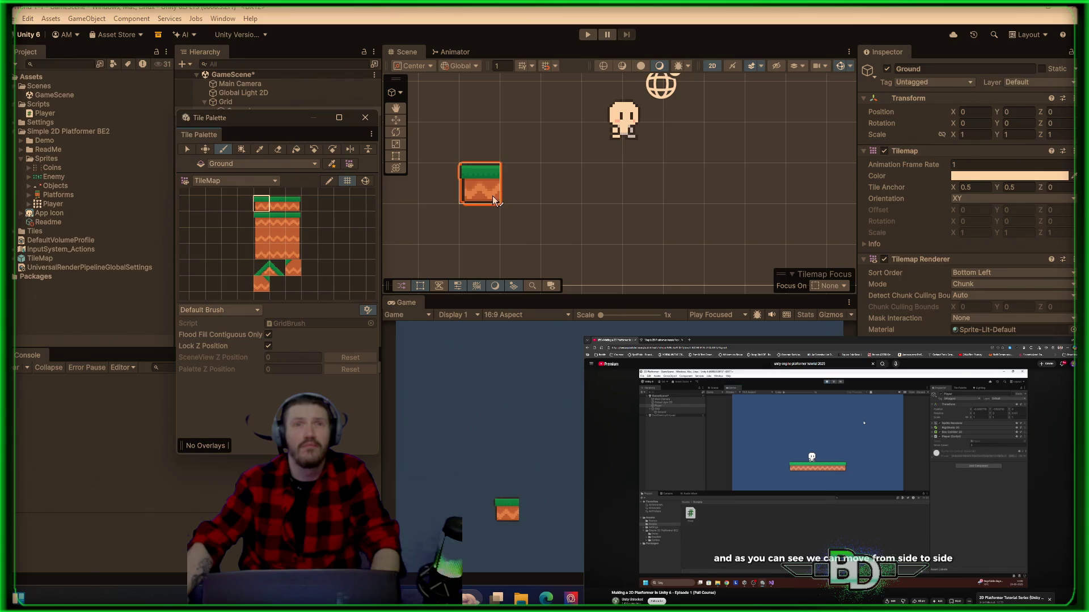
pyautogui.click(294, 204)
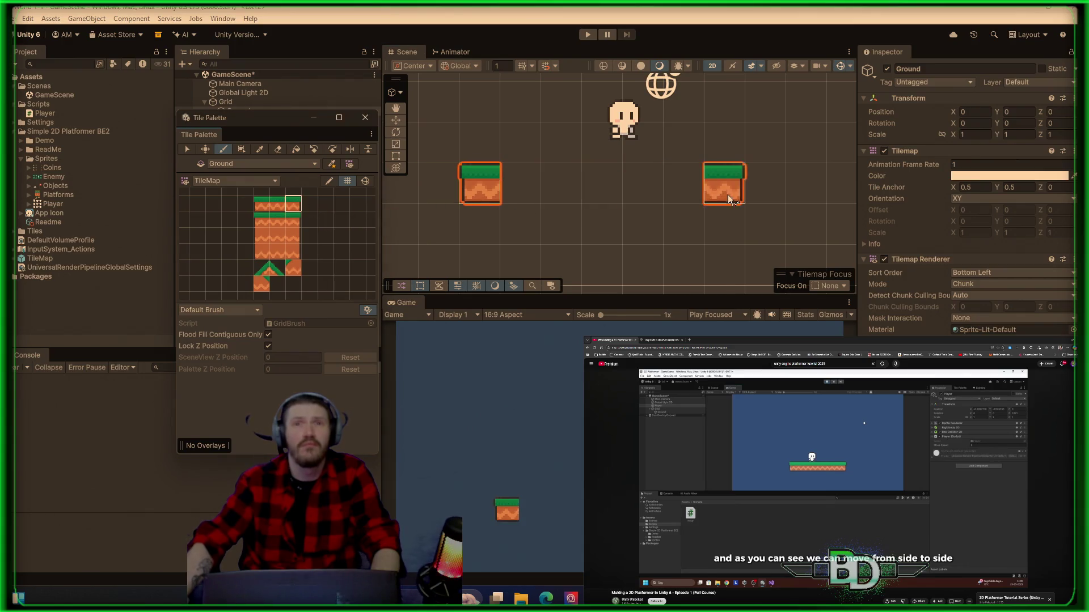
pyautogui.click(765, 183)
pyautogui.click(277, 204)
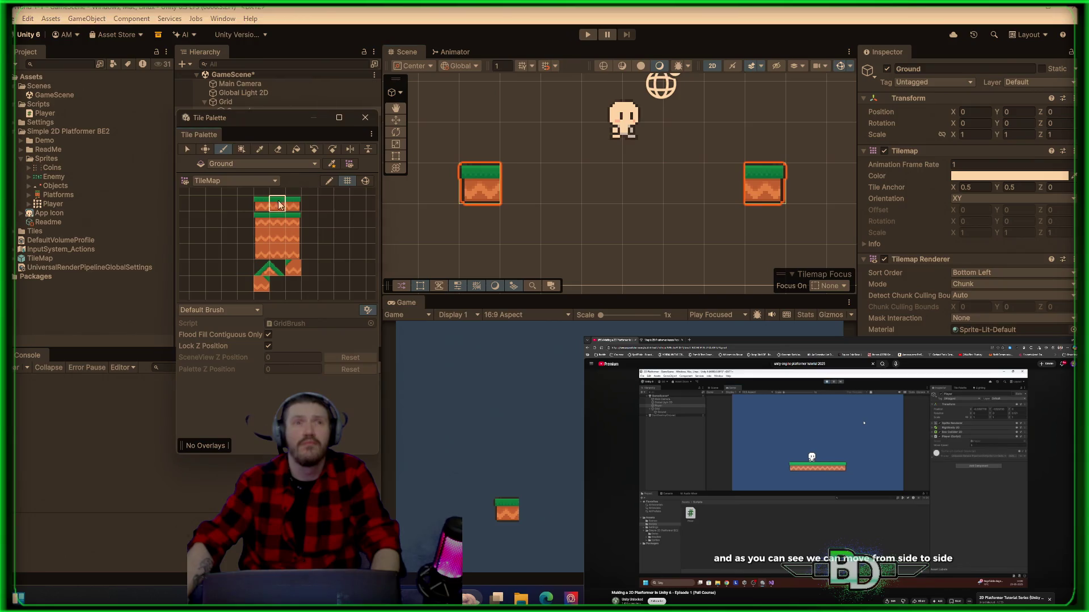
pyautogui.click(524, 190)
pyautogui.keyDown('shift'); pyautogui.click(528, 194); pyautogui.keyUp('shift')
pyautogui.moveTo(528, 196); pyautogui.dragTo(716, 199)
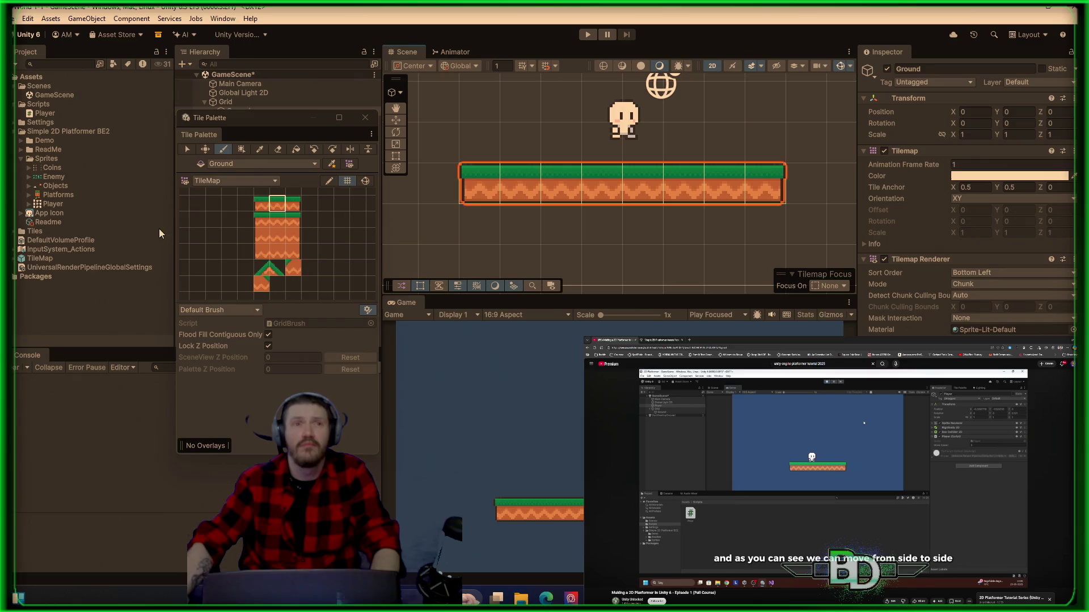
pyautogui.click(366, 118)
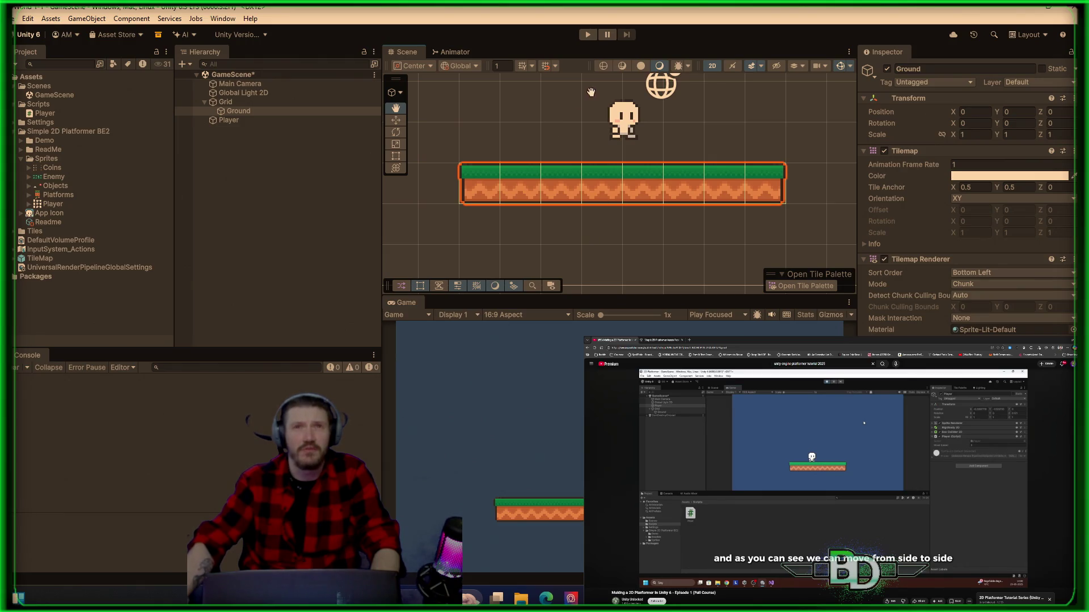
pyautogui.click(254, 119)
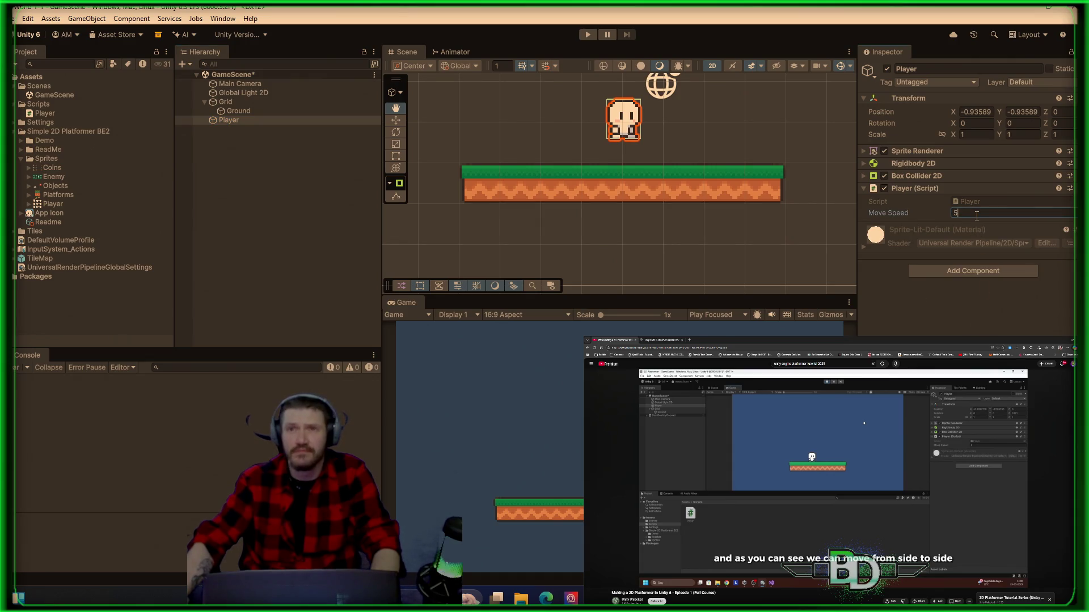
# - Set the Player's Move Speed to 20 in the Inspector
pyautogui.press('BackSpace')
pyautogui.write('20')
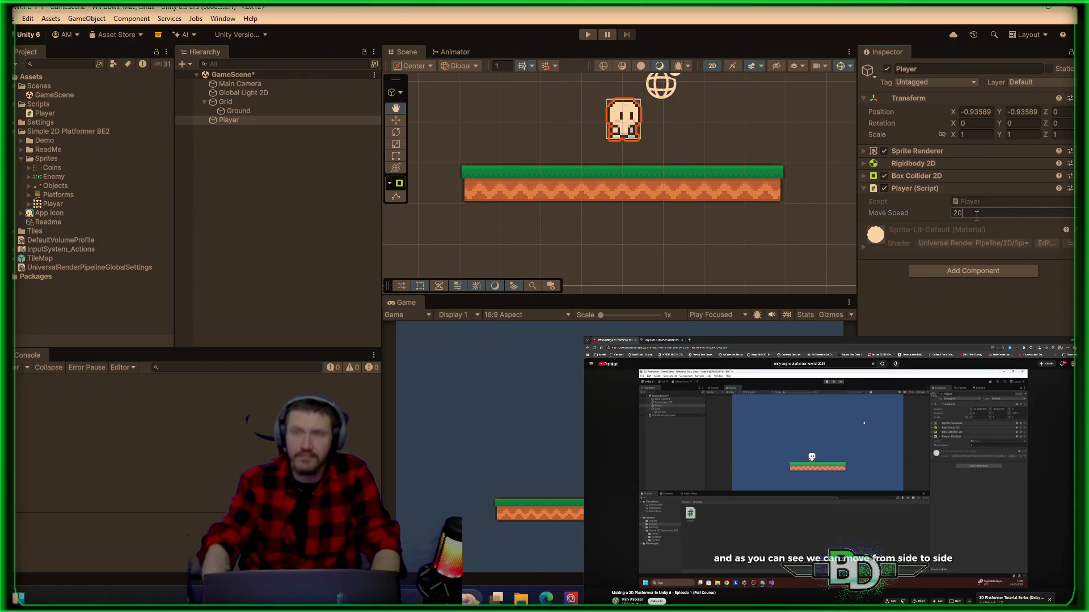
pyautogui.press('Return')
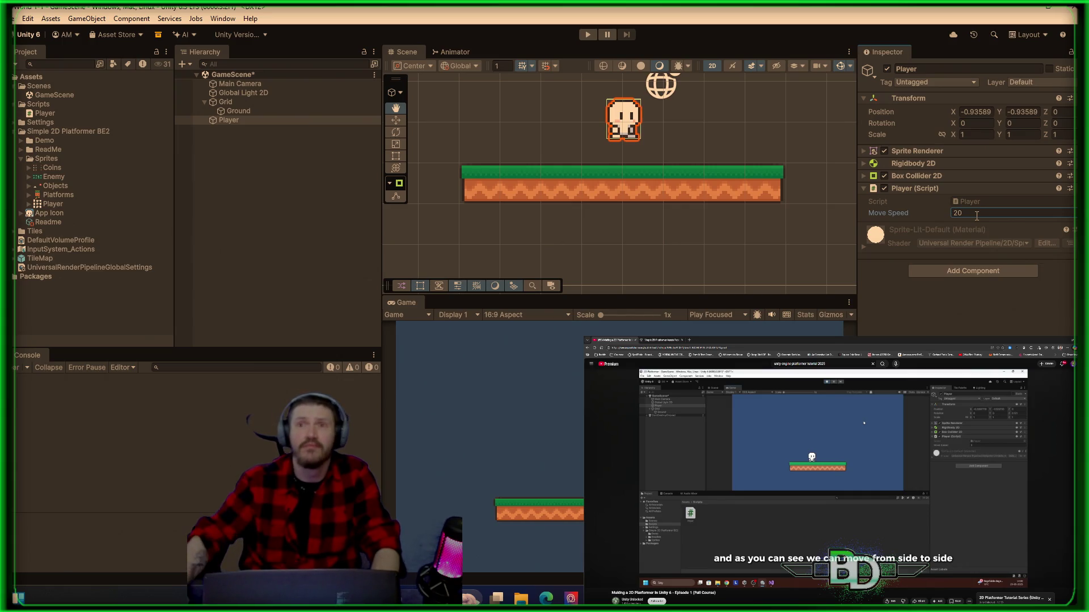
# - Play the game, move the player right and left with D and A, then stop
pyautogui.click(588, 34)
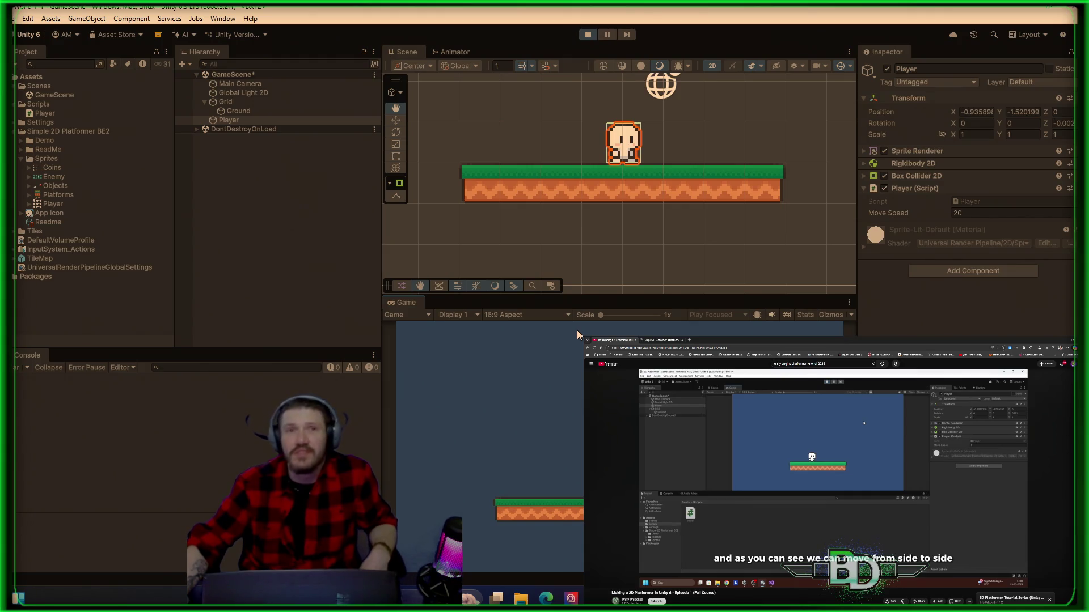
pyautogui.press('d')
pyautogui.press('a')
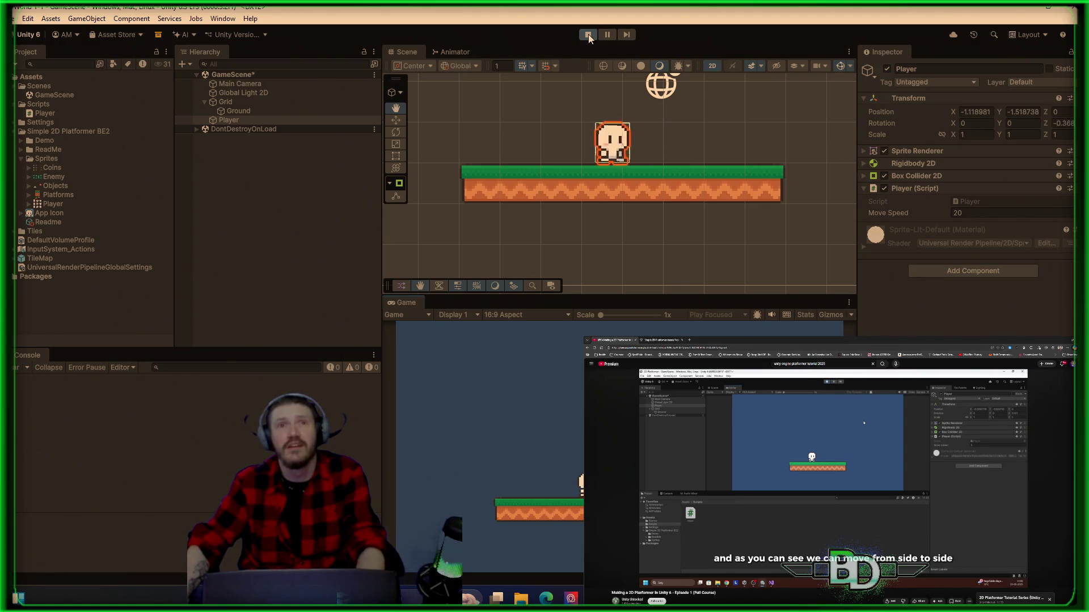
pyautogui.click(588, 35)
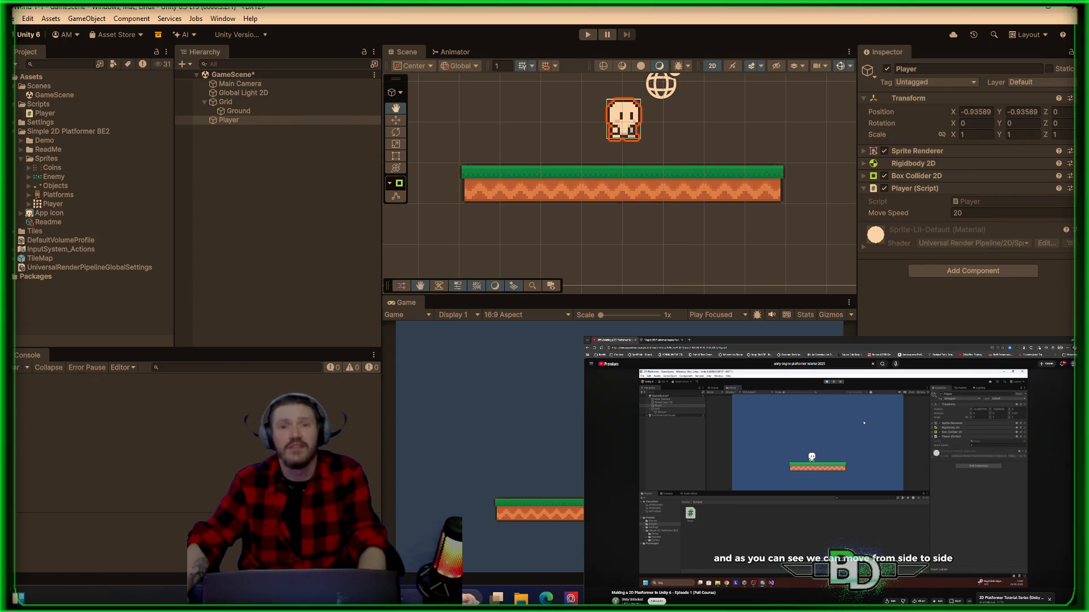
pyautogui.hotkey('alt', 'Tab')
# - Change the moveSpeed default in Player.cs from 5f to 50f and save the script
pyautogui.click(351, 166)
pyautogui.write('0f;')
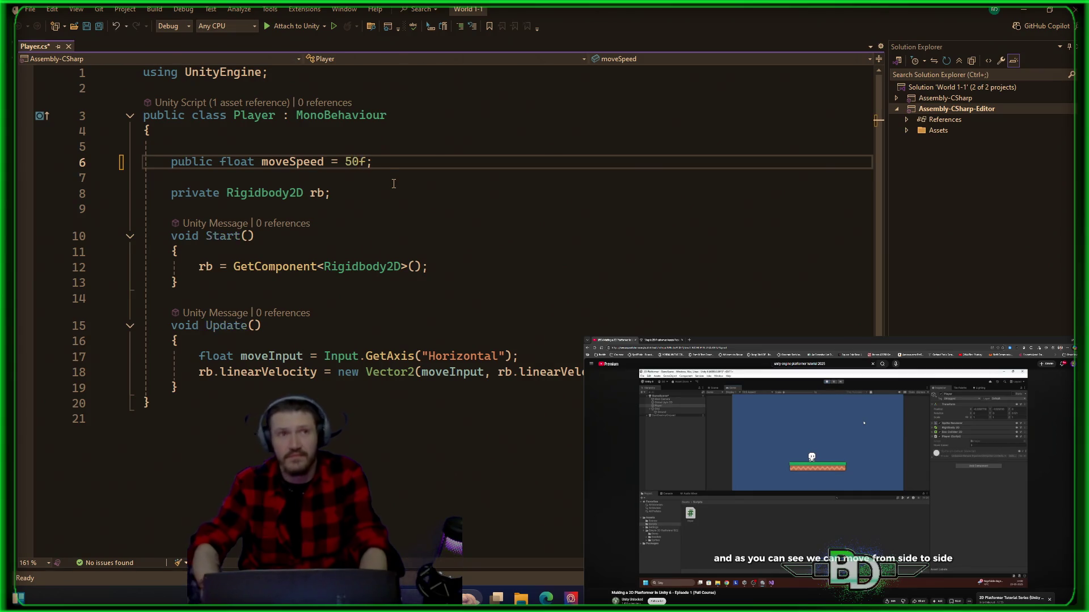
pyautogui.press('Return')
pyautogui.hotkey('ctrl', 's')
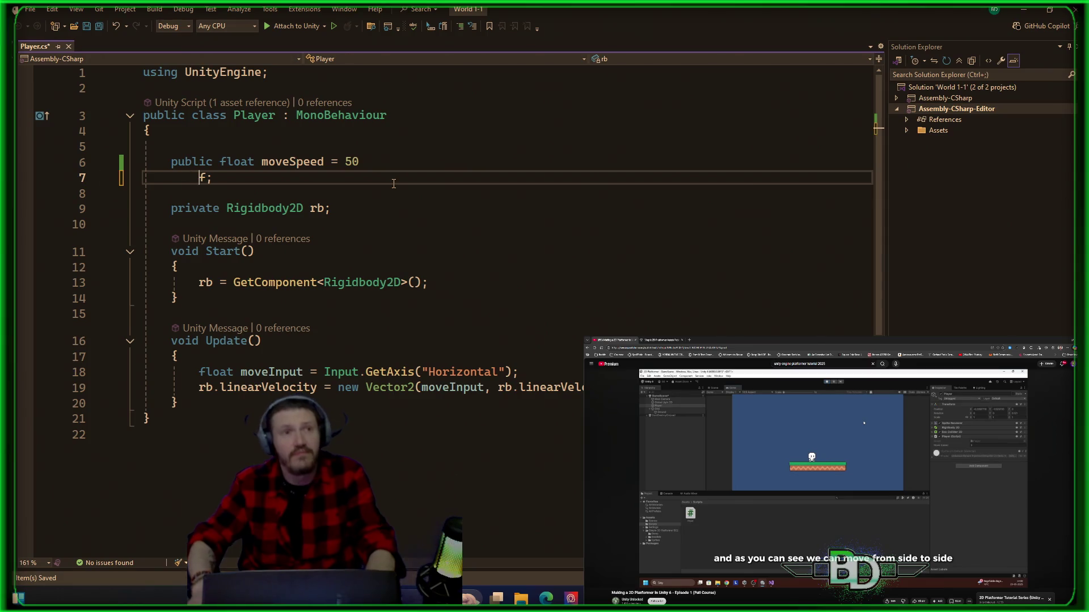
pyautogui.press('BackSpace')
pyautogui.press('BackSpace')
pyautogui.press('BackSpace')
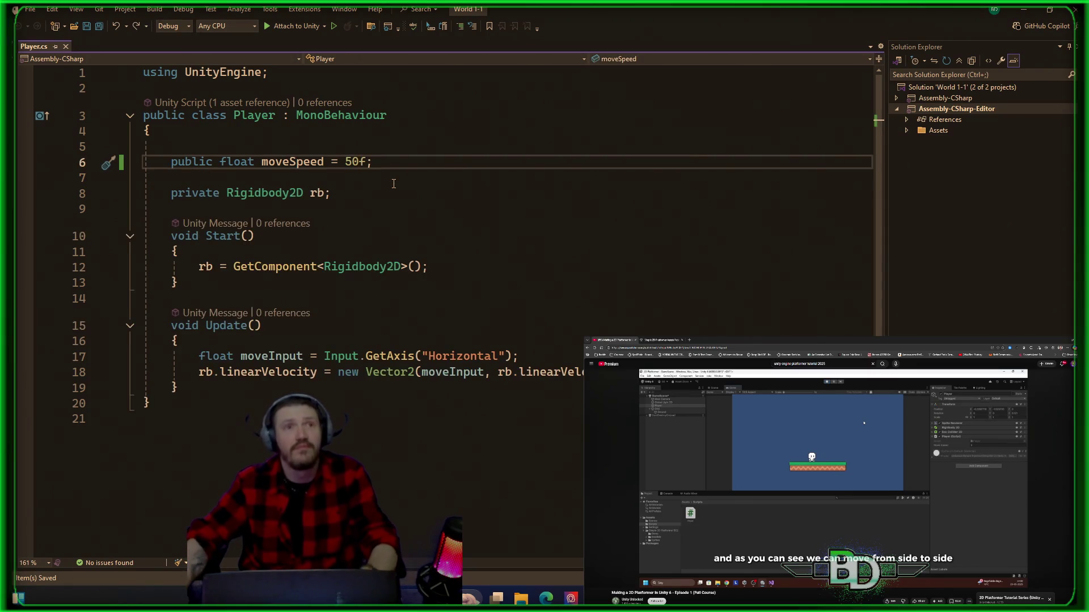
pyautogui.hotkey('alt', 'Tab')
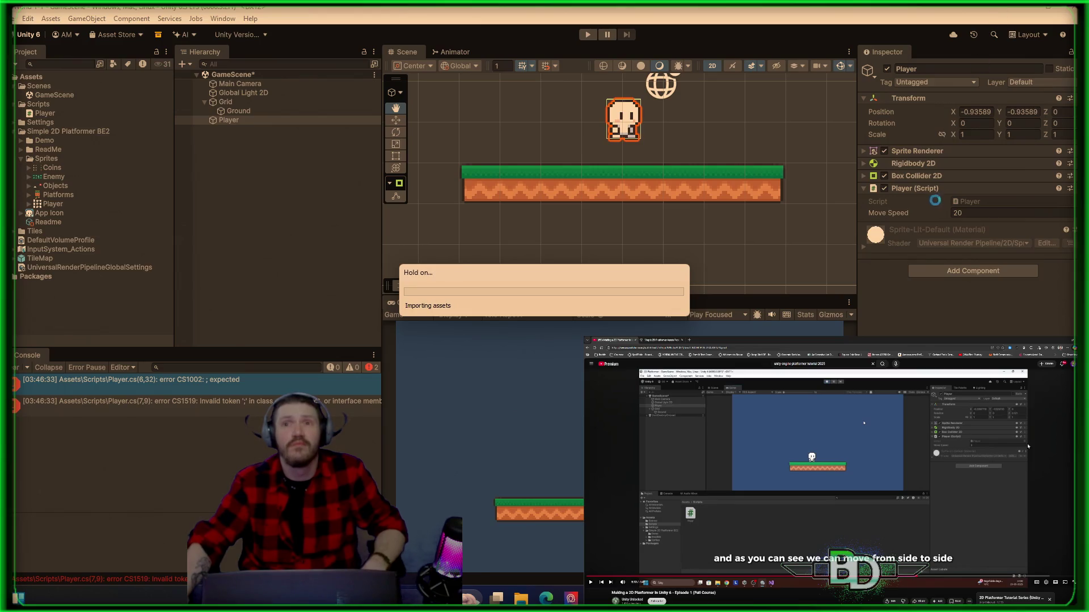
# - Set the Player's Move Speed to 50 in the Inspector
pyautogui.click(971, 214)
pyautogui.write('50')
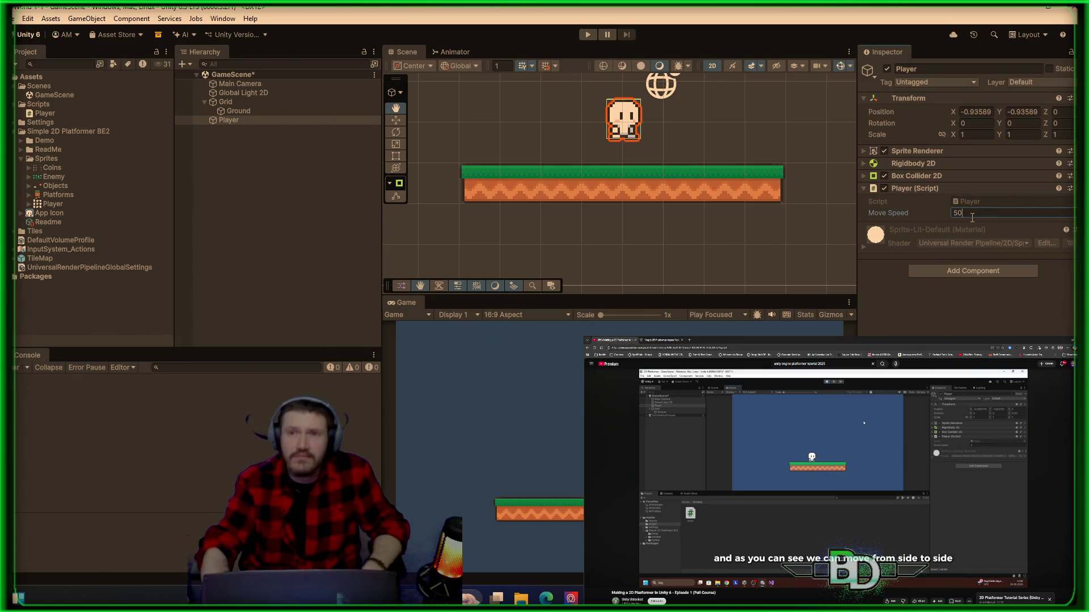
pyautogui.press('Return')
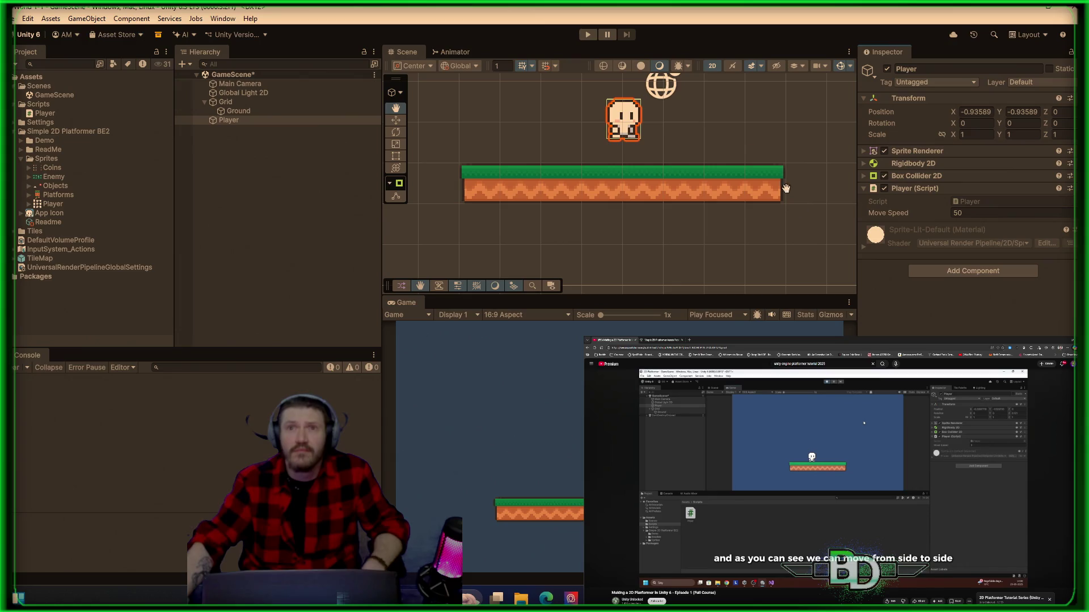
# - Test-run sideways movement at speed 50, stop, and select the Player script asset
pyautogui.click(589, 34)
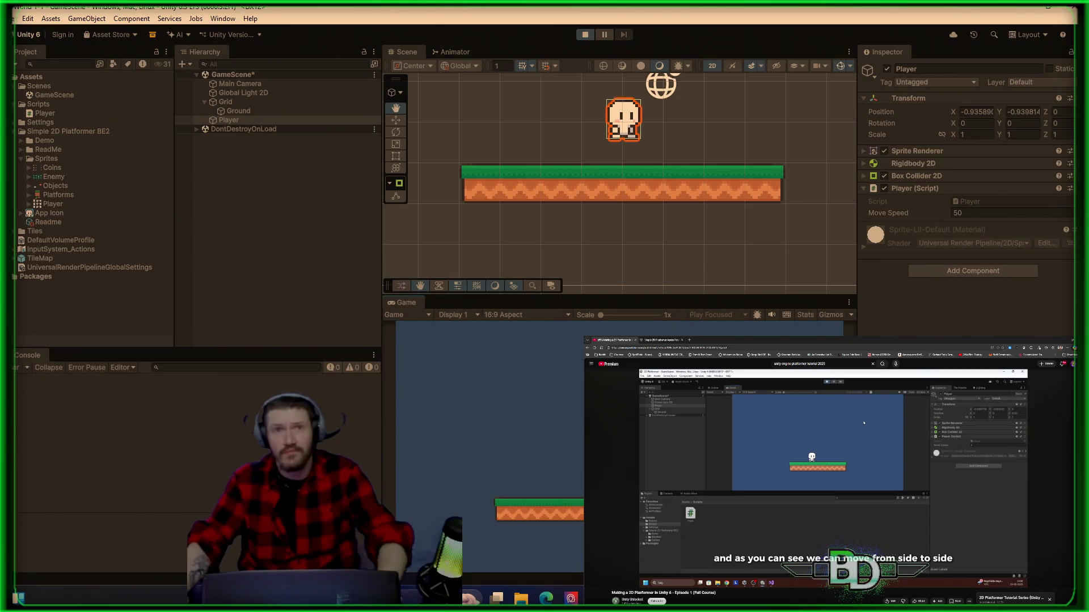
pyautogui.press('d')
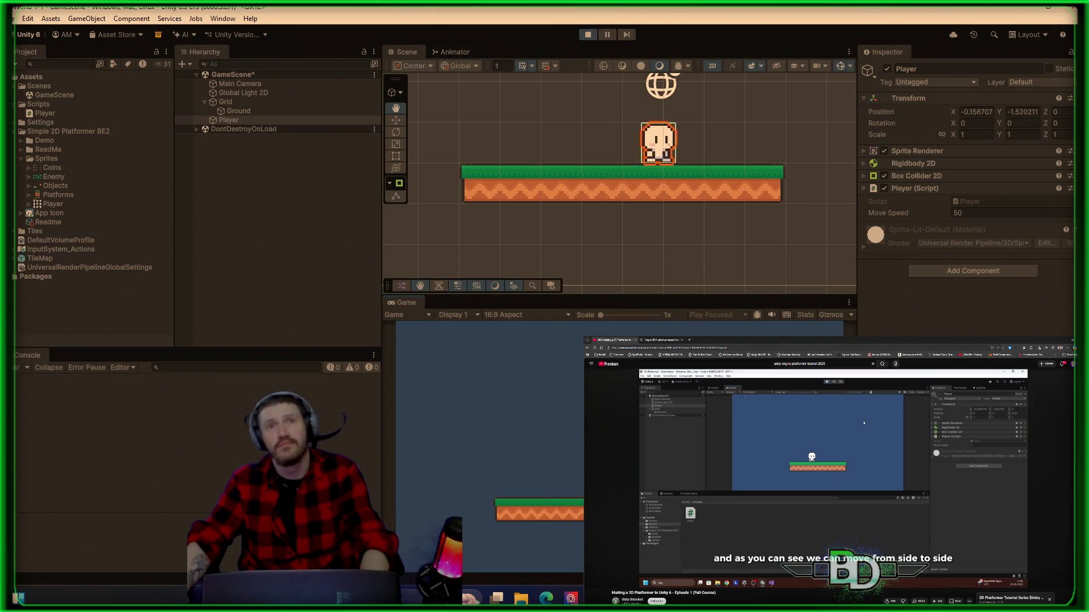
pyautogui.press('a')
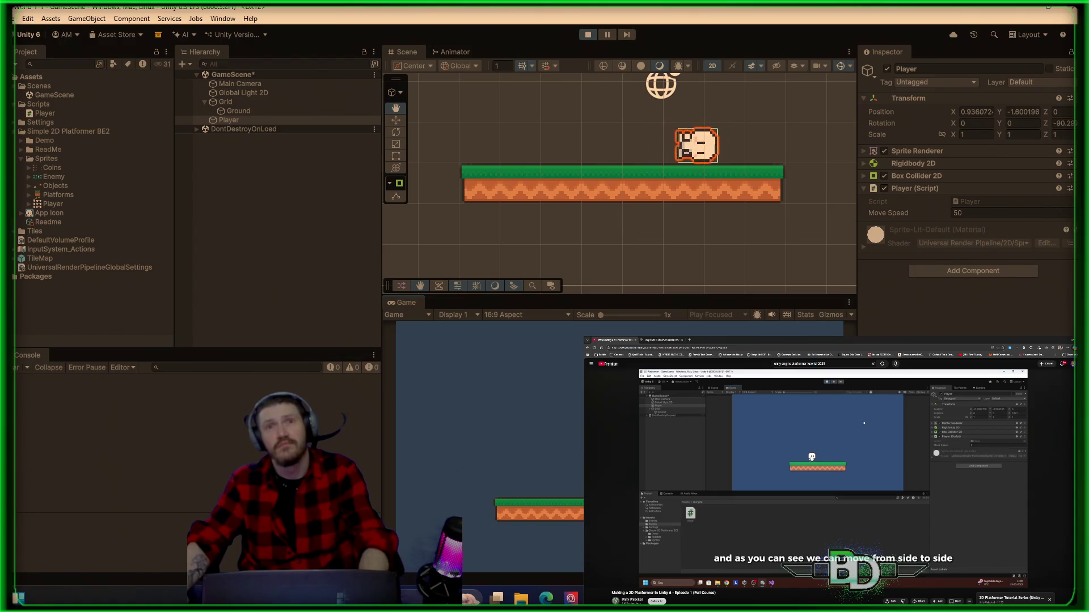
pyautogui.press('a')
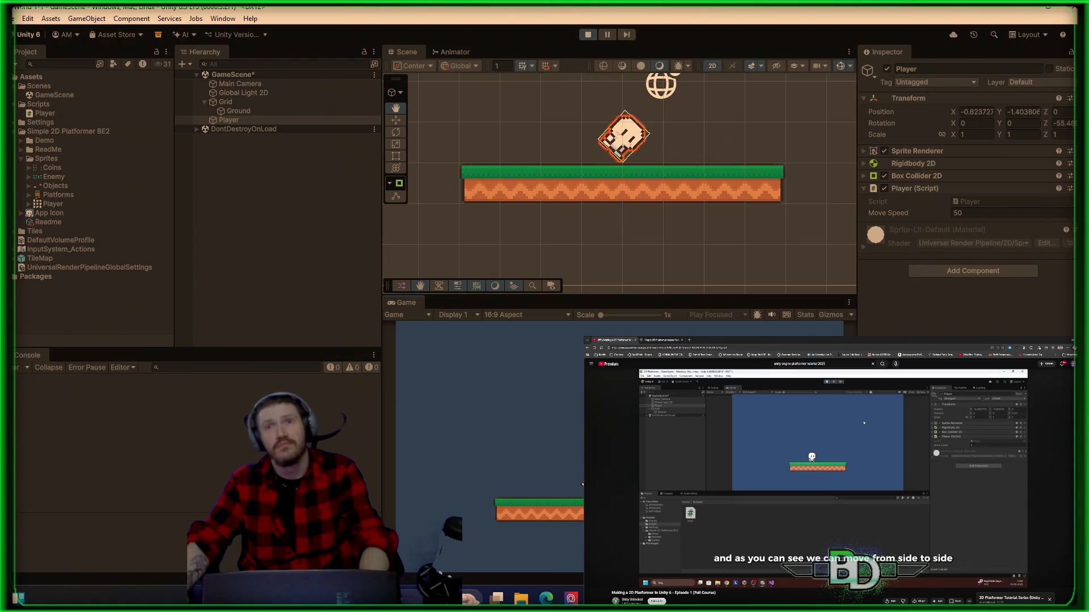
pyautogui.click(593, 32)
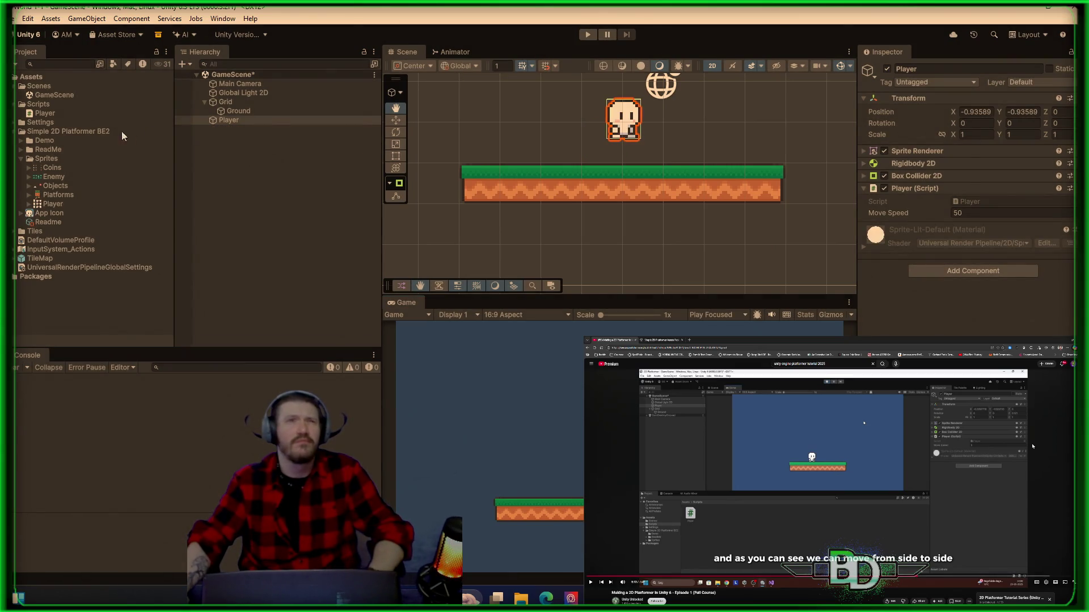
pyautogui.click(47, 116)
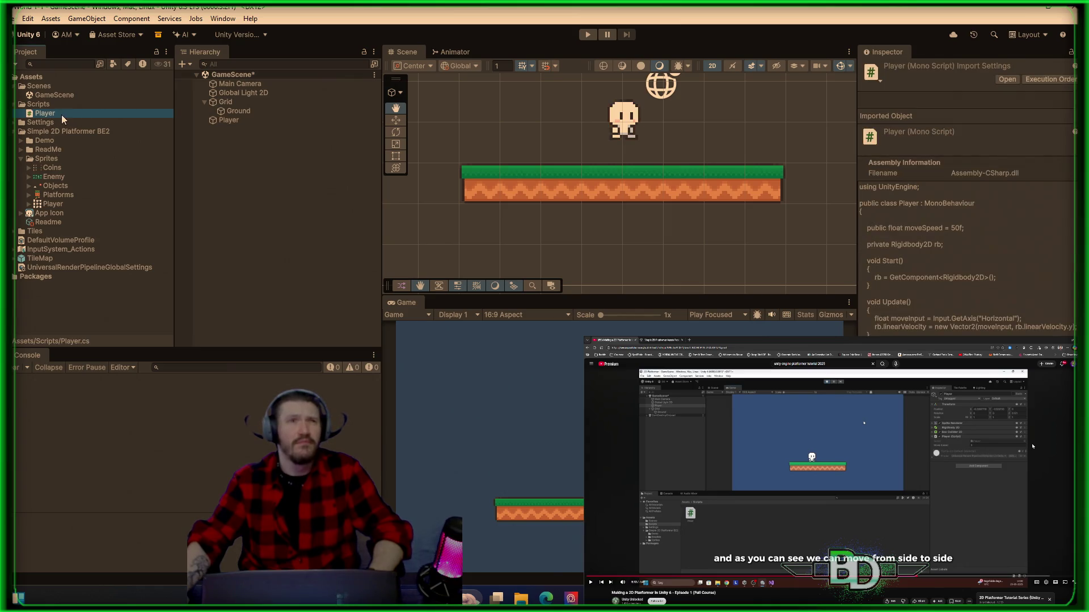
# - Open Player.cs, change the moveSpeed default to 200f, and save it
pyautogui.doubleClick(60, 115)
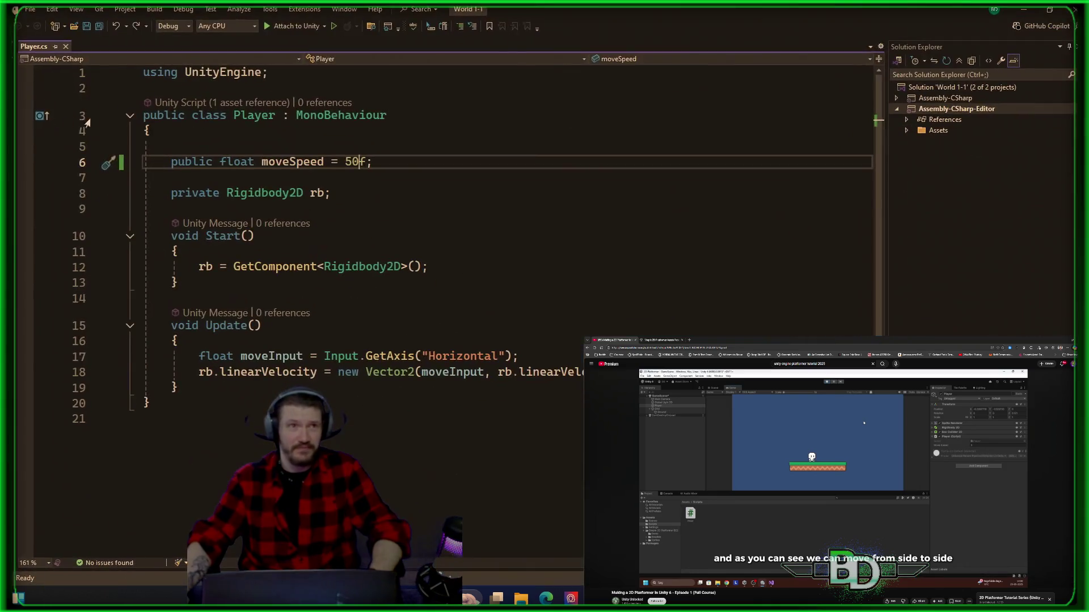
pyautogui.moveTo(359, 163); pyautogui.dragTo(341, 163)
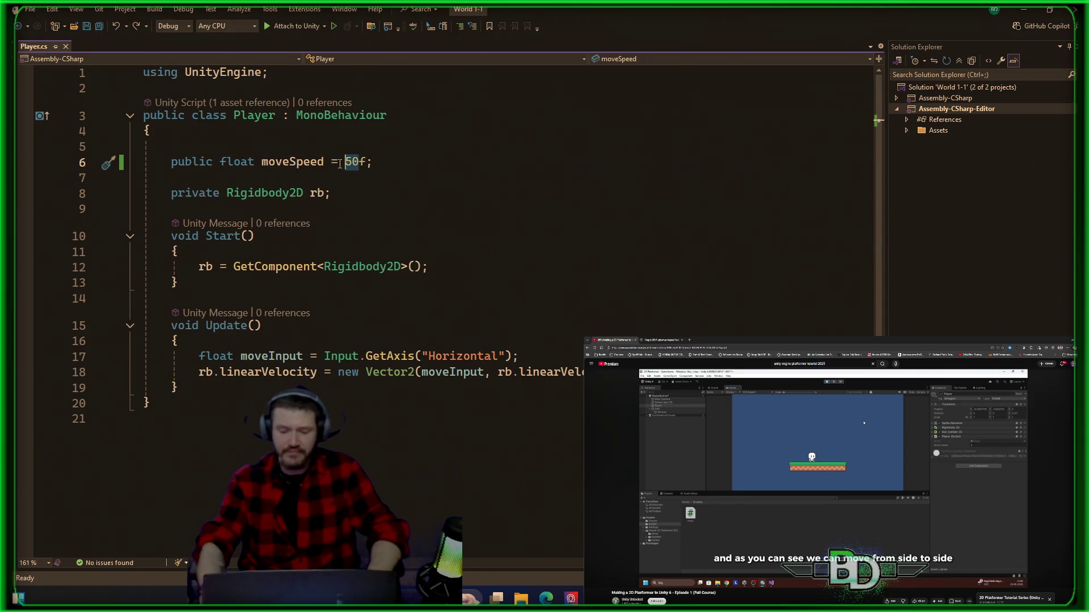
pyautogui.write('20')
pyautogui.hotkey('ctrl', 's')
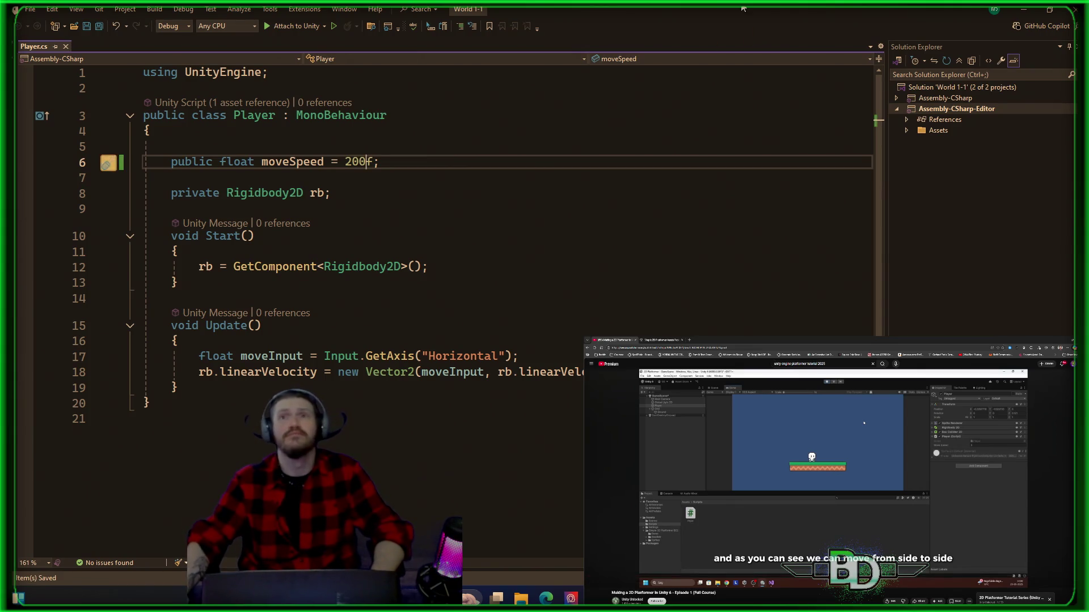
pyautogui.click(1024, 10)
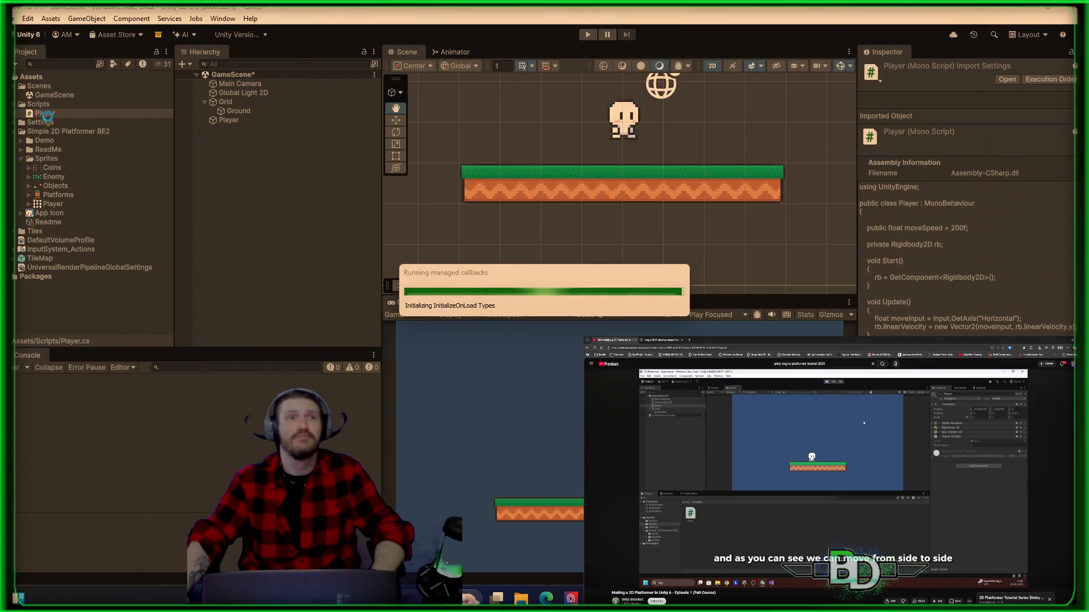
# - Attach Player.cs to the Player object and remove the duplicate Player script component
pyautogui.moveTo(190, 124); pyautogui.dragTo(235, 124)
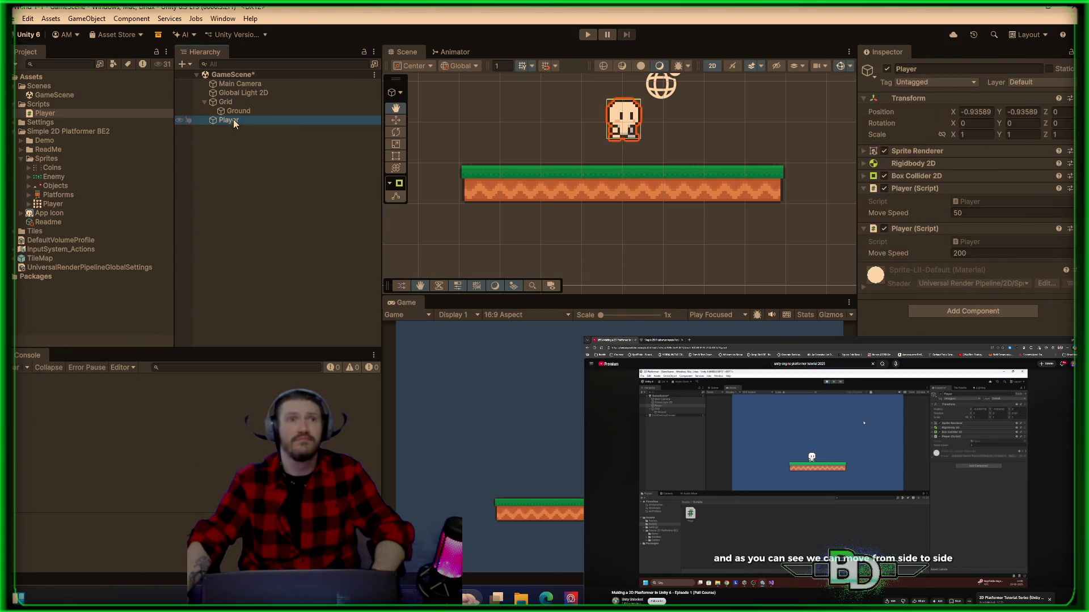
pyautogui.press('F2')
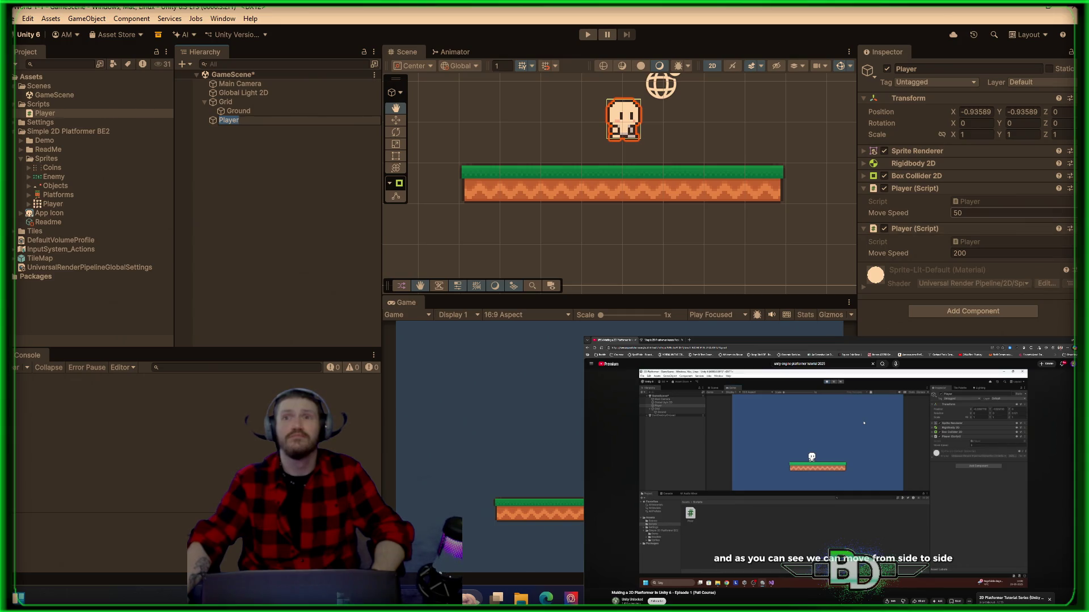
pyautogui.click(1070, 188)
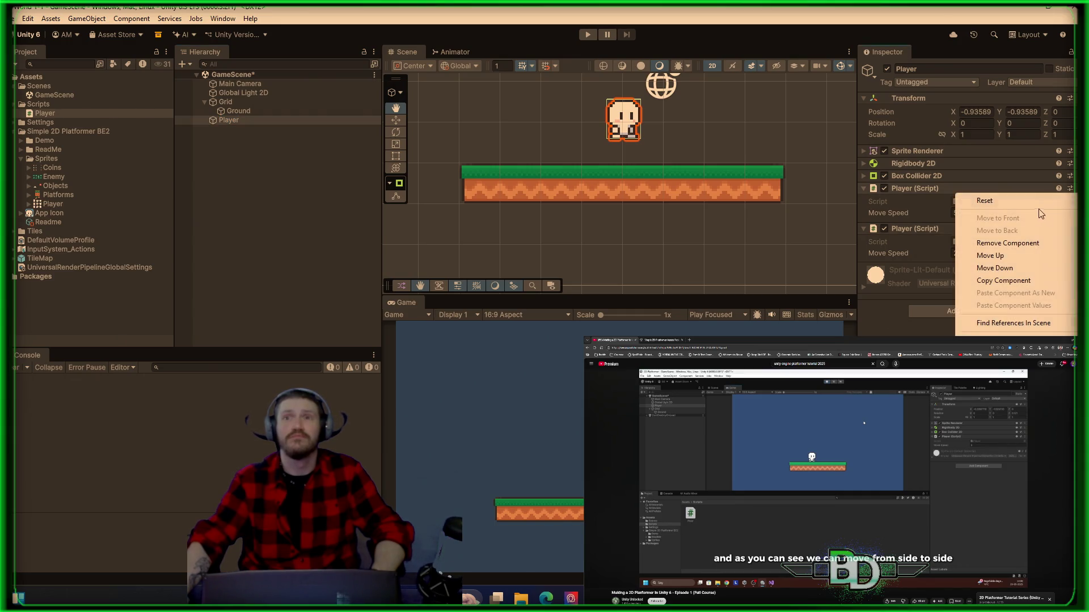
pyautogui.click(1006, 243)
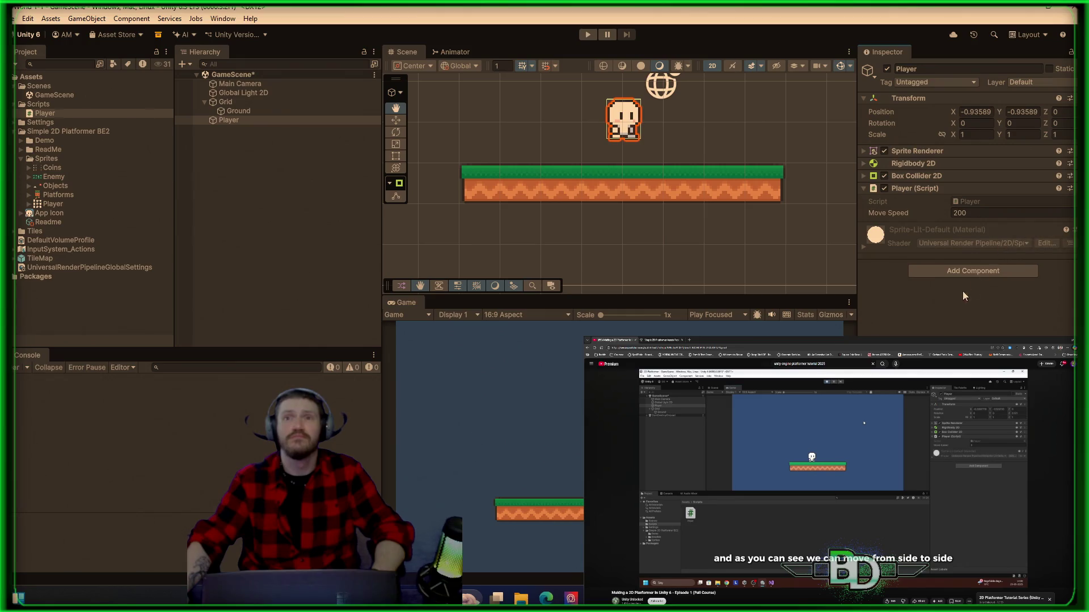
# - Test-run the player moving right and left along the platform, then stop
pyautogui.click(587, 35)
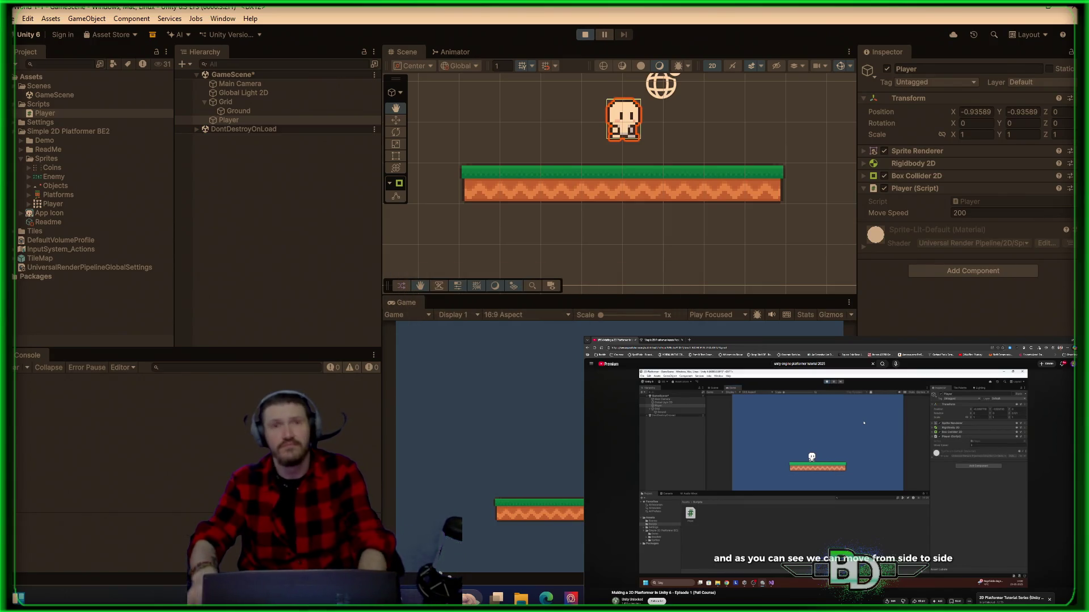
pyautogui.press('d')
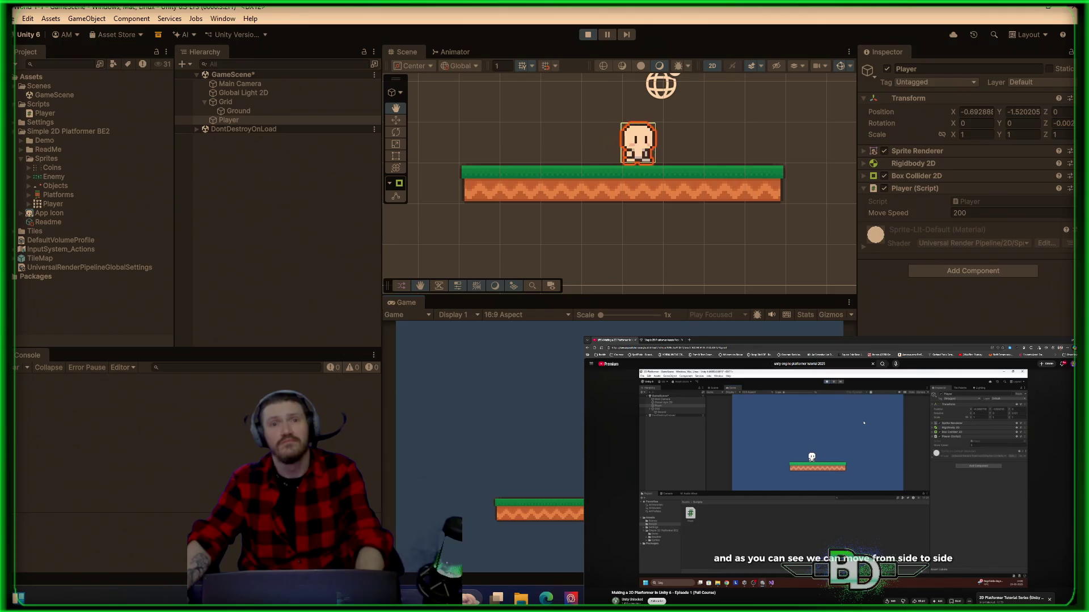
pyautogui.press('d')
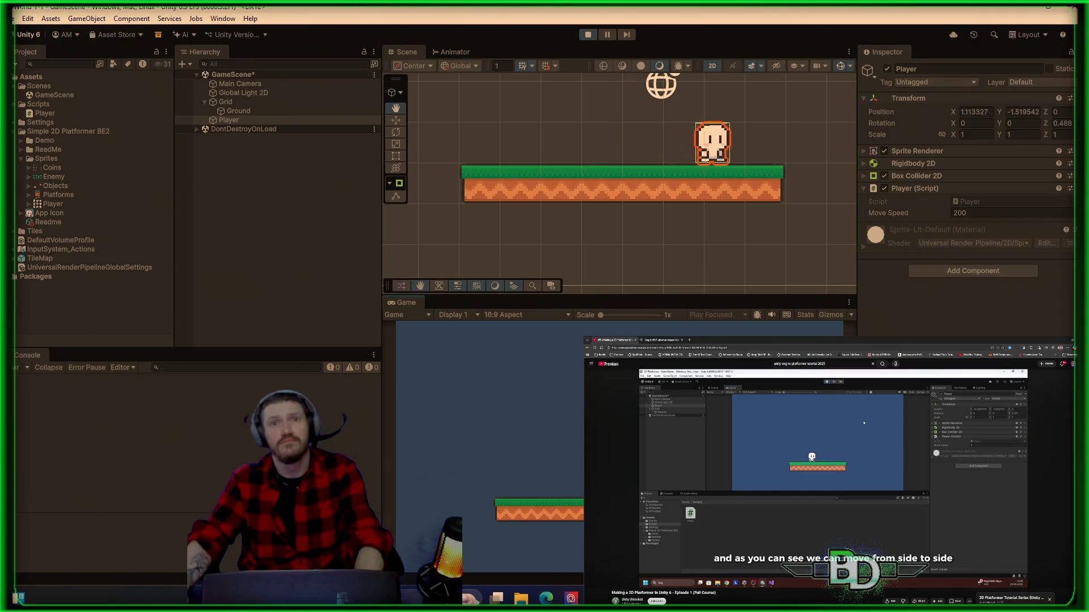
pyautogui.press('a')
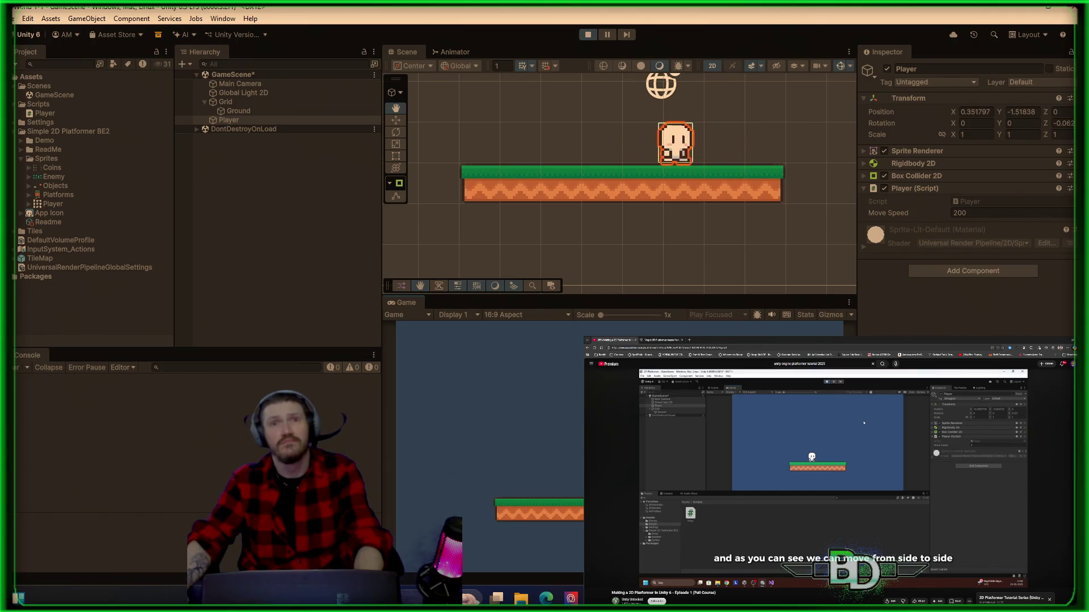
pyautogui.press('a')
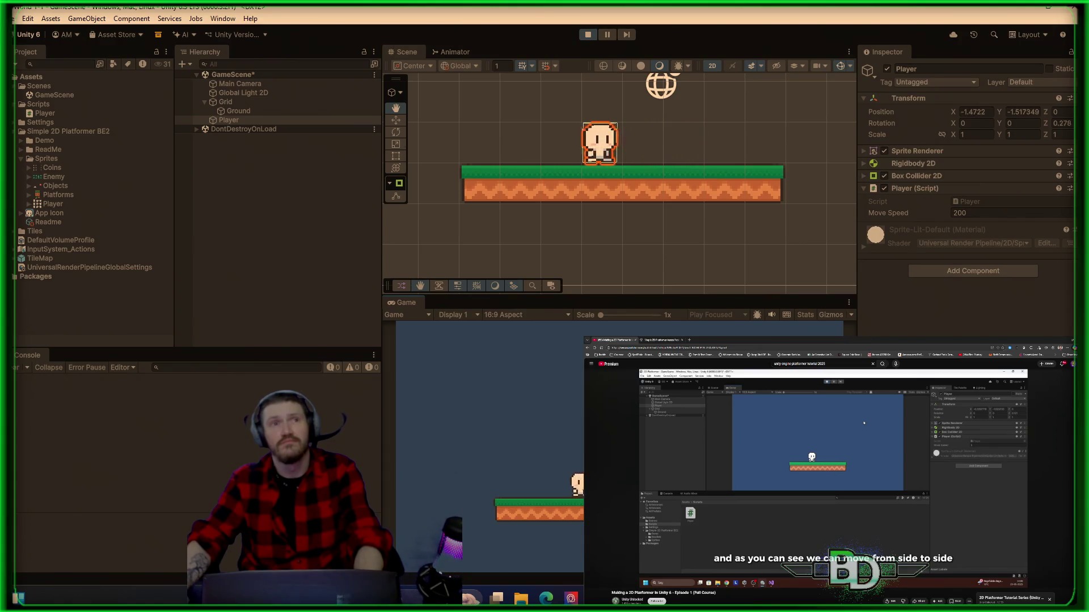
pyautogui.press('d')
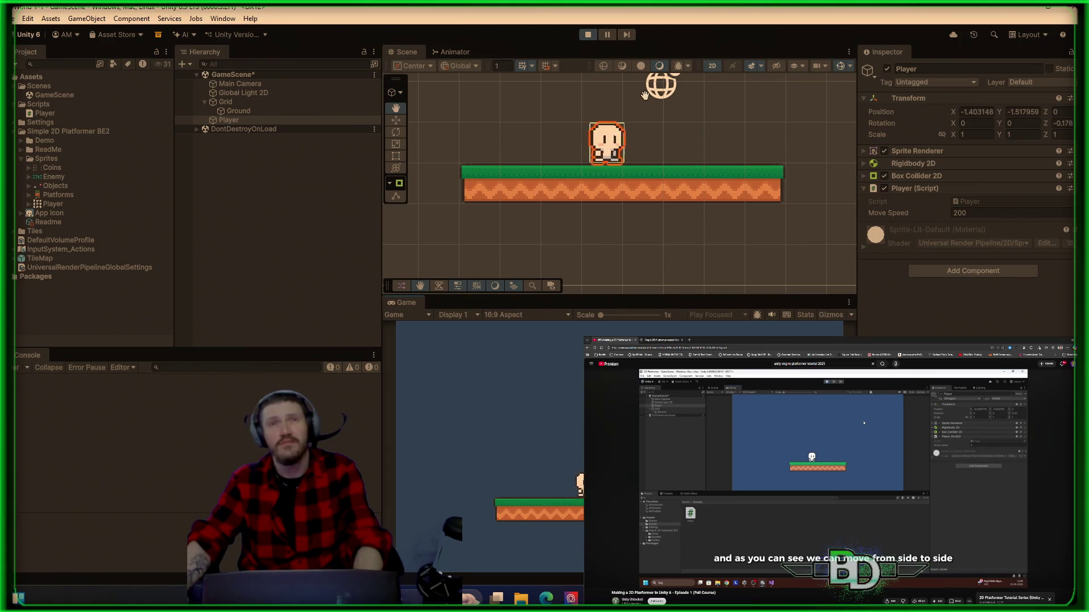
pyautogui.click(589, 35)
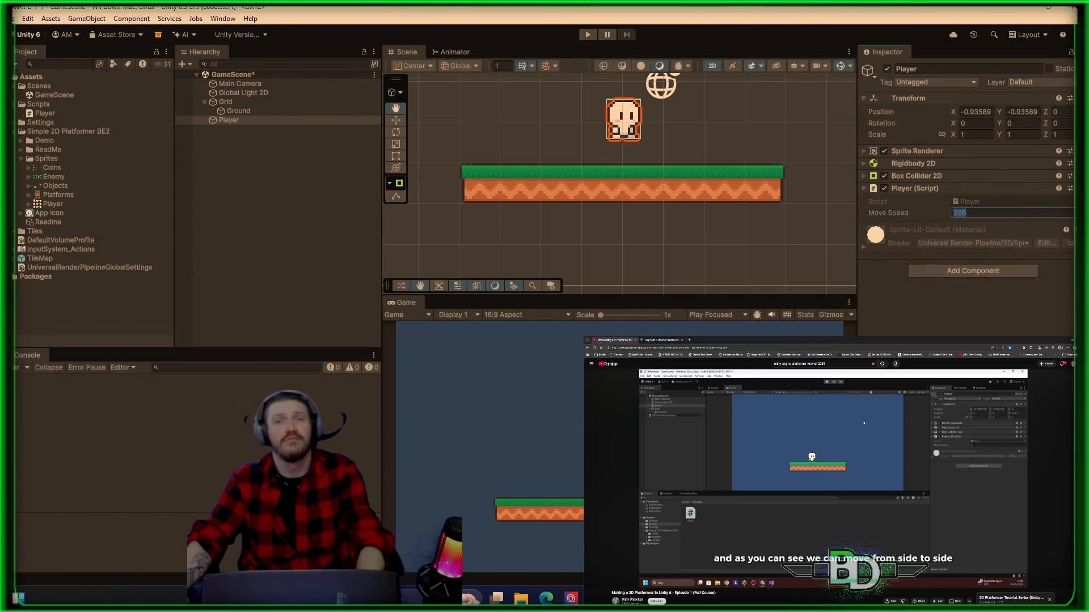
# - Remove the Player (Script) component from the Player object
pyautogui.click(1001, 189)
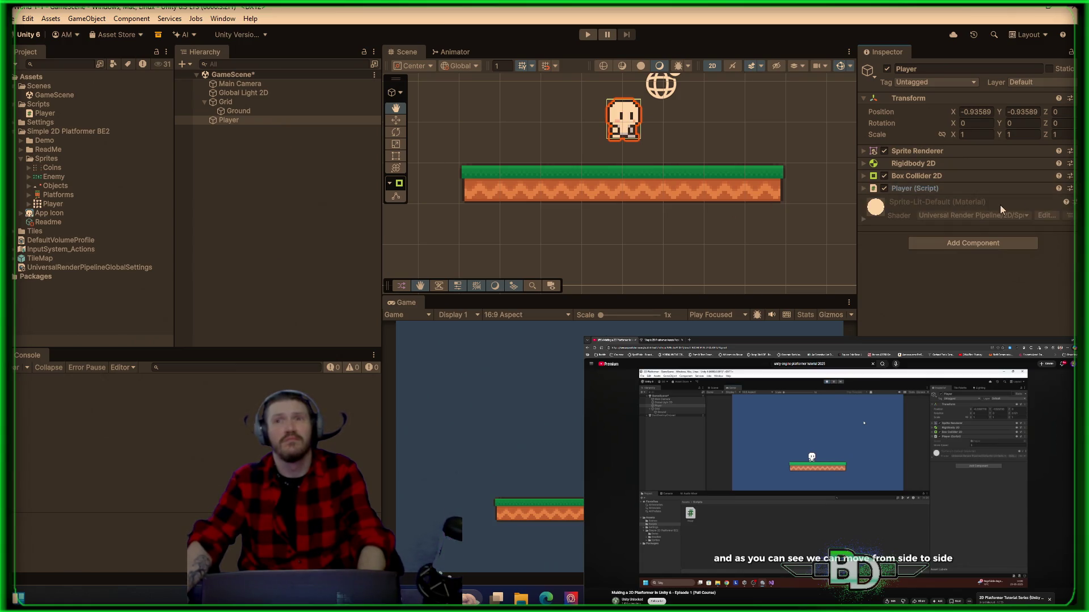
pyautogui.rightClick(1001, 189)
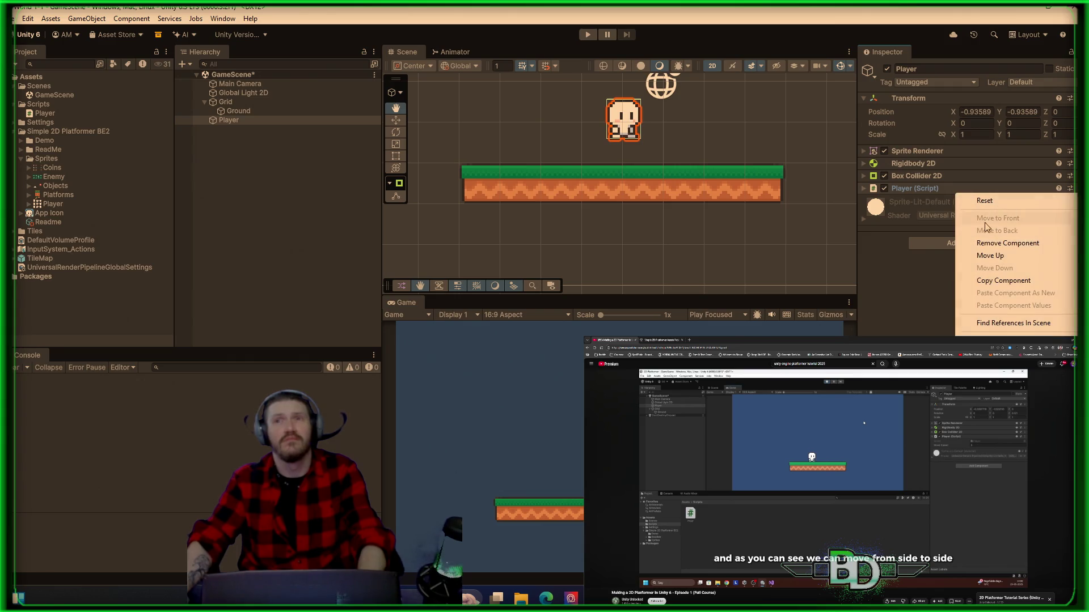
pyautogui.click(989, 245)
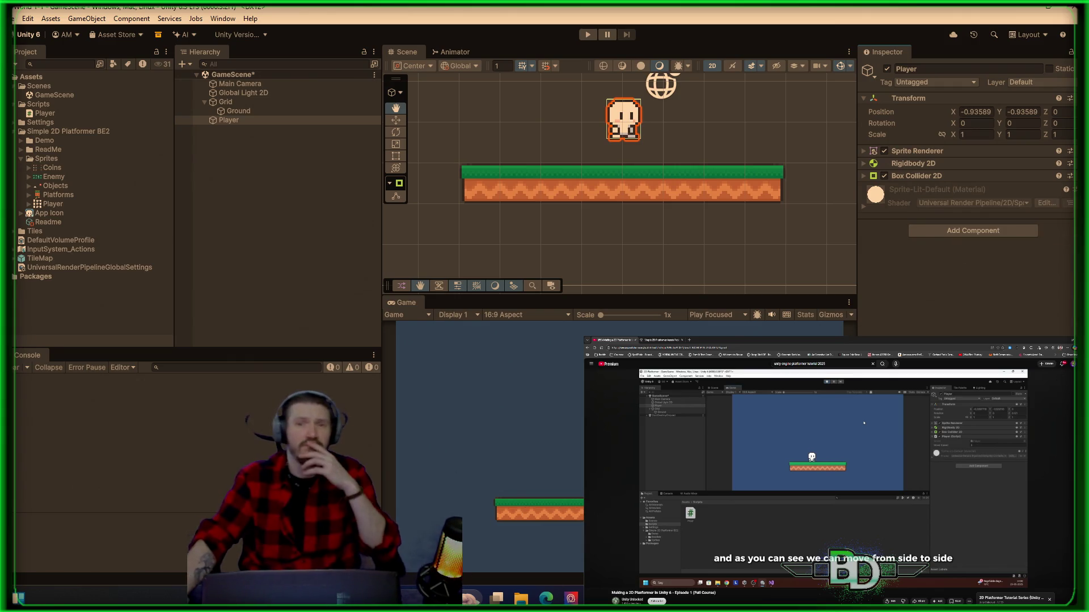
# - Change the moveSpeed default on line 6 of Player.cs from 200 to 10f and save
pyautogui.hotkey('alt', 'Tab')
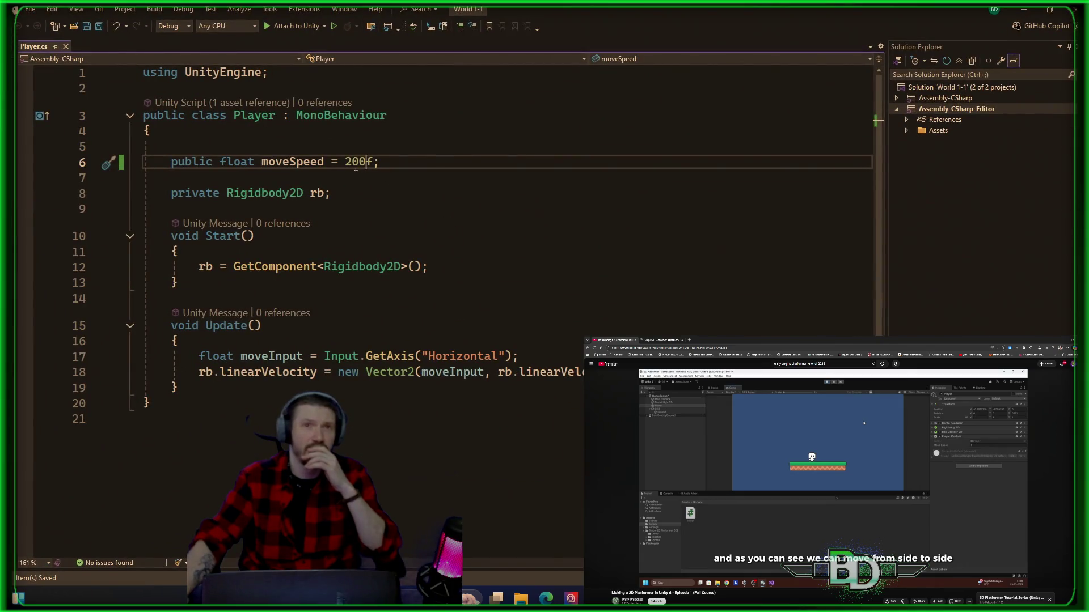
pyautogui.moveTo(364, 161); pyautogui.dragTo(344, 161)
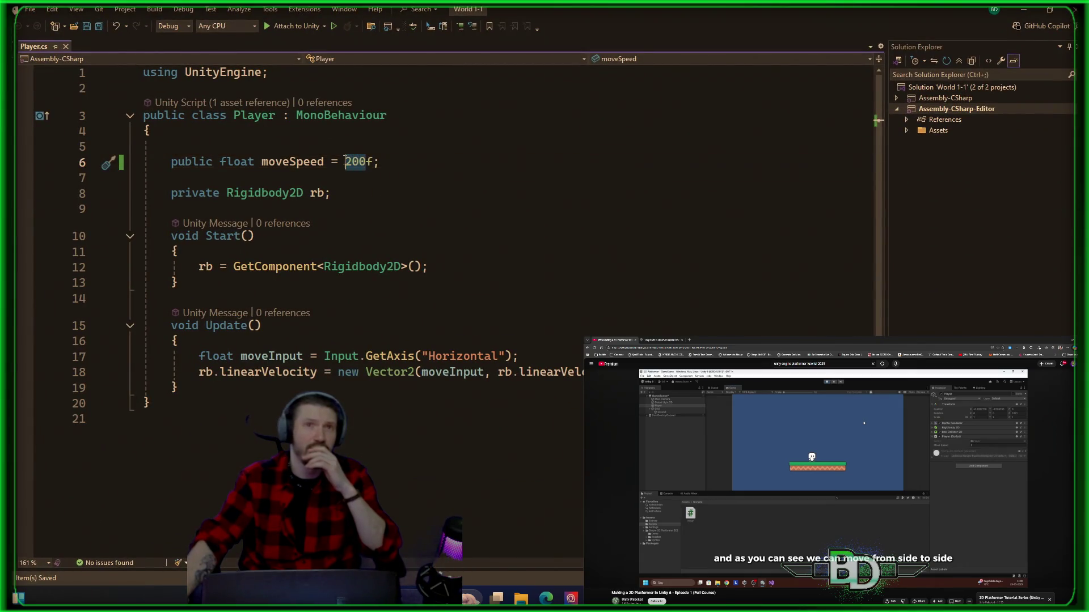
pyautogui.write('10')
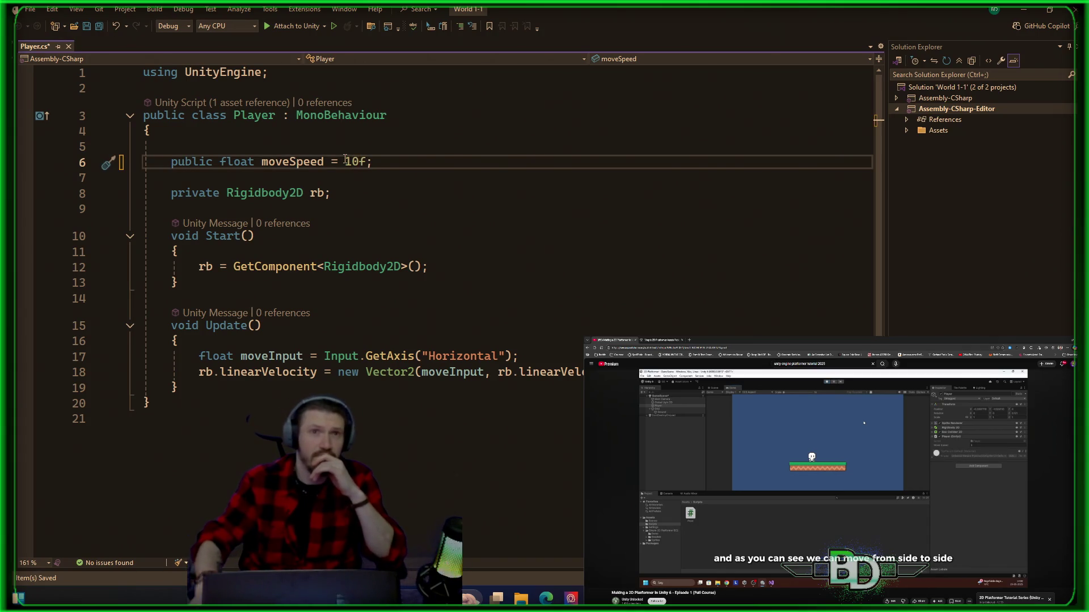
pyautogui.hotkey('ctrl', 's')
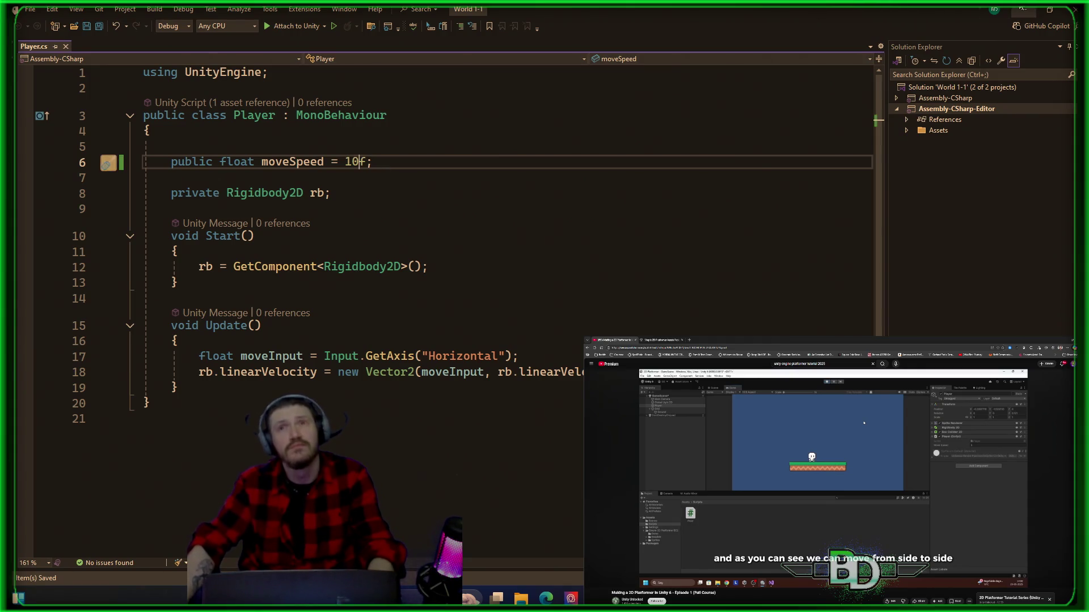
pyautogui.hotkey('alt', 'Tab')
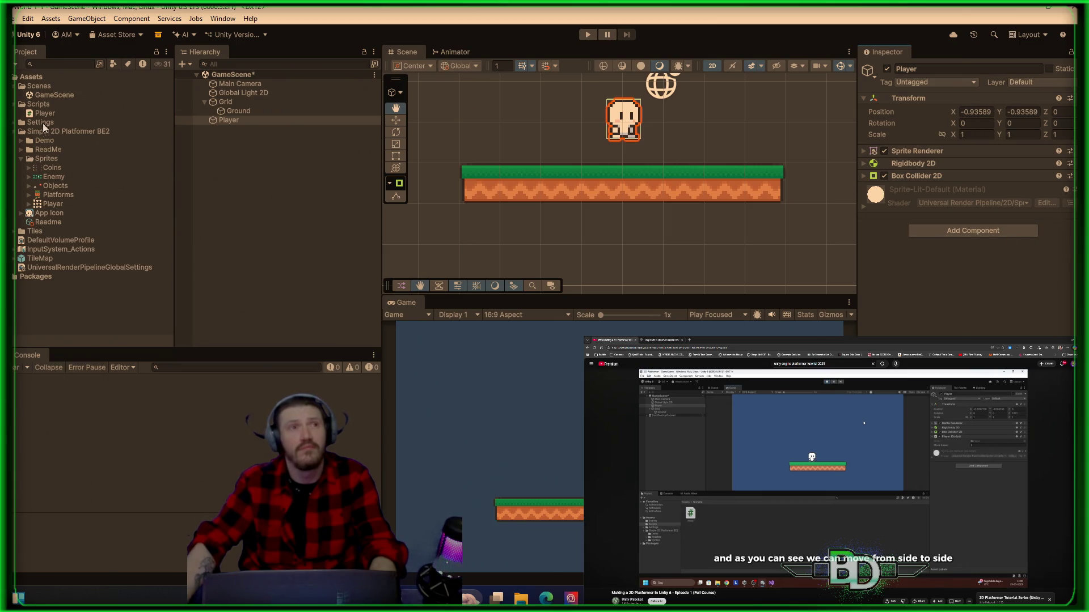
# - Attach the Player script to the Player object and expand its component to show Move Speed
pyautogui.click(43, 115)
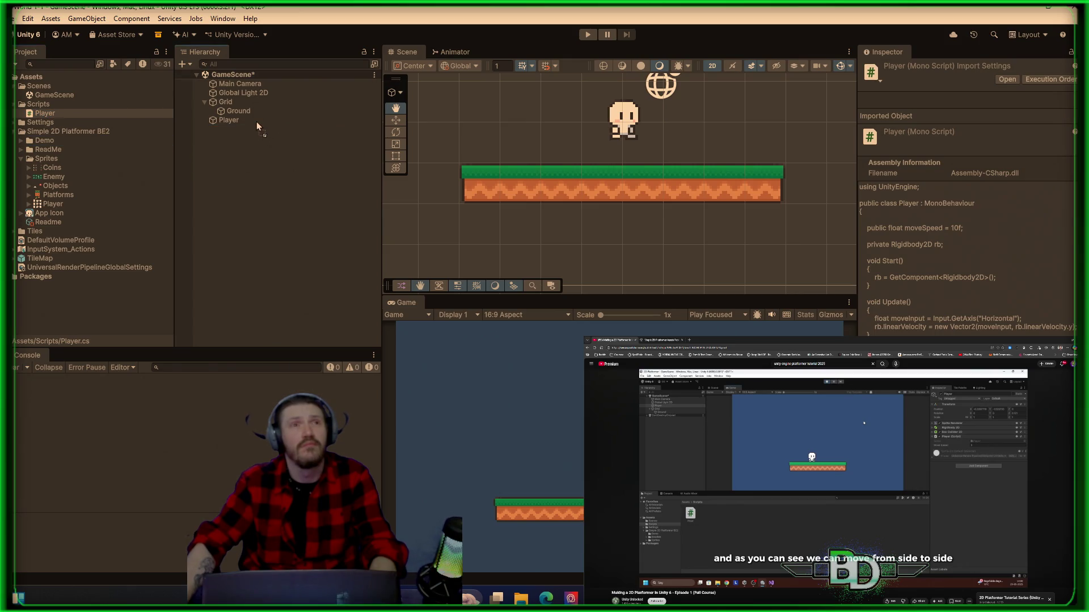
pyautogui.moveTo(236, 122); pyautogui.dragTo(233, 121)
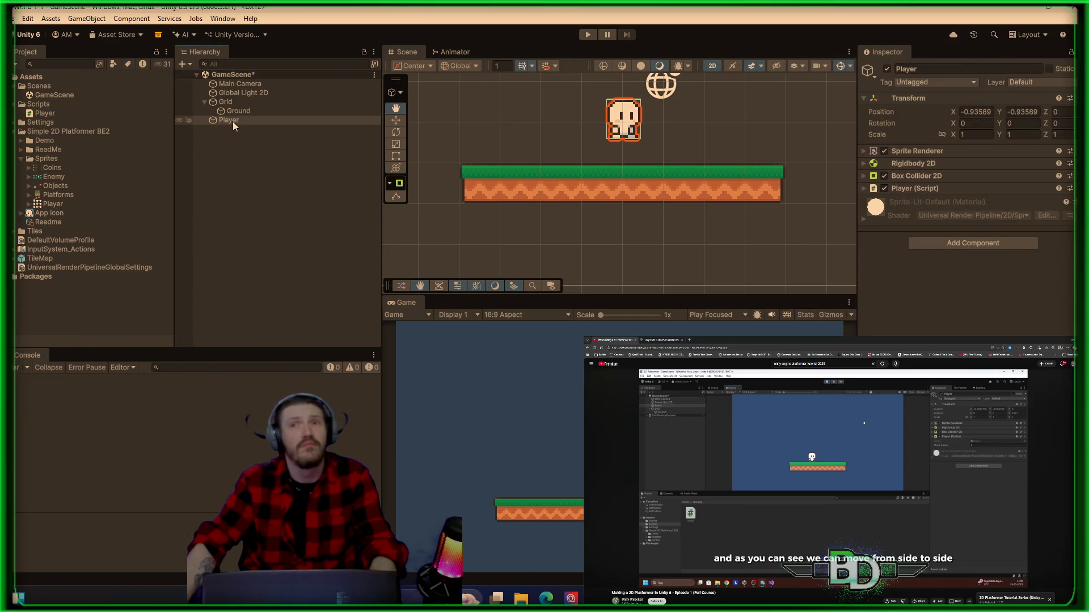
pyautogui.click(1022, 190)
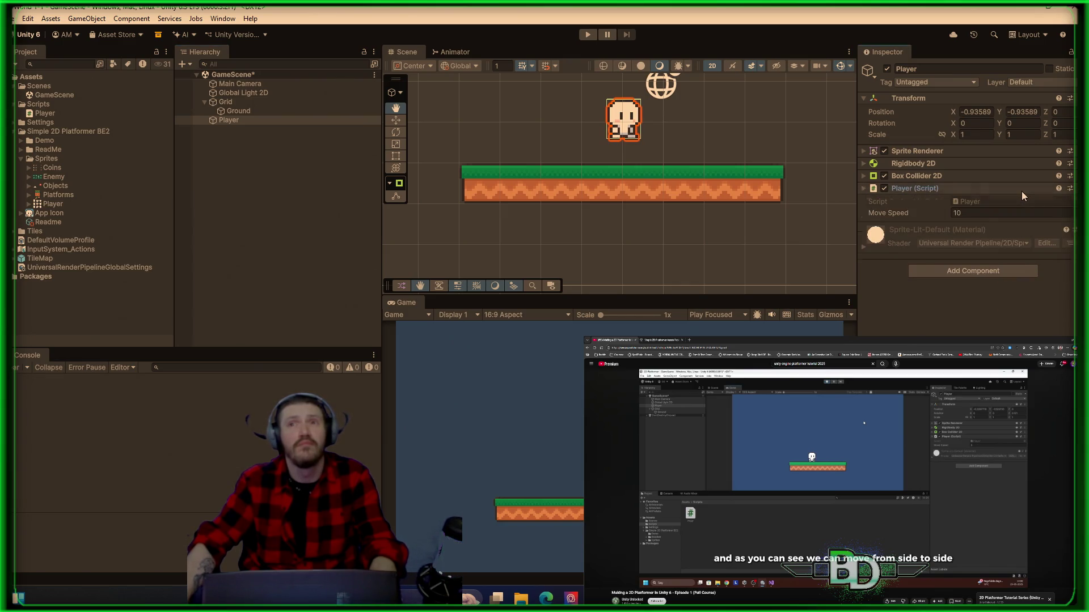
# - Test-run the player moving left and right, then set Move Speed to 100
pyautogui.click(587, 35)
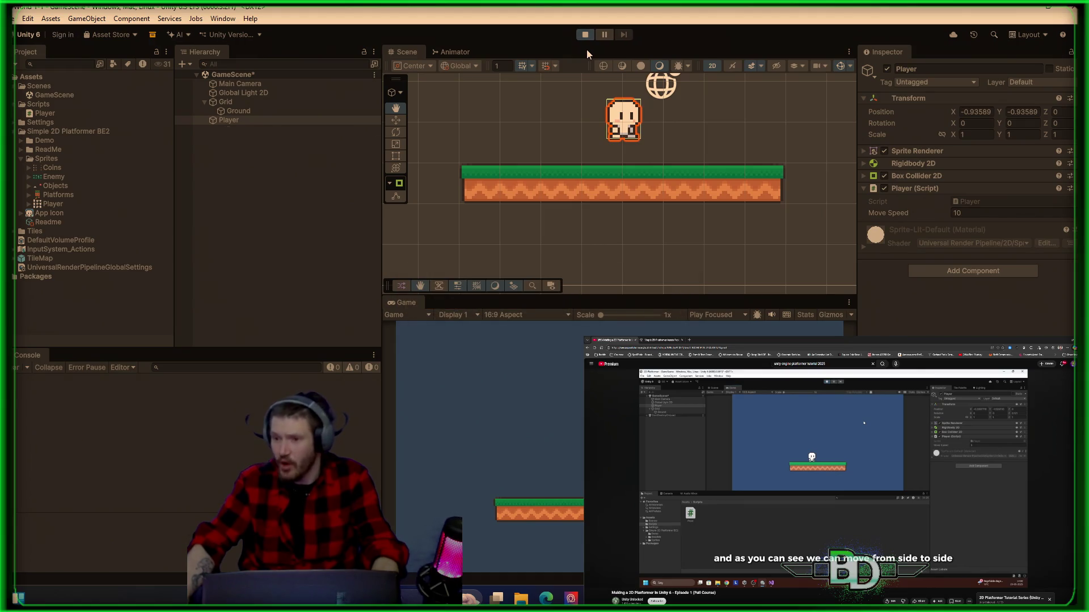
pyautogui.press('d')
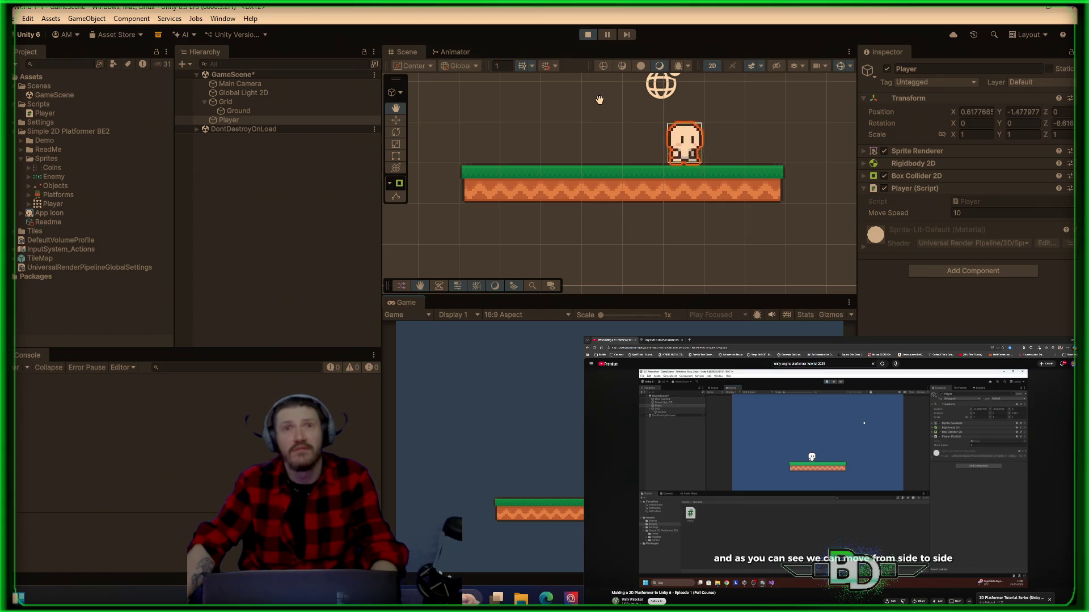
pyautogui.press('a')
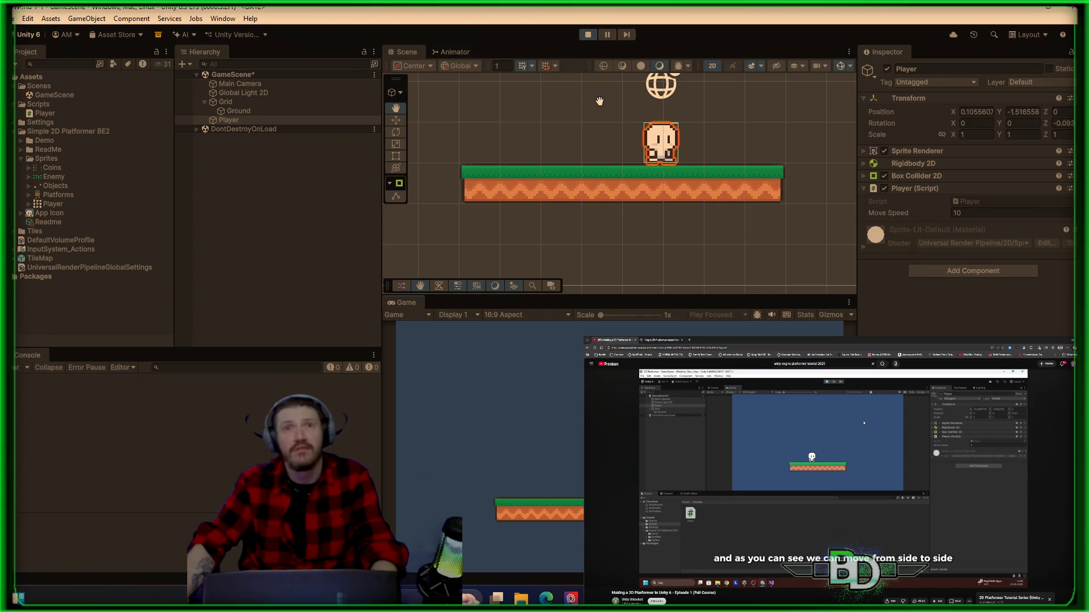
pyautogui.click(590, 36)
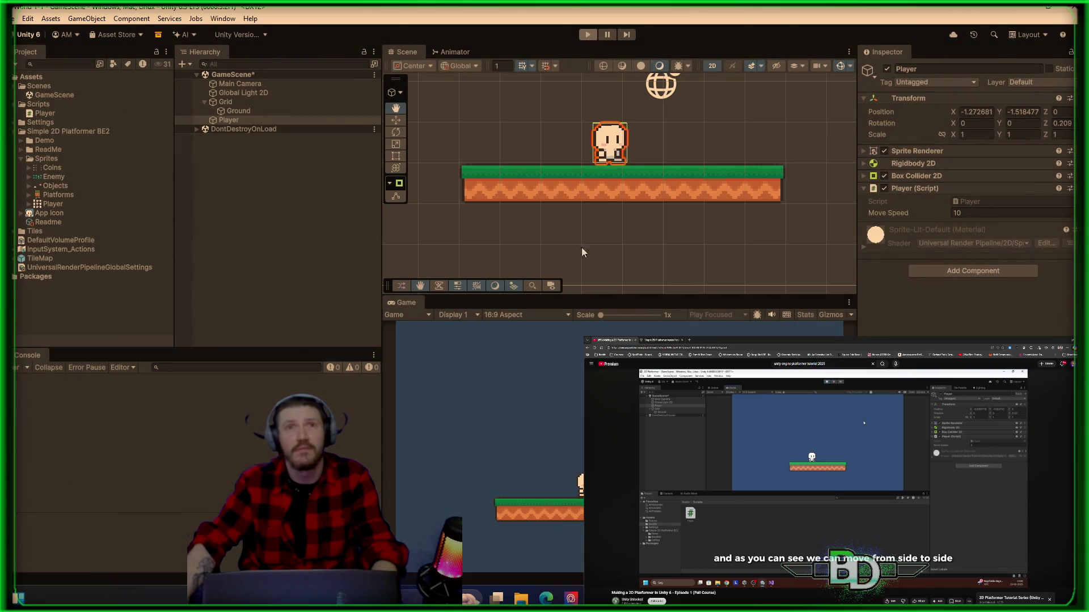
pyautogui.write('100')
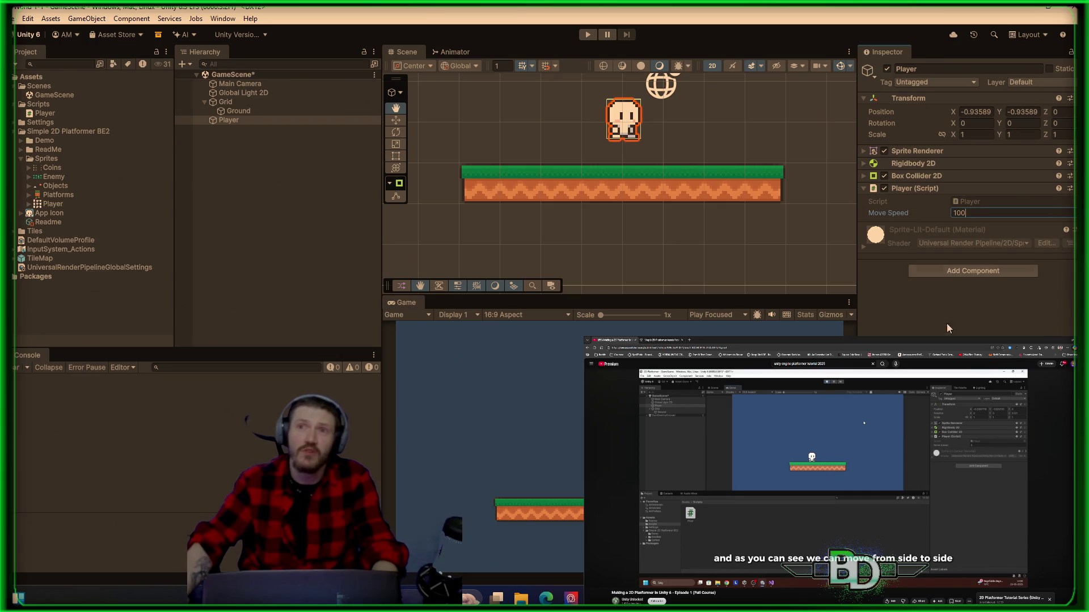
pyautogui.click(644, 80)
# - Test again at Move Speed 100, then lower Move Speed to 10
pyautogui.click(587, 34)
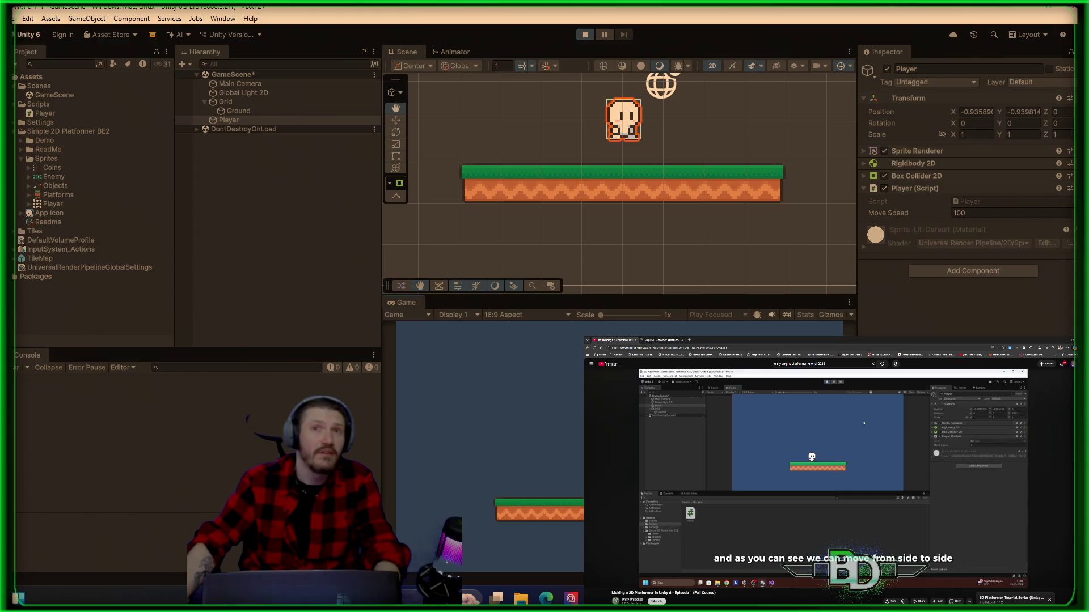
pyautogui.press('a')
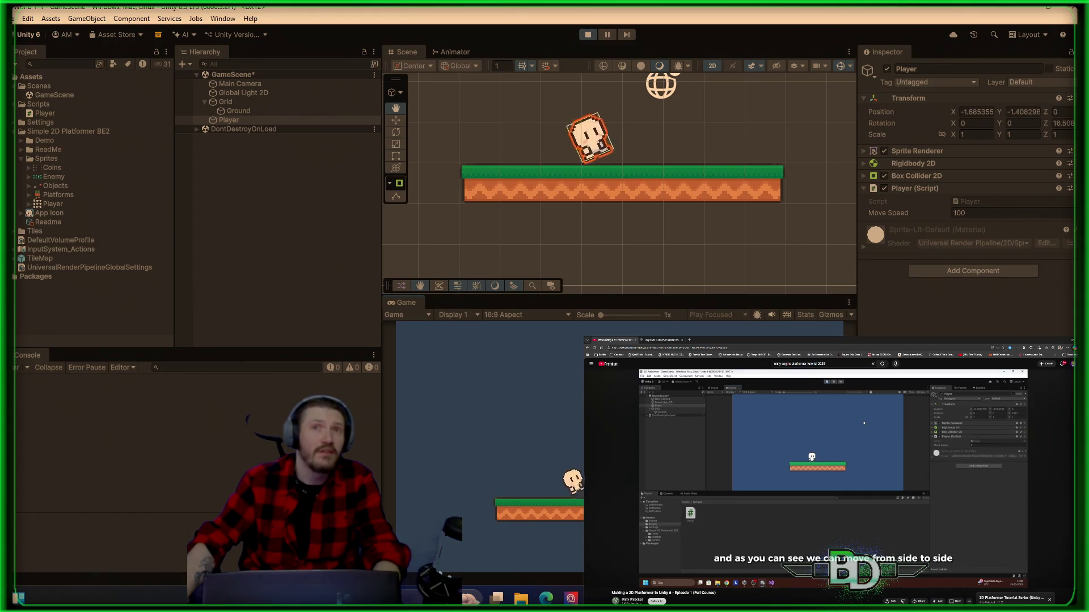
pyautogui.press('d')
pyautogui.press('d')
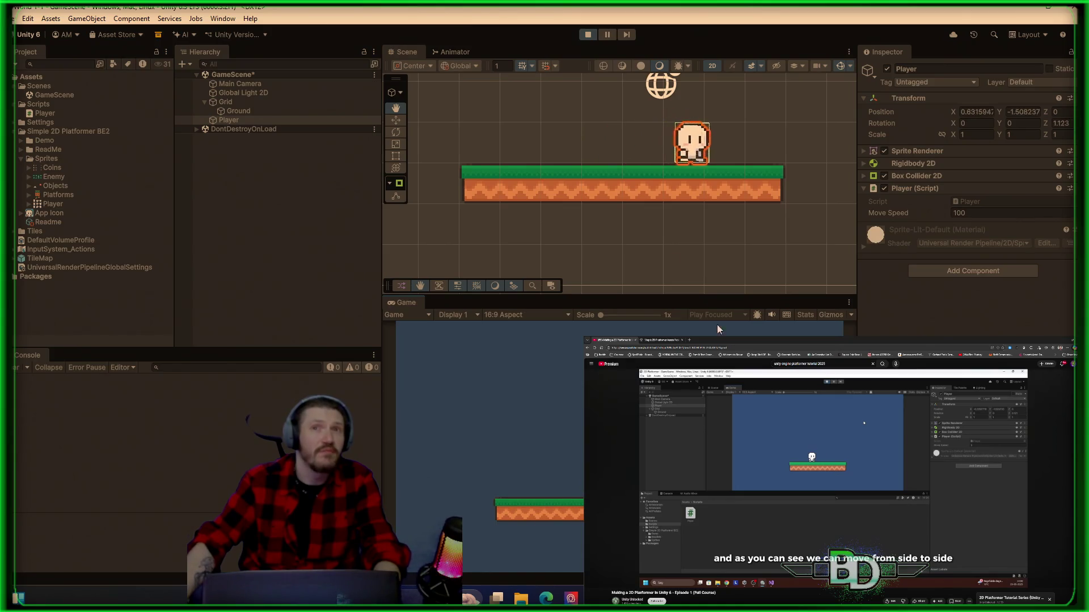
pyautogui.click(592, 38)
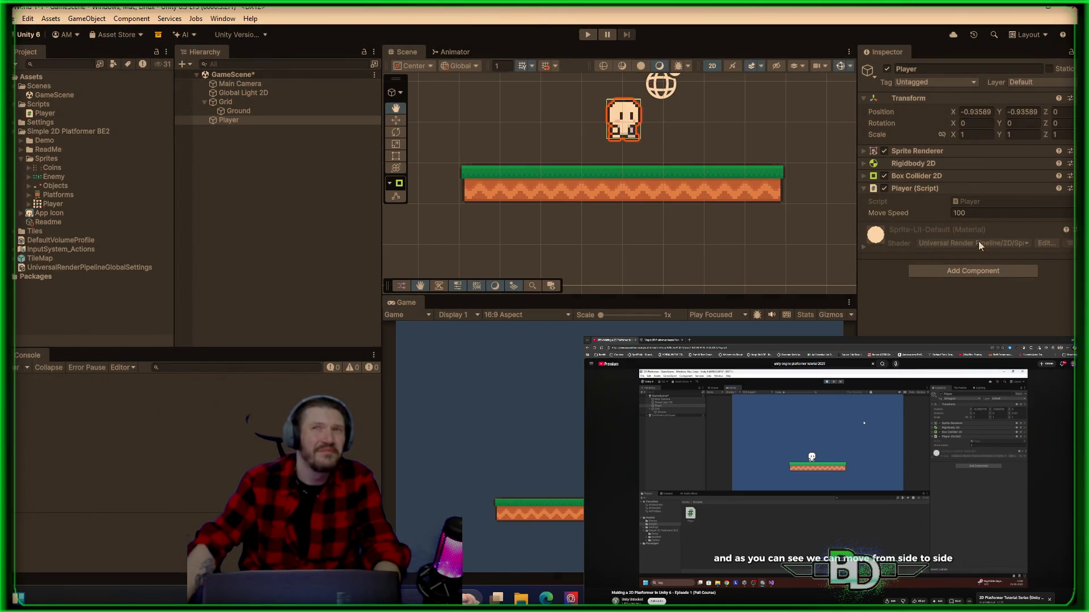
pyautogui.click(993, 212)
pyautogui.write('10')
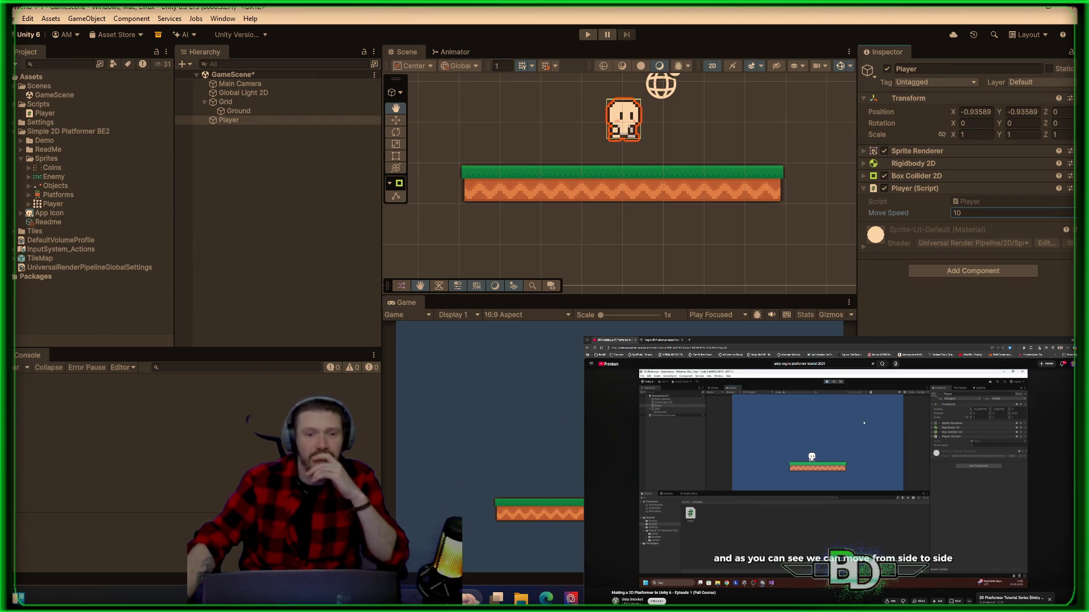
# - Pause the tutorial video and switch to Visual Studio with Player.cs showing moveSpeed 10f
pyautogui.press('space')
pyautogui.press('space')
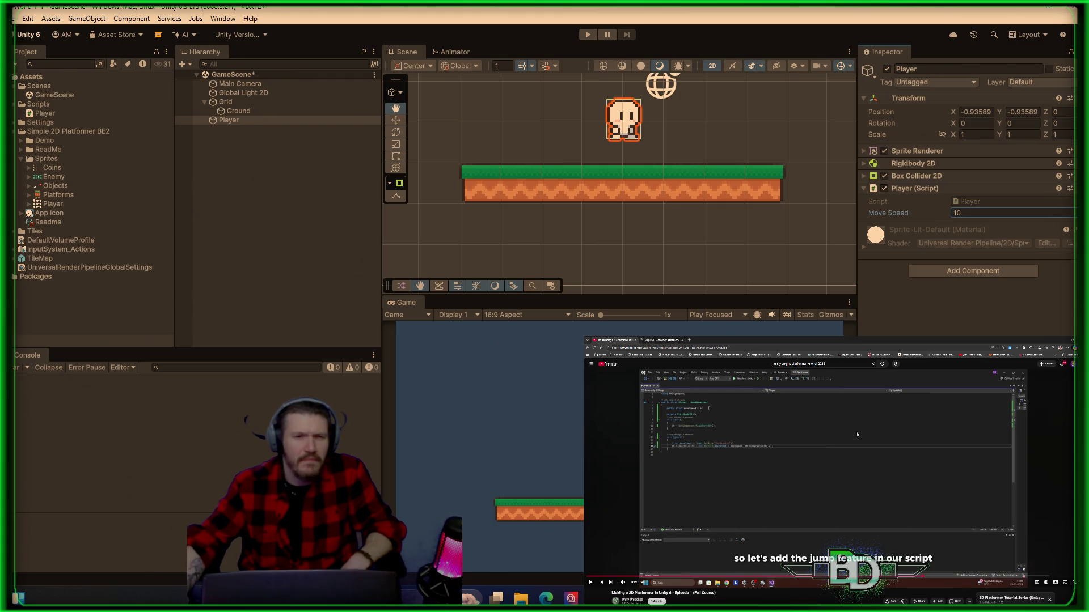
pyautogui.hotkey('alt', 'Tab')
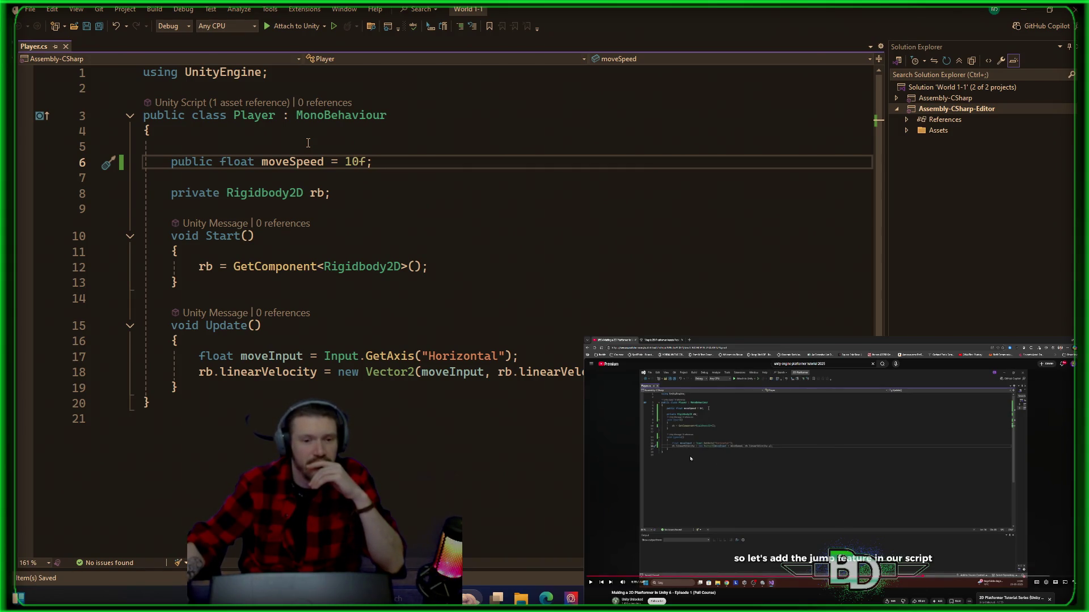
pyautogui.click(848, 483)
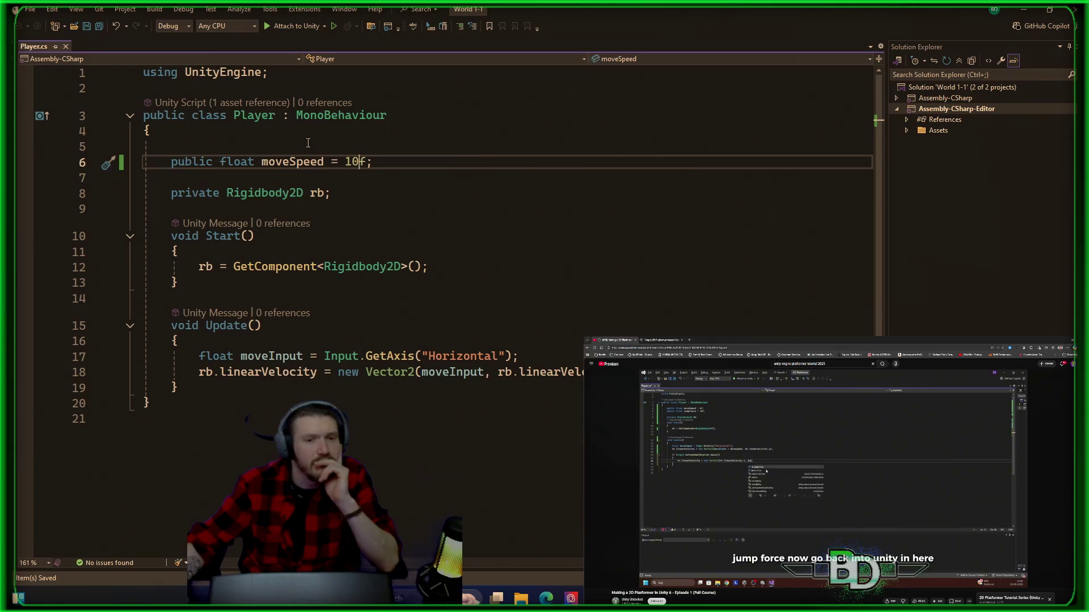
pyautogui.click(847, 492)
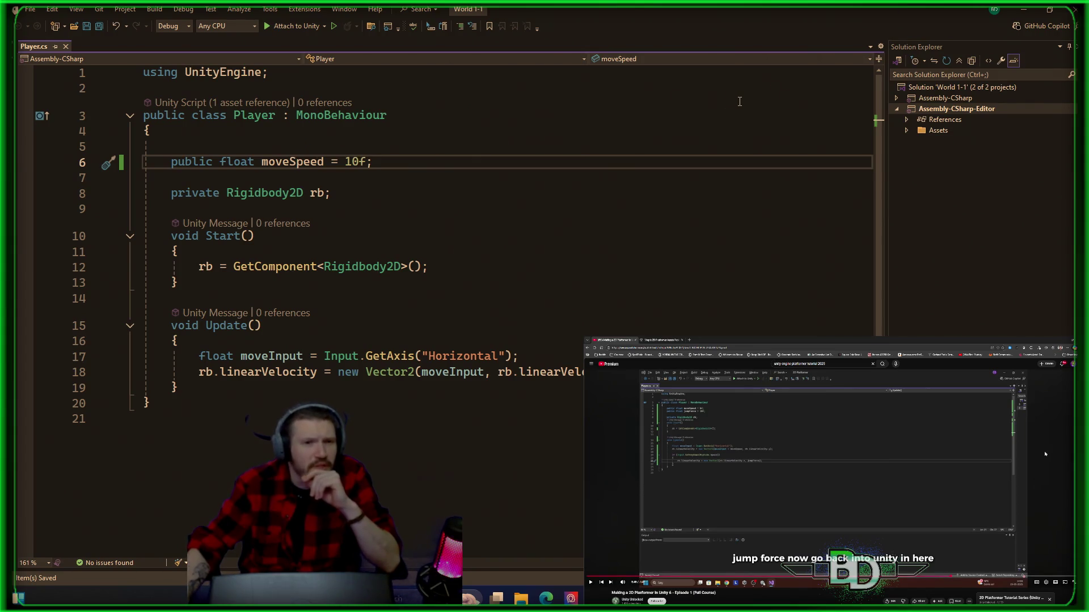
pyautogui.click(393, 160)
pyautogui.press('Return')
# - Declare a public float jumpForce = 10f in the Player script
pyautogui.write('public fl')
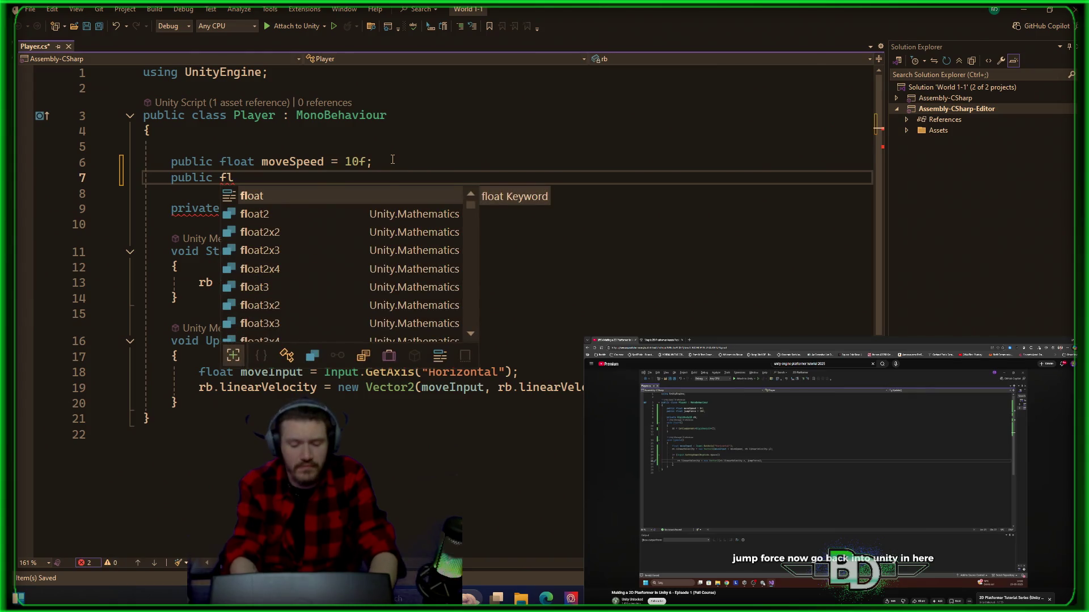
pyautogui.write('oat ')
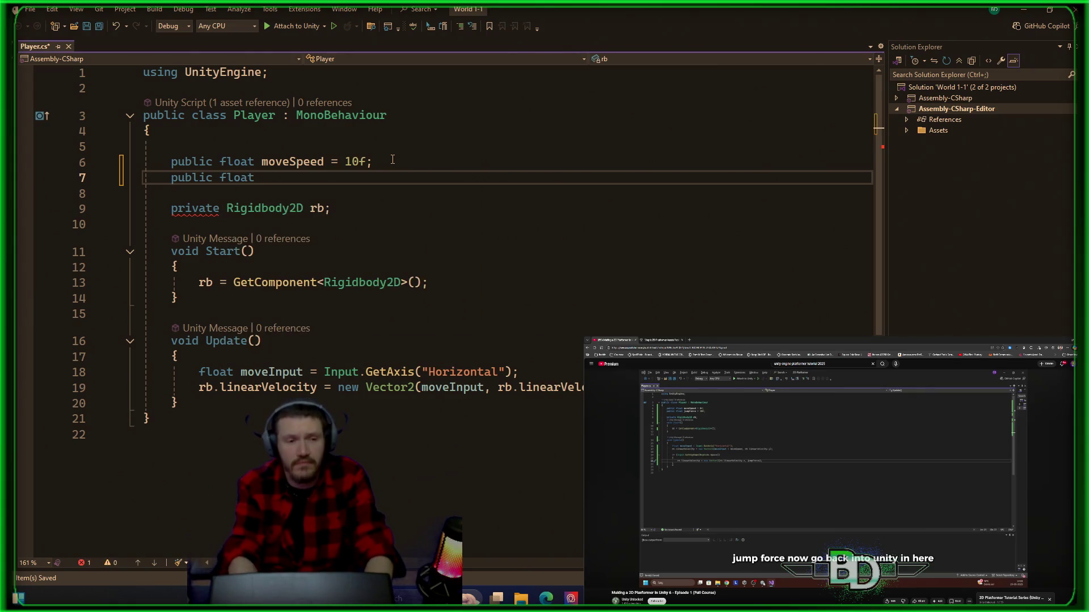
pyautogui.write('j')
pyautogui.write('umpFore')
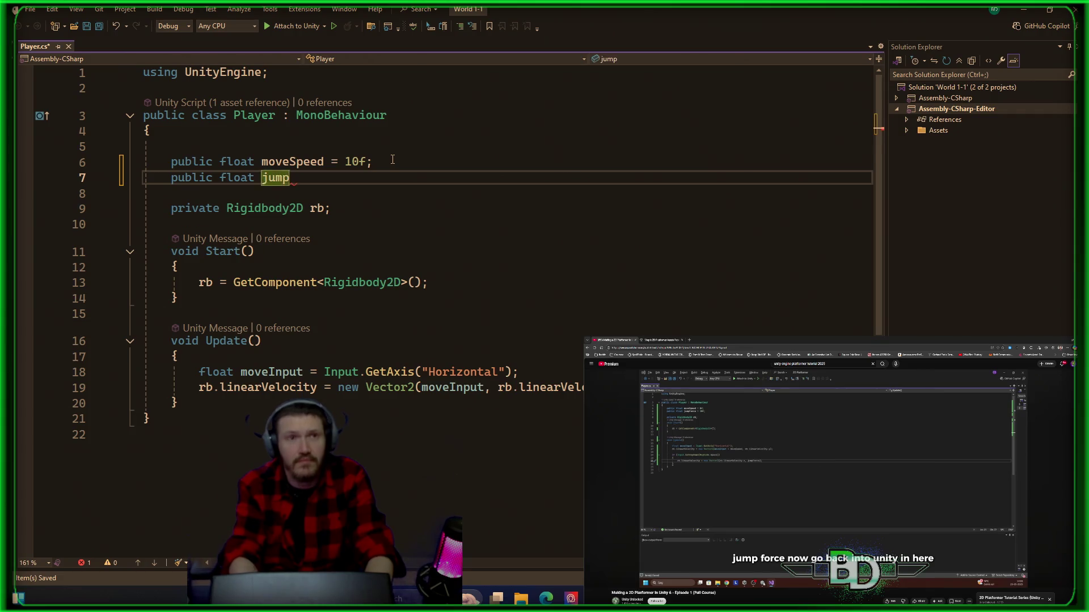
pyautogui.press('BackSpace')
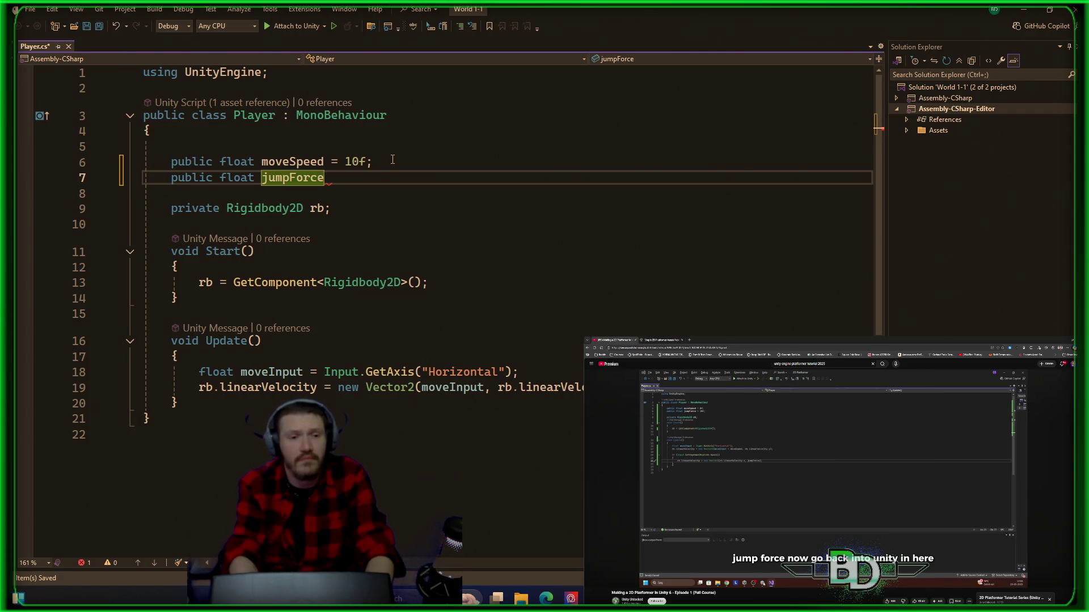
pyautogui.write(' = ')
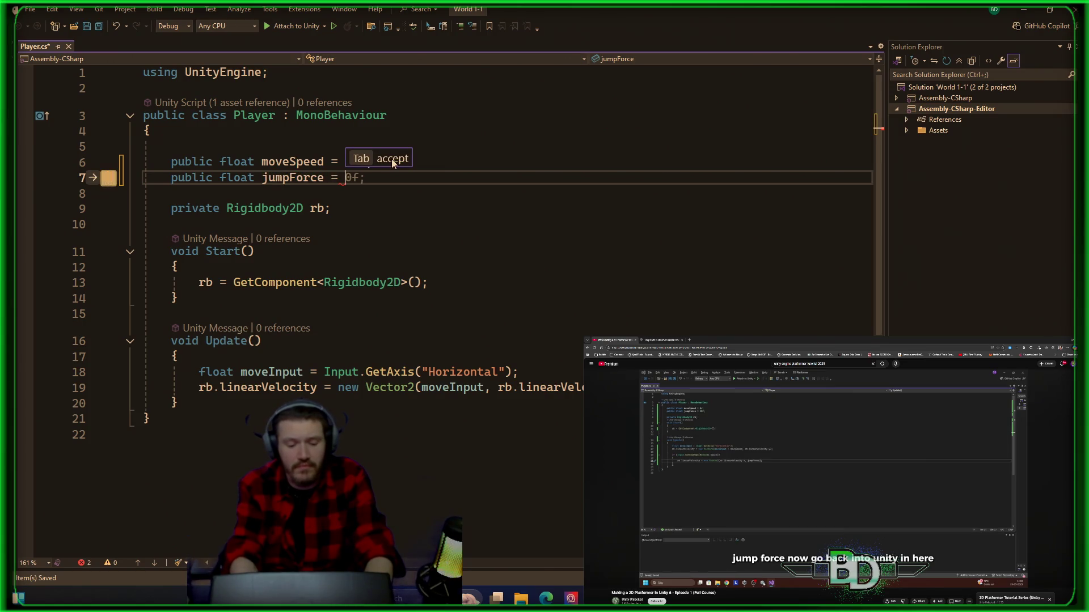
pyautogui.write('10')
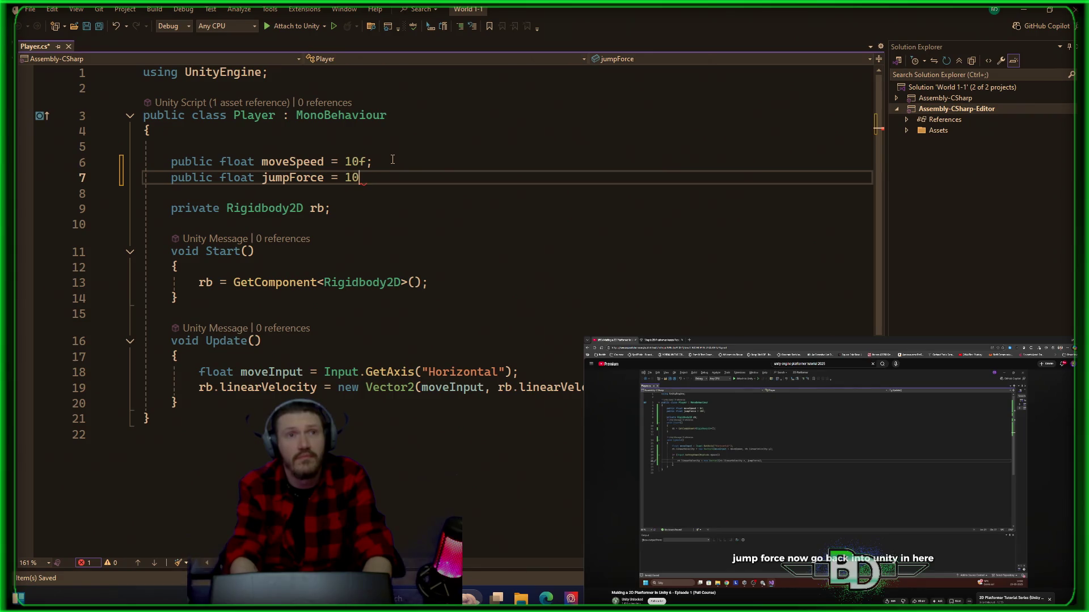
pyautogui.write('f;')
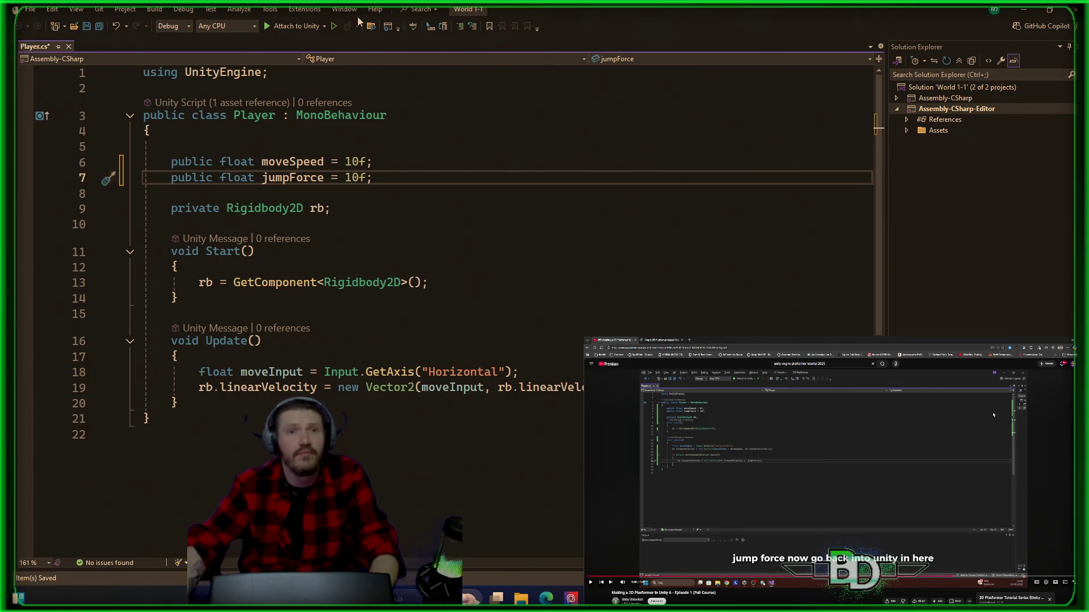
# - Below the velocity line, add the condition if (Input.GetKeyDown(KeyCode.Space))
pyautogui.click(397, 387)
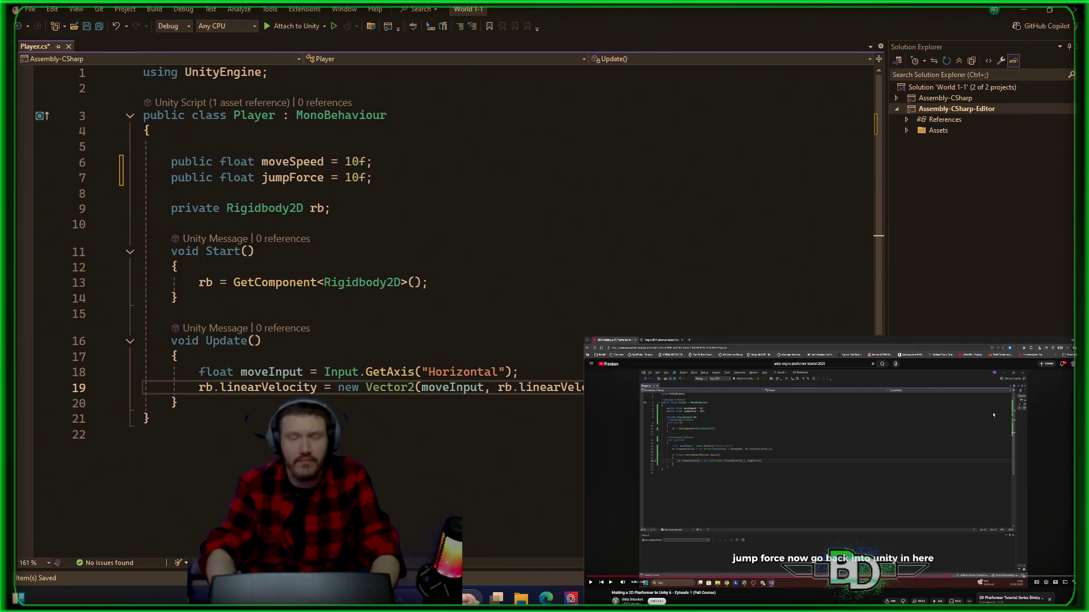
pyautogui.press('Return')
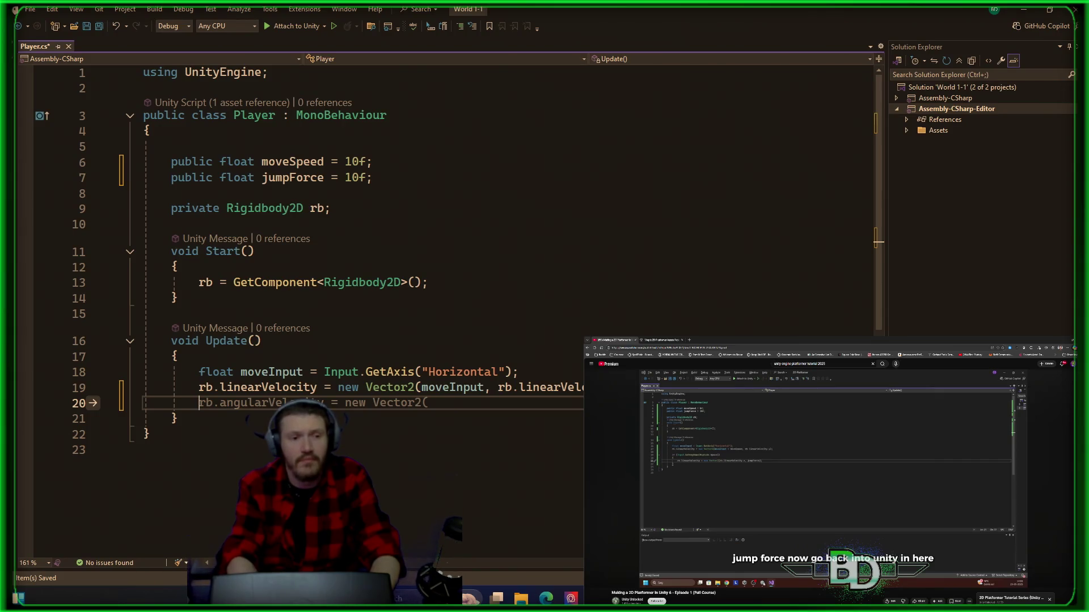
pyautogui.press('Return')
pyautogui.write('if(')
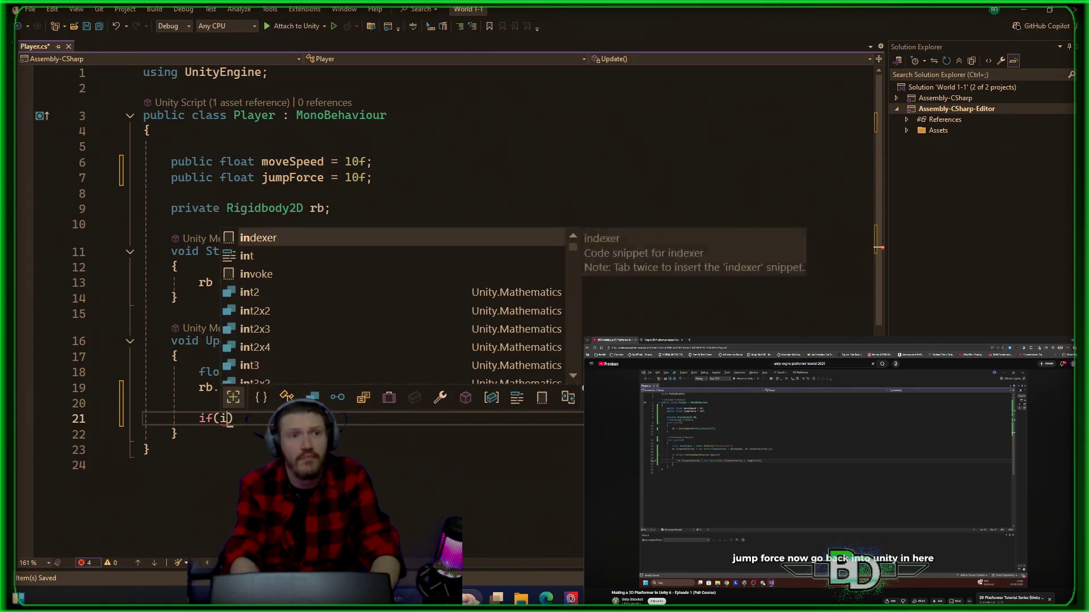
pyautogui.write('Input.')
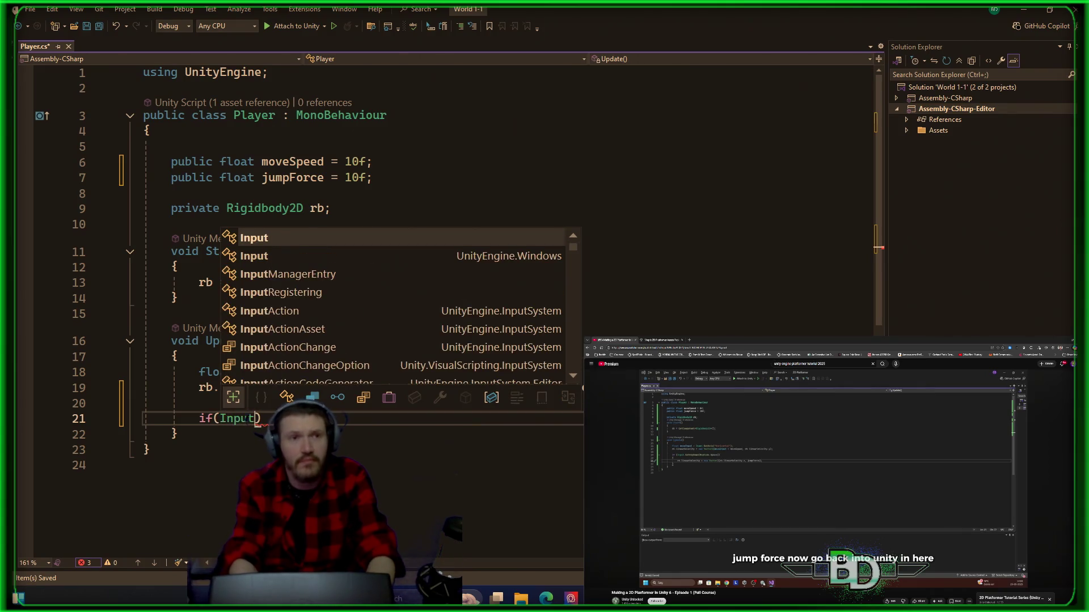
pyautogui.write('getk')
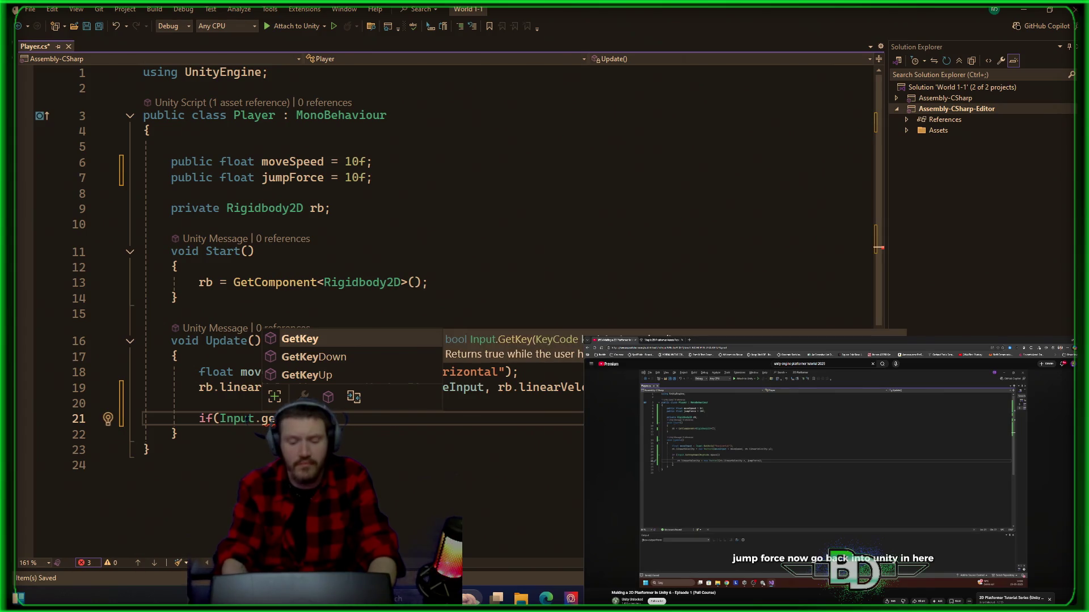
pyautogui.press('Down')
pyautogui.press('Tab')
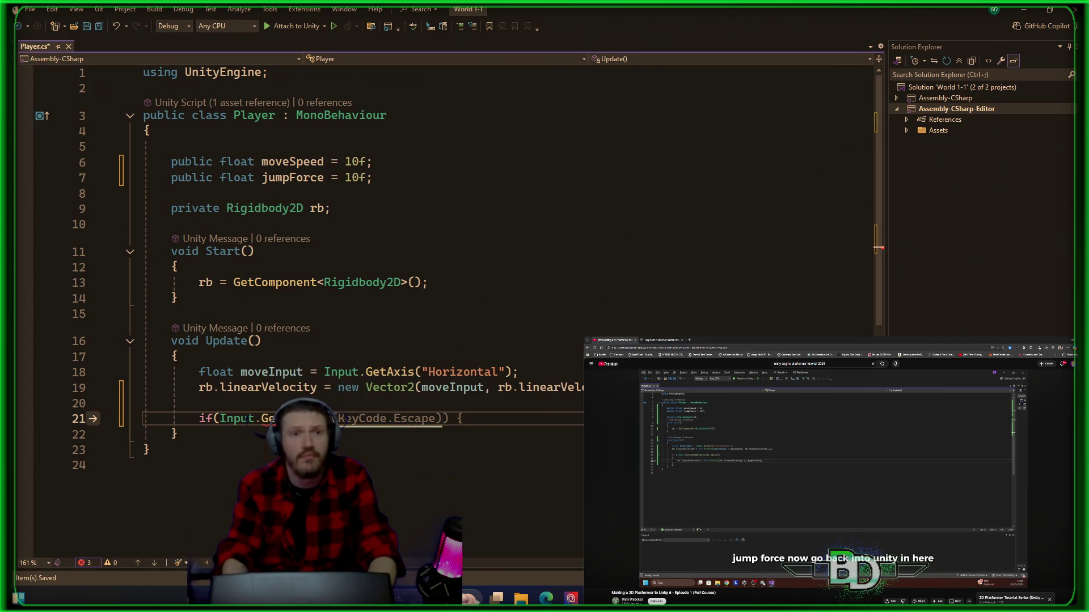
pyautogui.press('Tab')
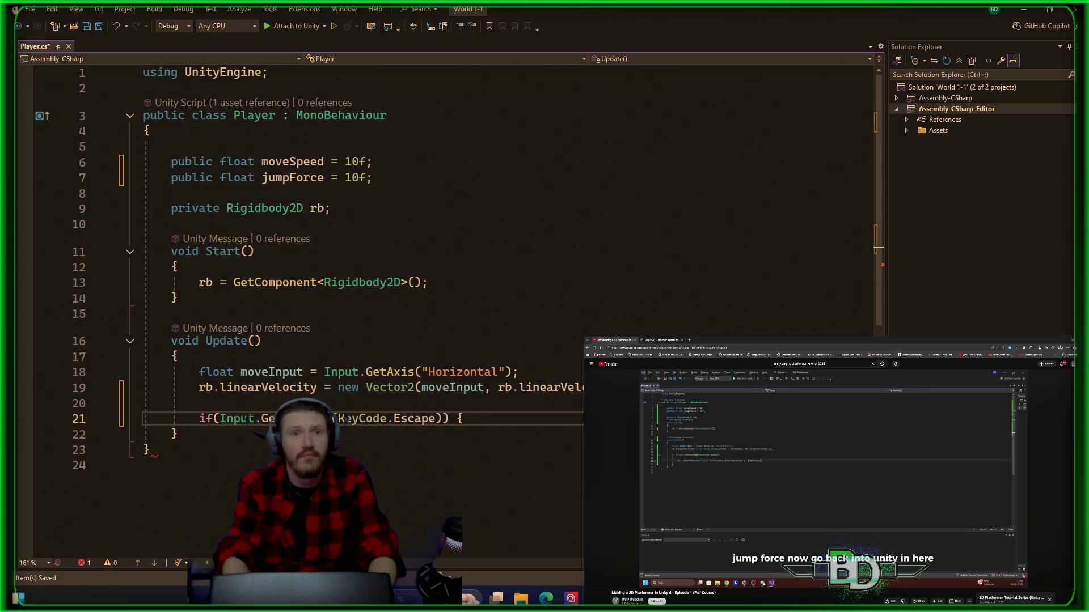
pyautogui.press('Left')
pyautogui.press('BackSpace')
pyautogui.press('BackSpace')
pyautogui.press('BackSpace')
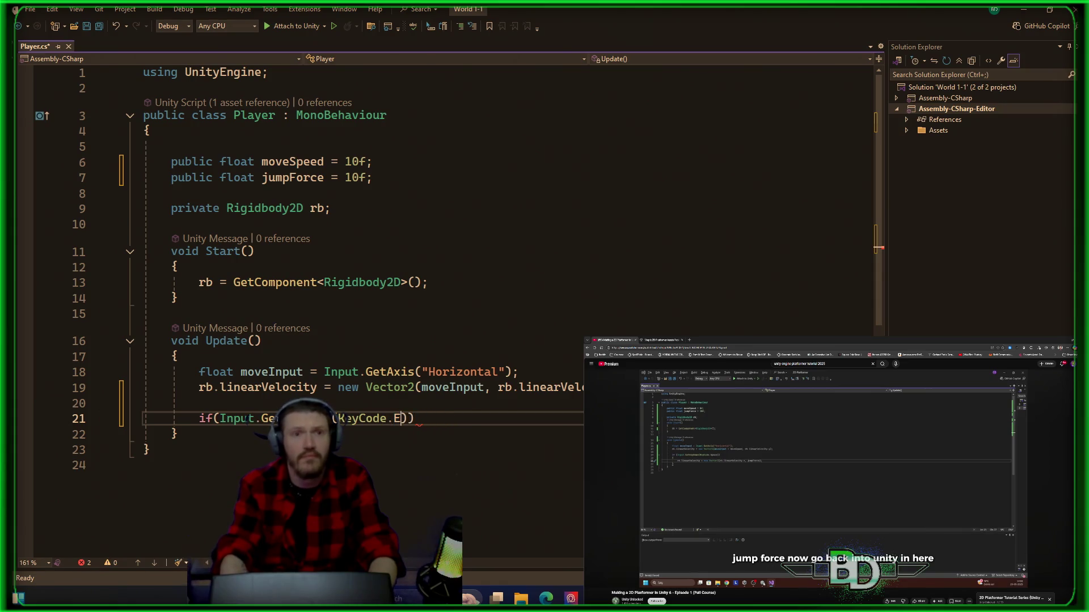
pyautogui.write('Space')
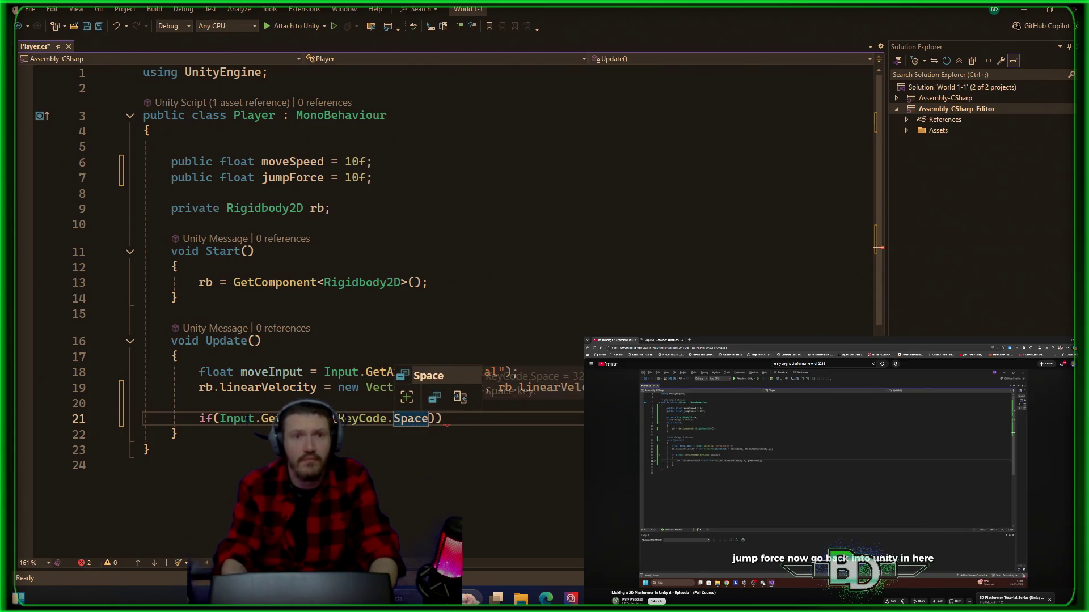
pyautogui.press('End')
# - Add braces on separate lines under the if, leaving an empty line 23 between them
pyautogui.click(435, 419)
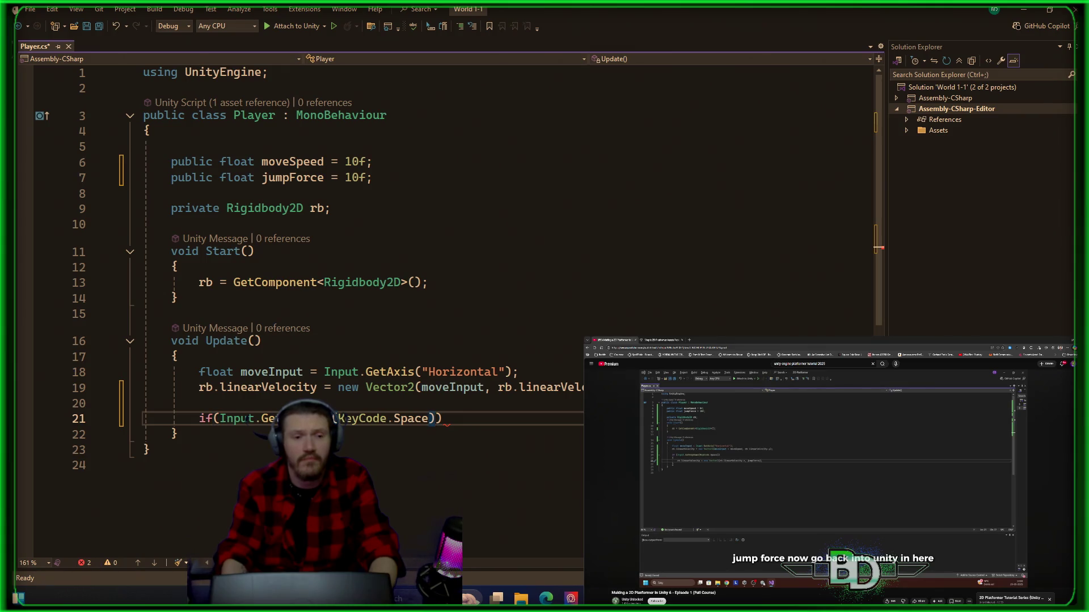
pyautogui.press('End')
pyautogui.press('Return')
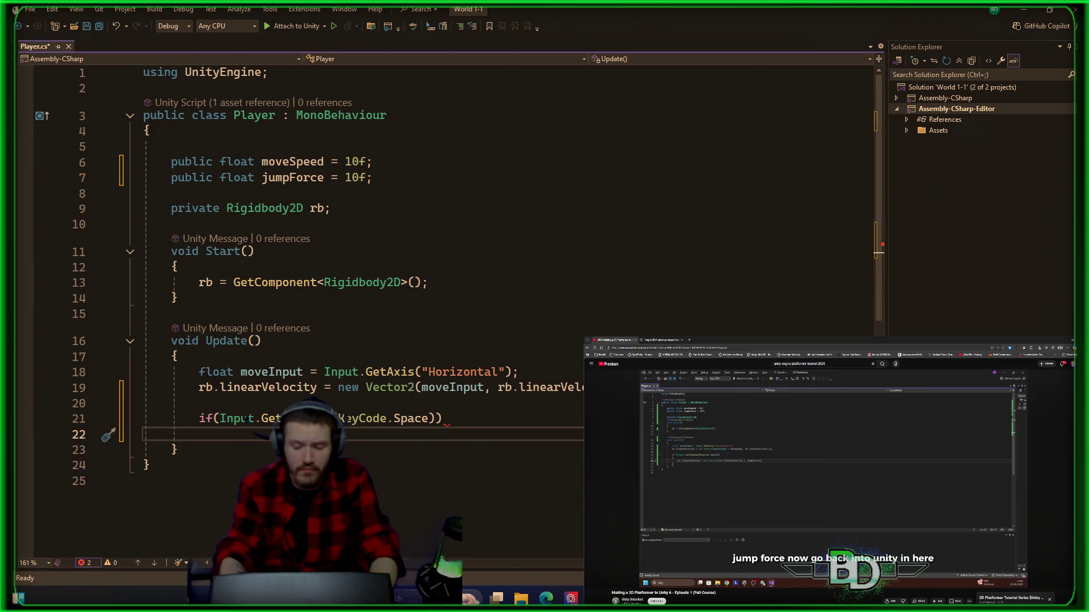
pyautogui.write('{}')
pyautogui.click(214, 434)
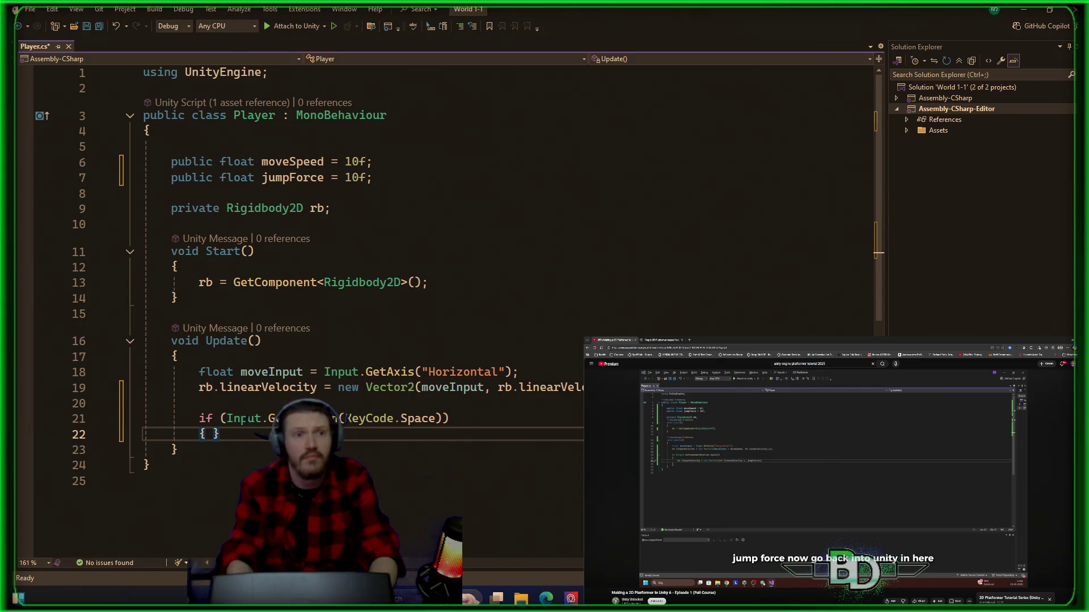
pyautogui.press('Return')
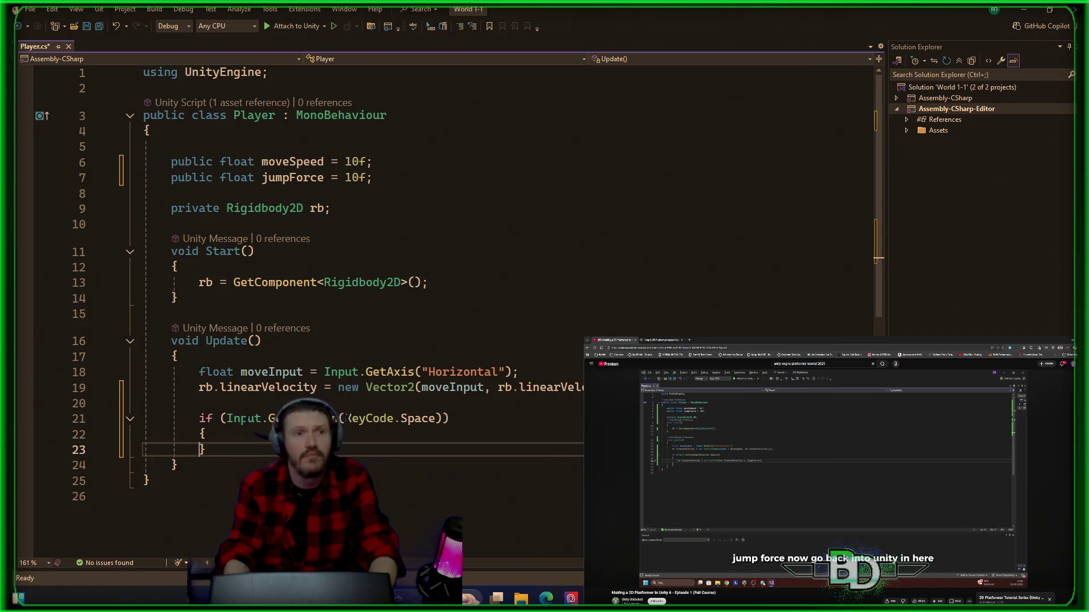
pyautogui.click(145, 450)
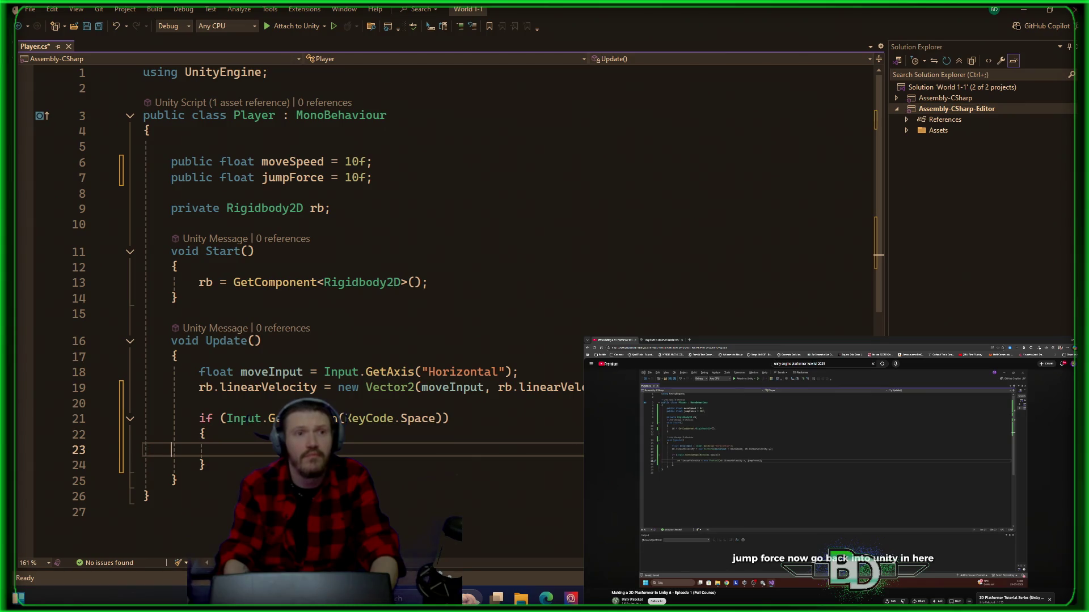
pyautogui.click(202, 465)
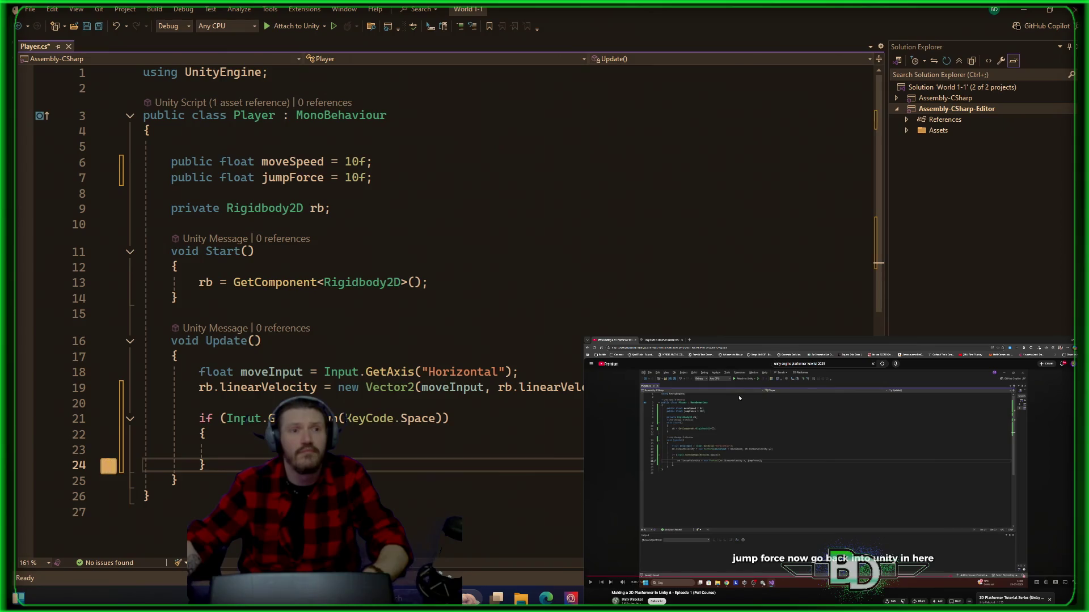
pyautogui.click(381, 452)
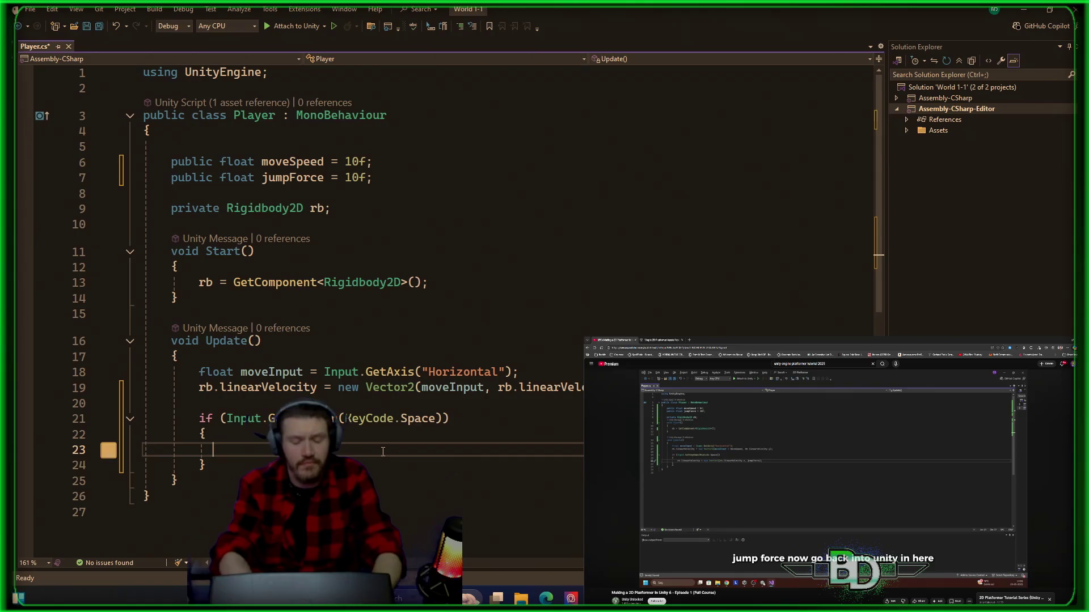
# - Write rb.linearVelocity = new Vector2(rb.linearVelocity.x, jumpForce); in the if block and save the script
pyautogui.write('rb.')
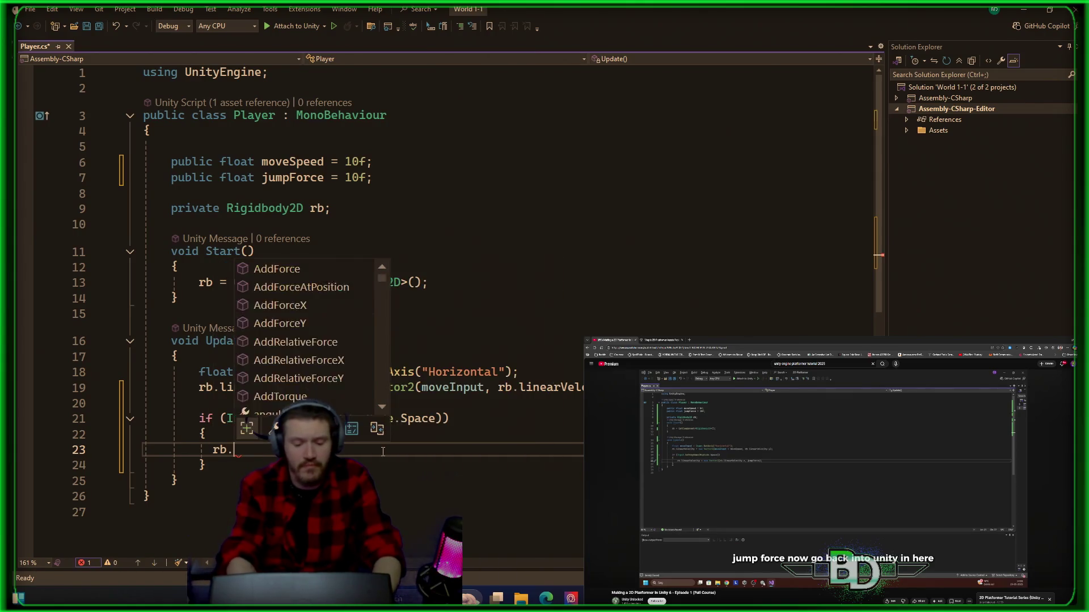
pyautogui.write('linear')
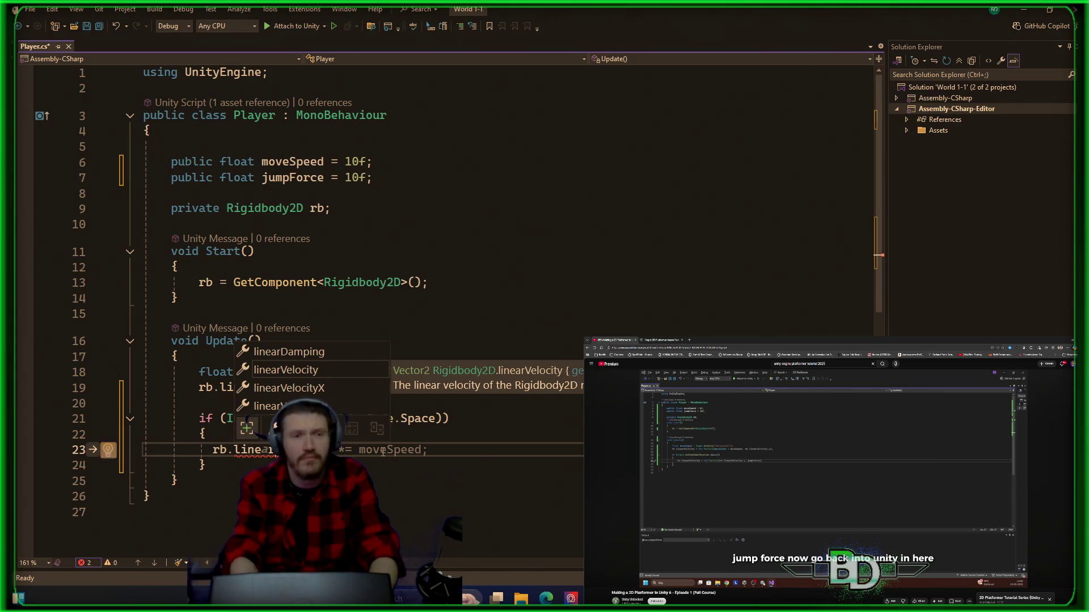
pyautogui.press('Escape')
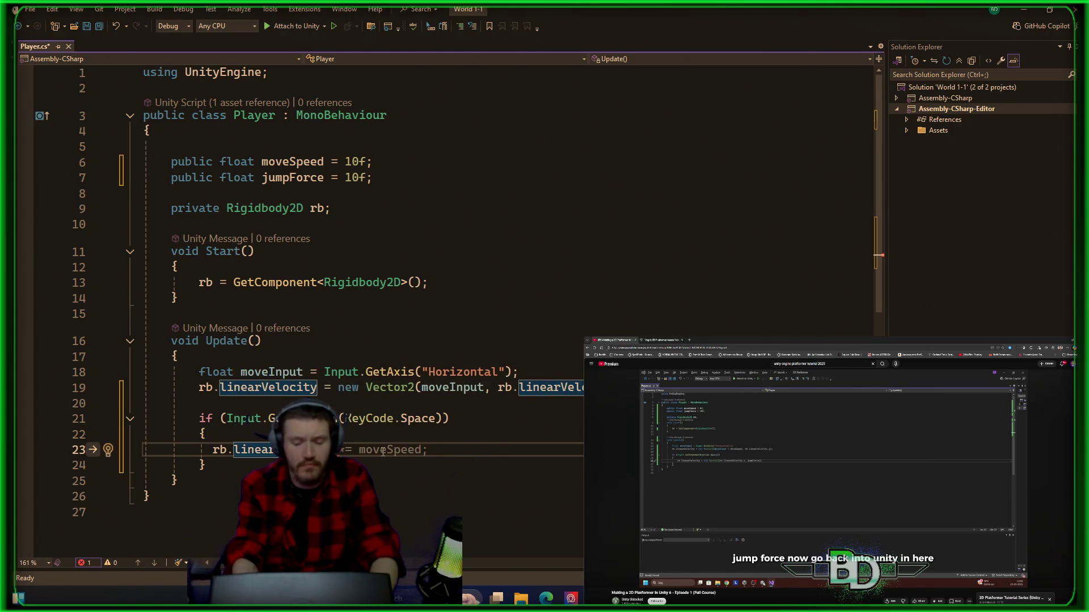
pyautogui.write('Velocity = ')
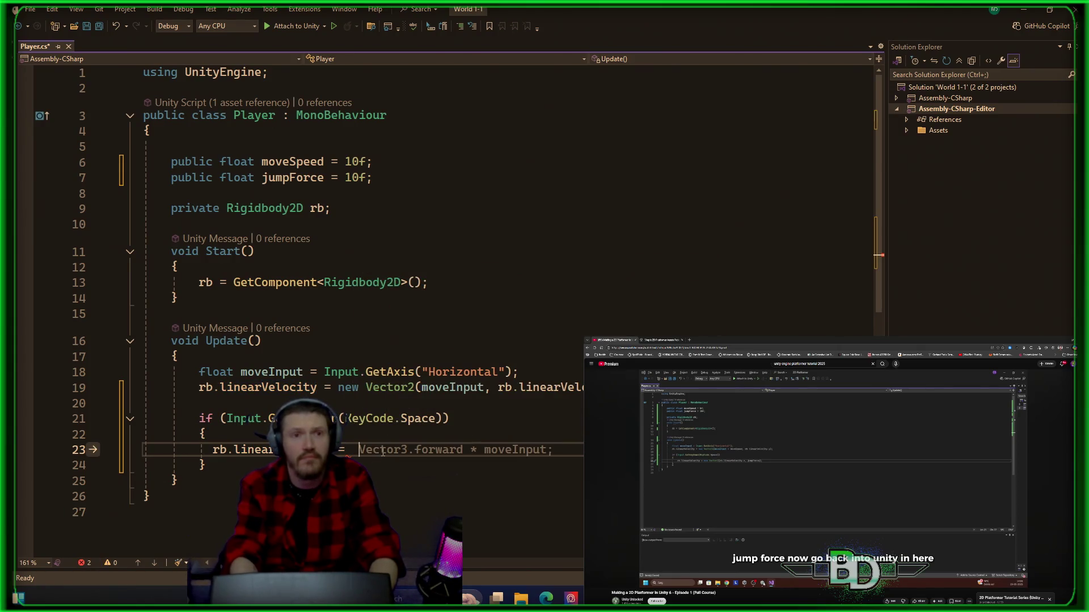
pyautogui.write(' new ')
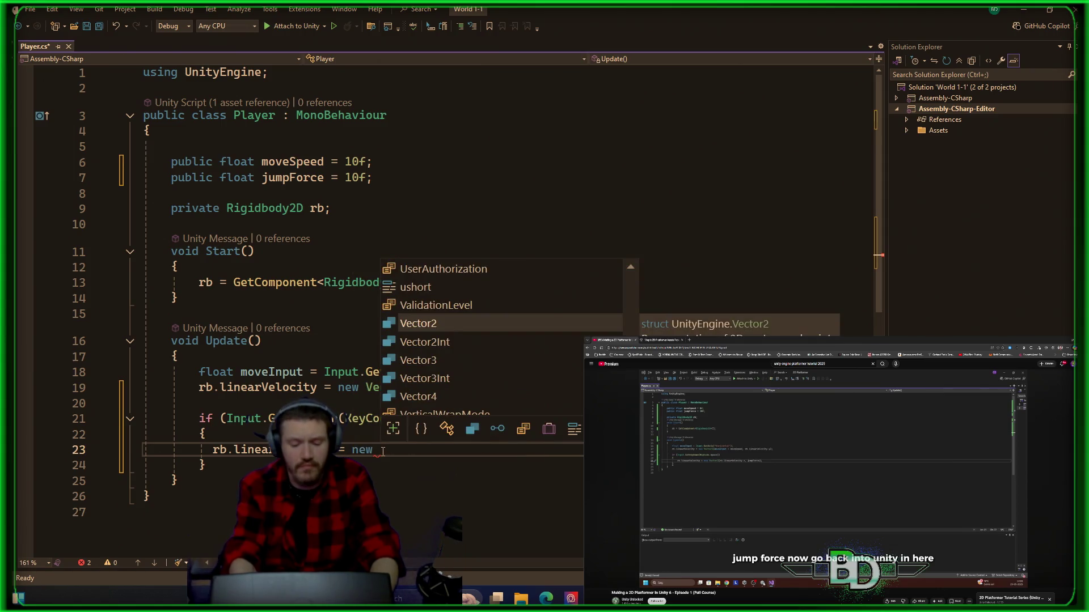
pyautogui.write('Vector2')
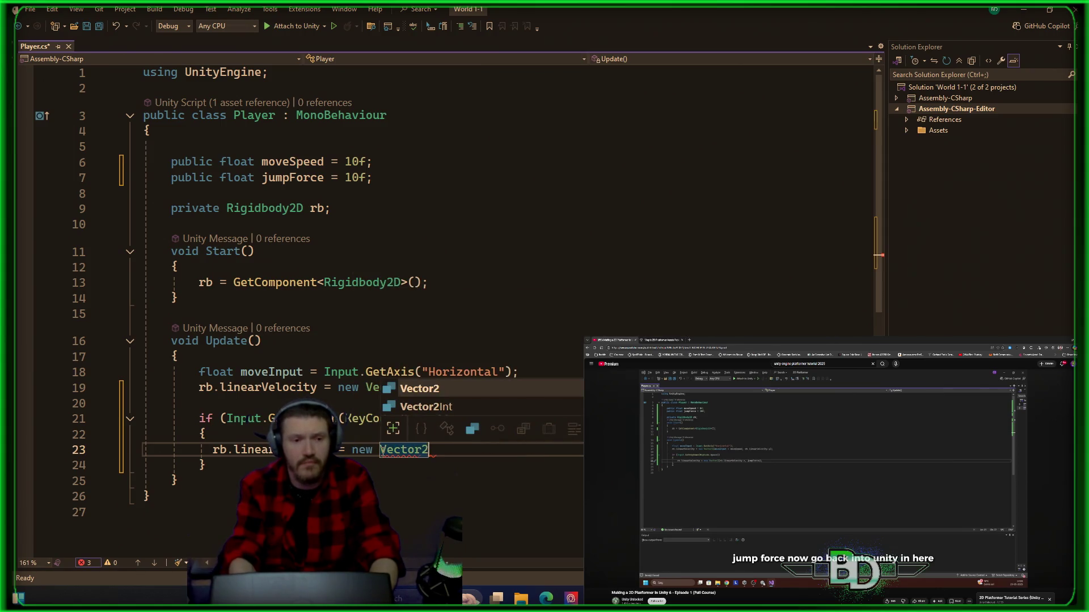
pyautogui.write('(')
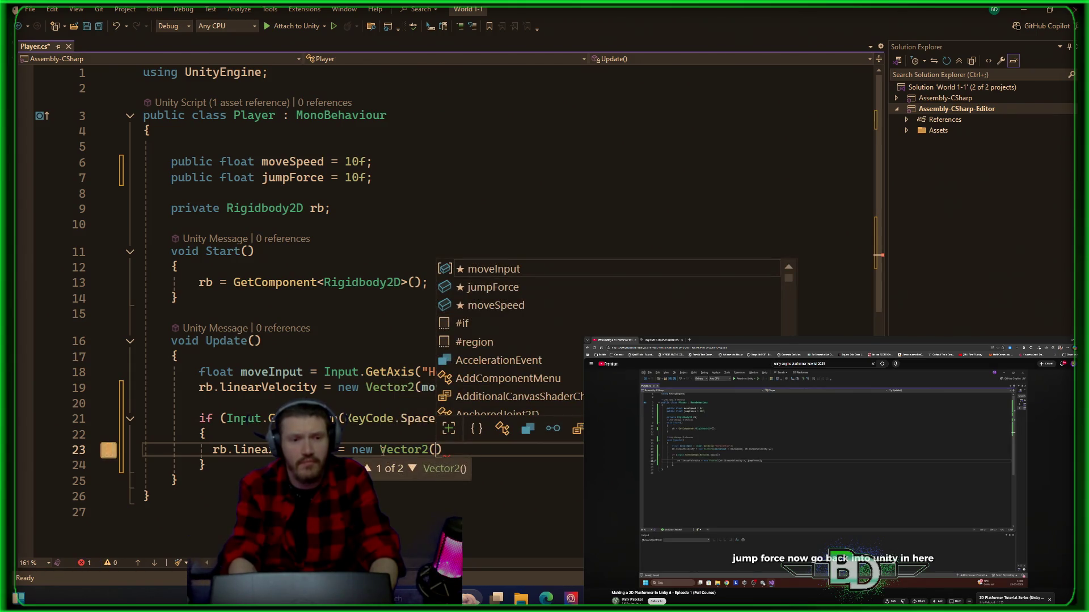
pyautogui.write('ref')
pyautogui.press('BackSpace')
pyautogui.press('BackSpace')
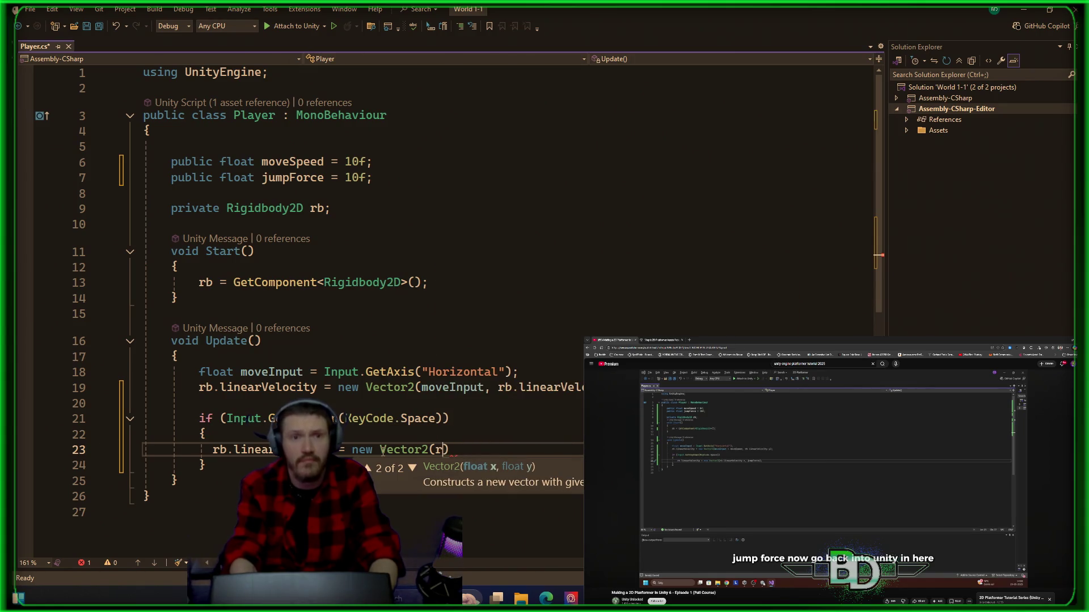
pyautogui.write('b.lin')
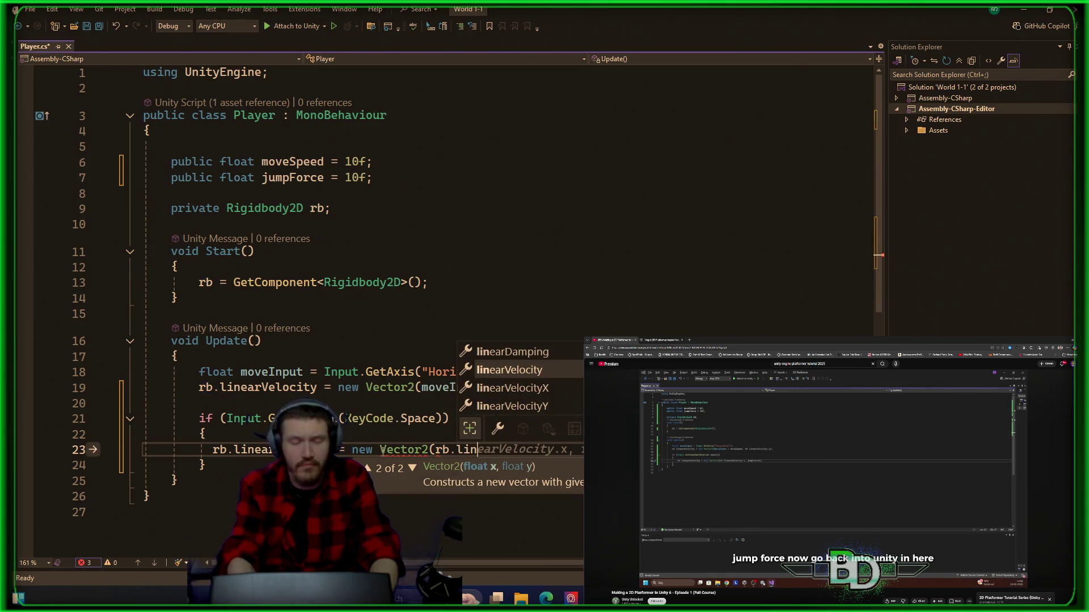
pyautogui.press('Tab')
pyautogui.write('.x')
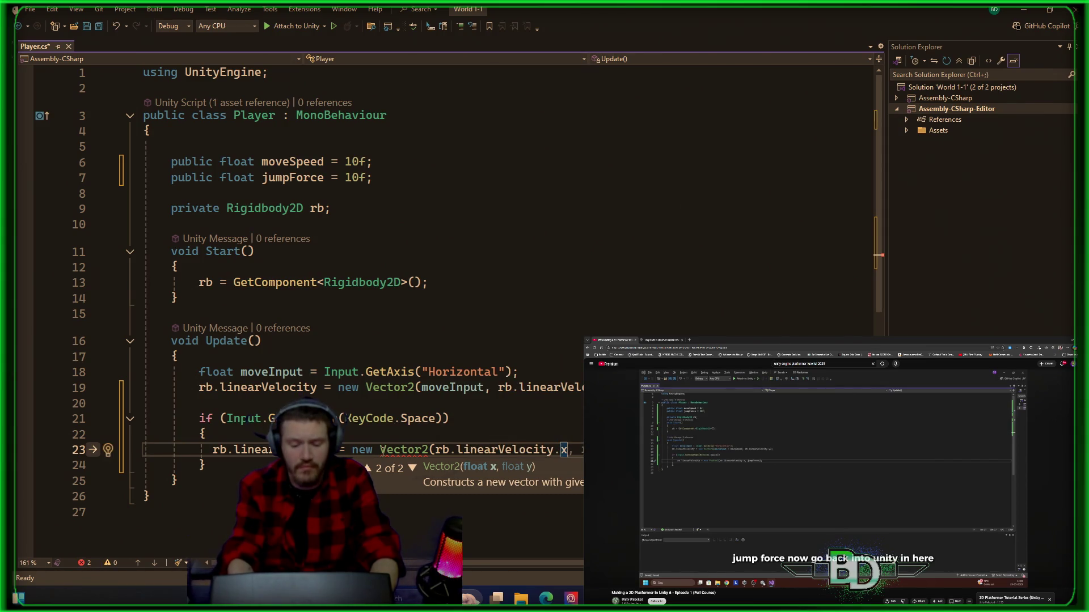
pyautogui.write(', ')
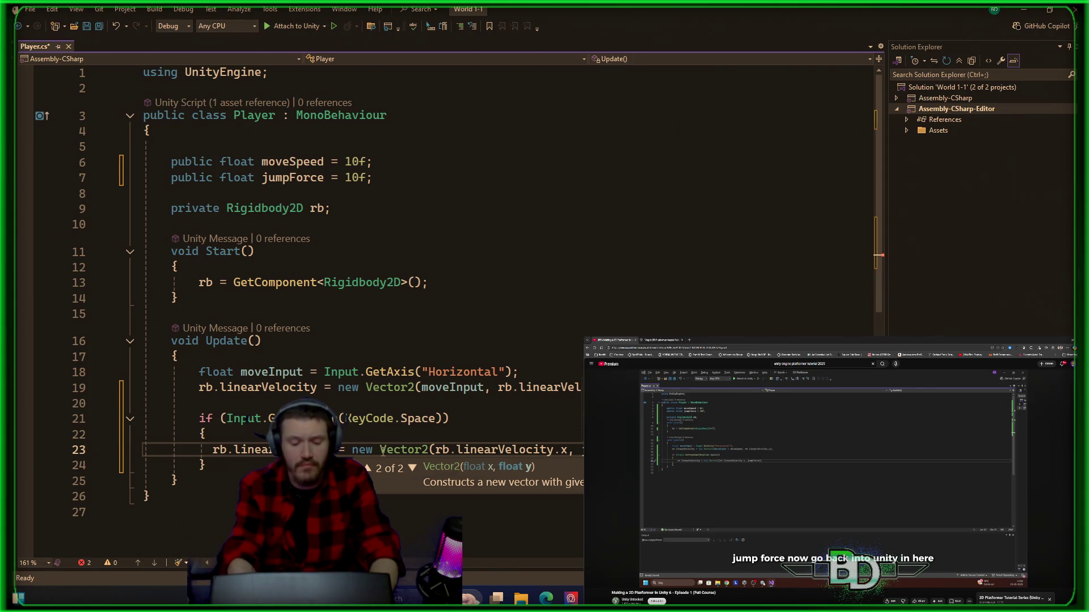
pyautogui.write('jumpForce')
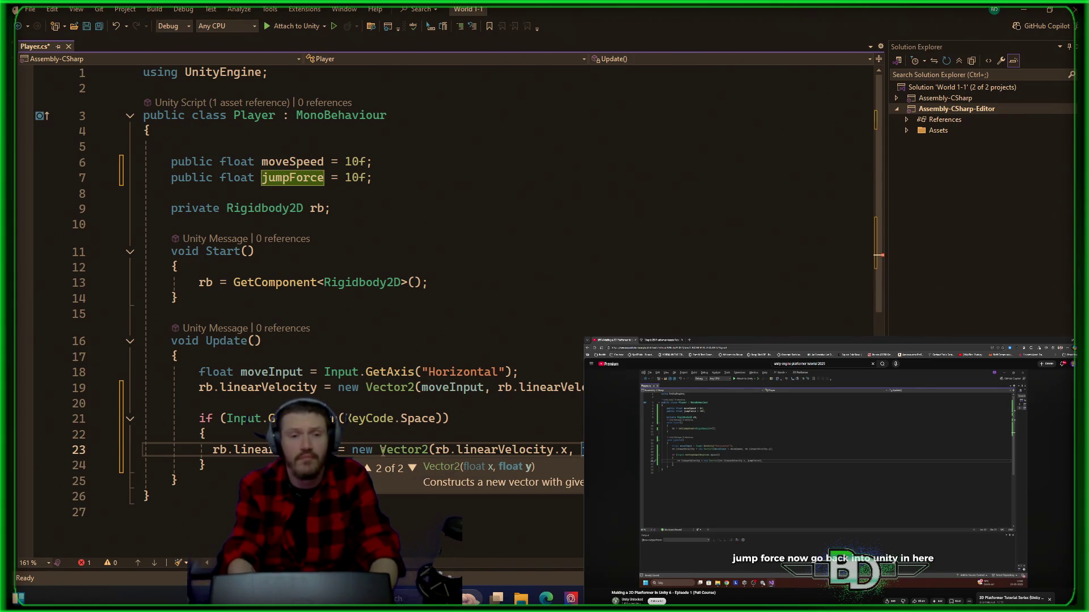
pyautogui.write(');')
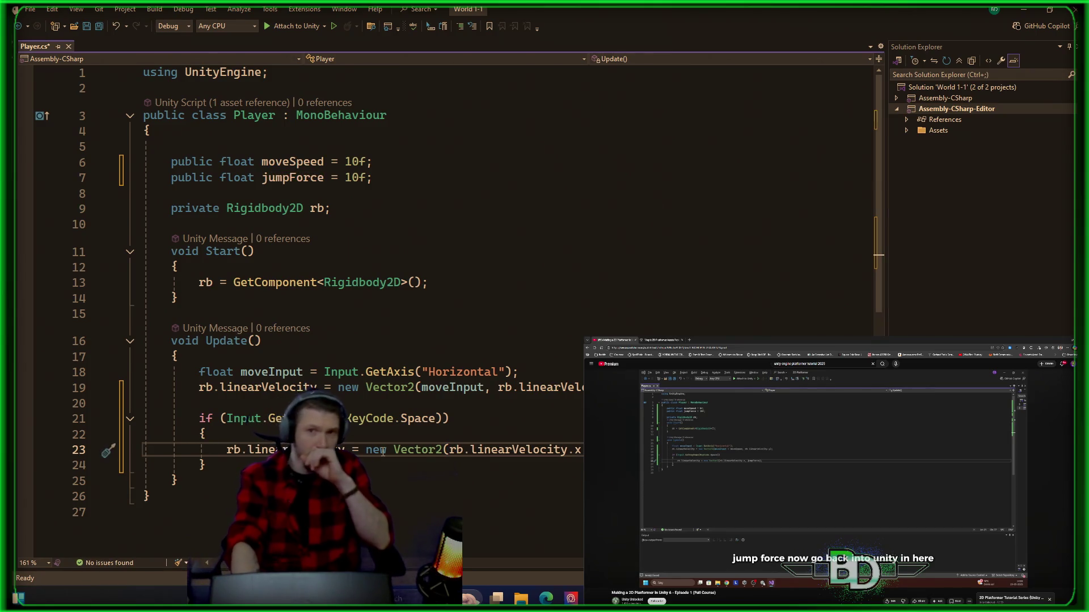
pyautogui.hotkey('ctrl', 's')
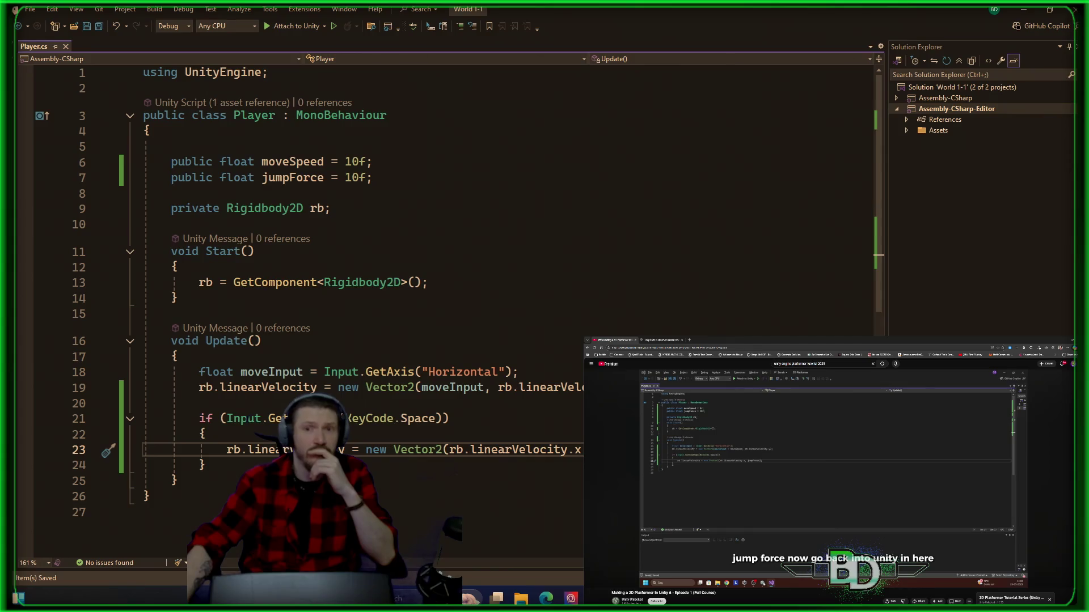
pyautogui.hotkey('alt', 'Tab')
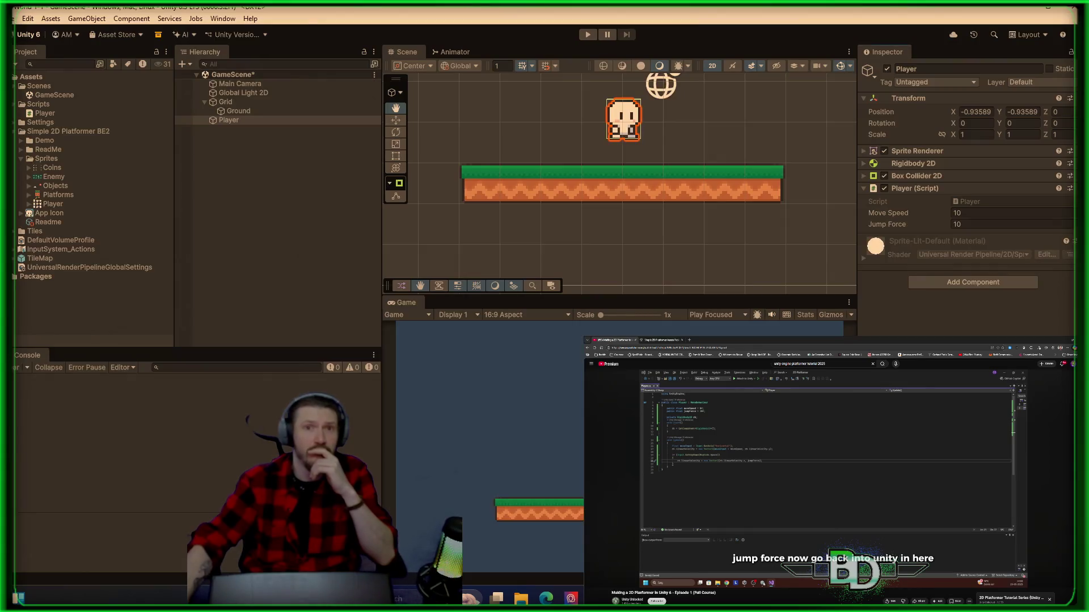
pyautogui.click(587, 35)
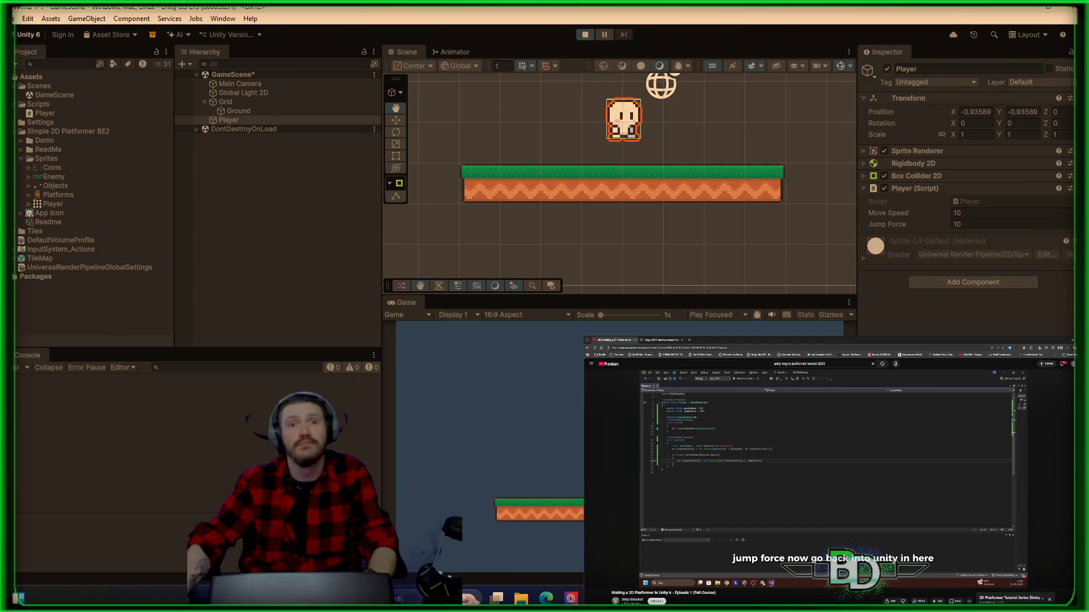
pyautogui.press('space')
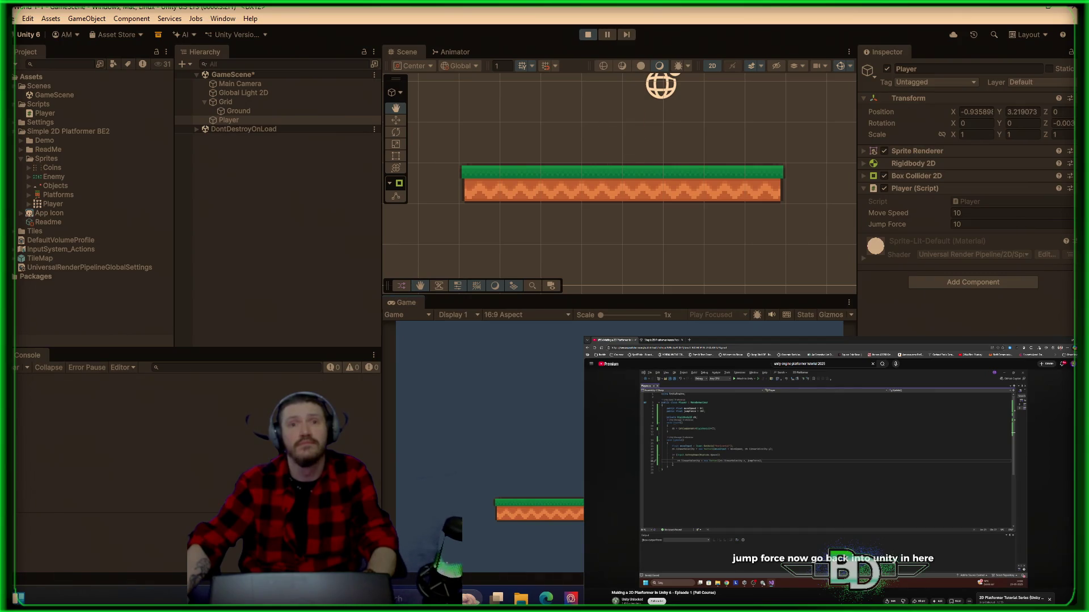
pyautogui.press('space')
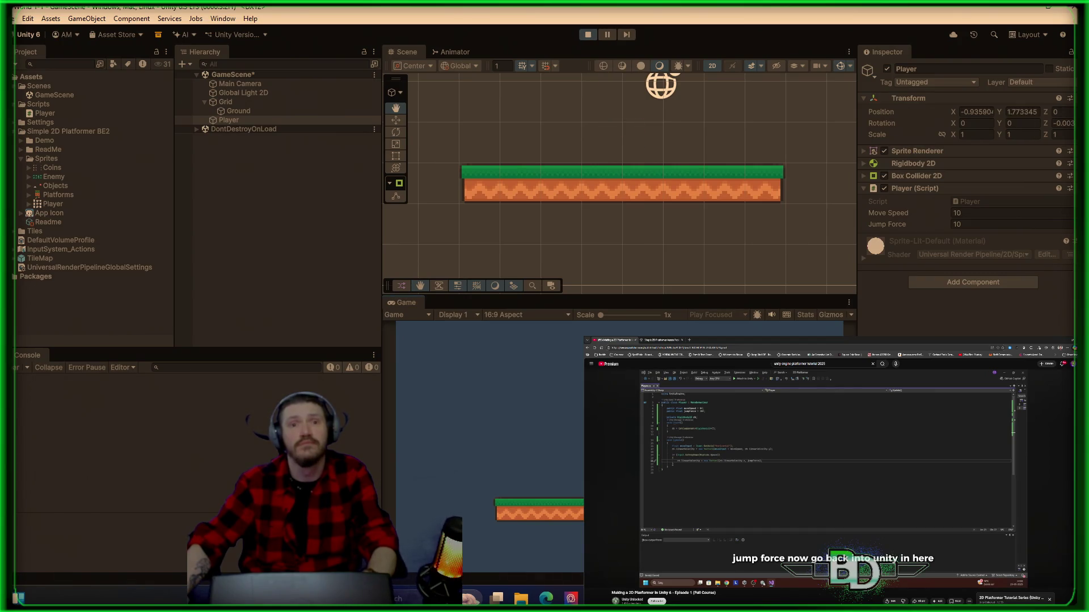
pyautogui.press('space')
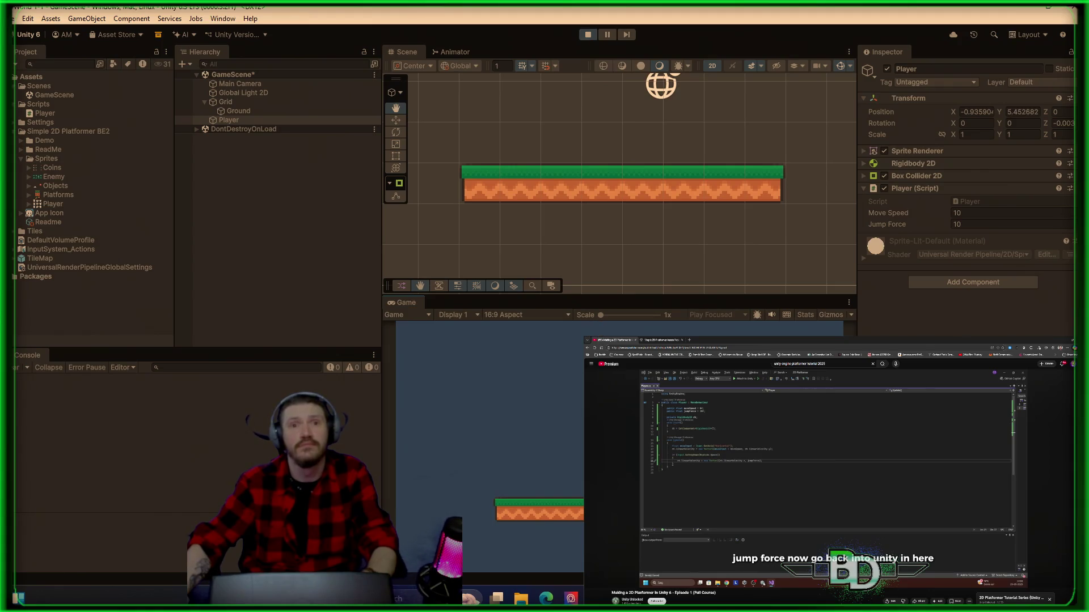
pyautogui.scroll(-6, 661, 240)
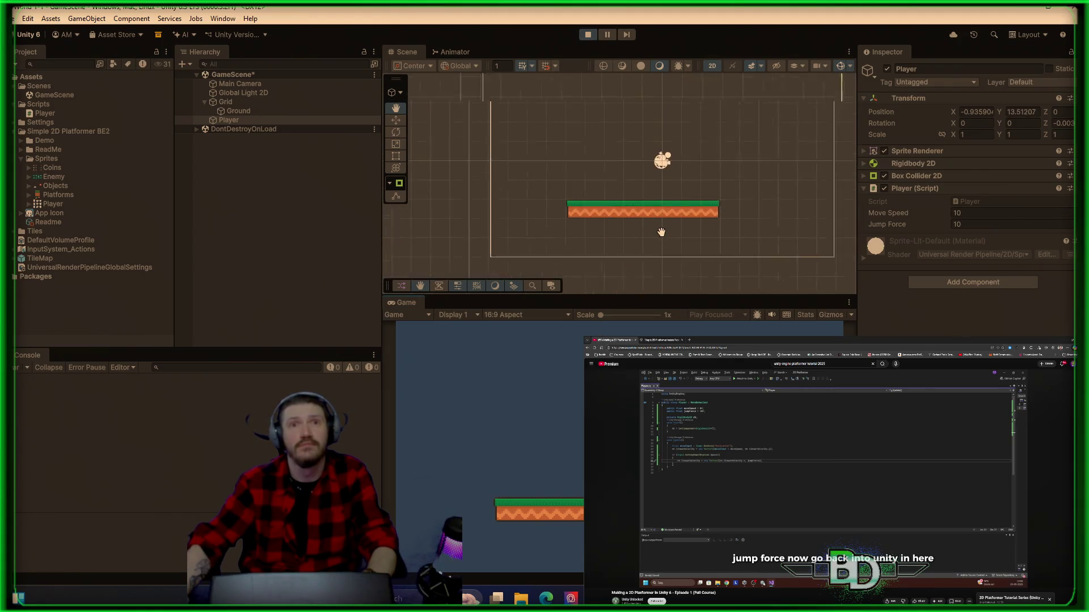
pyautogui.press('space')
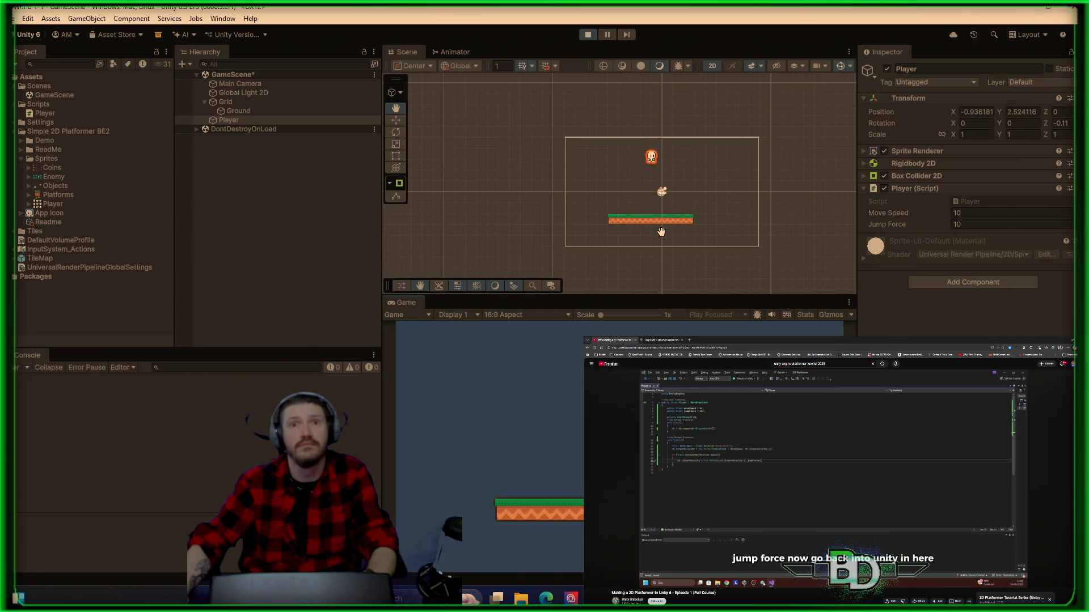
pyautogui.scroll(-5, 661, 232)
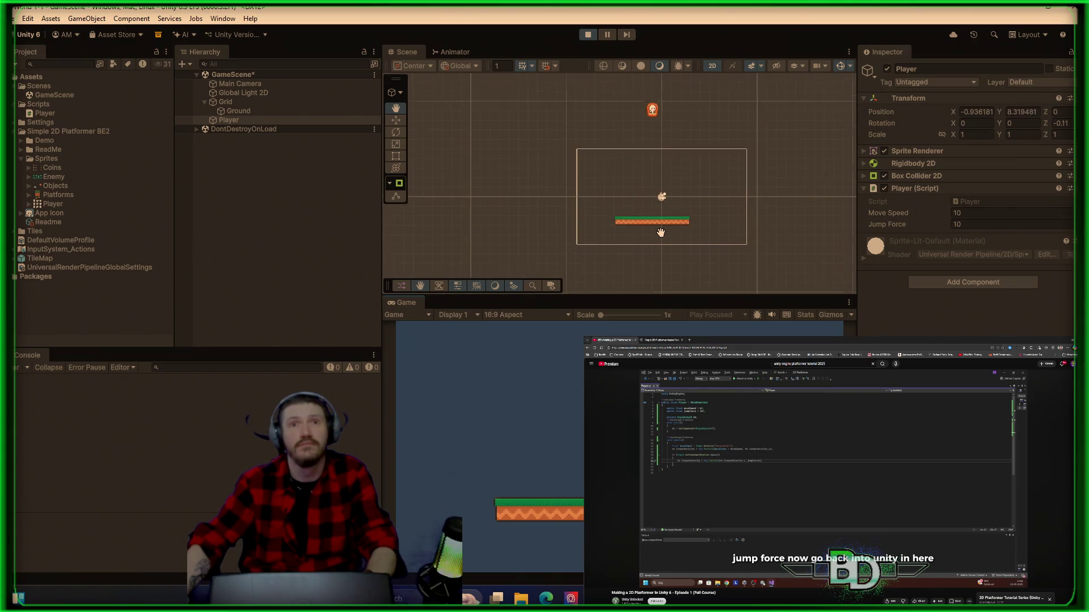
pyautogui.scroll(-2, 659, 232)
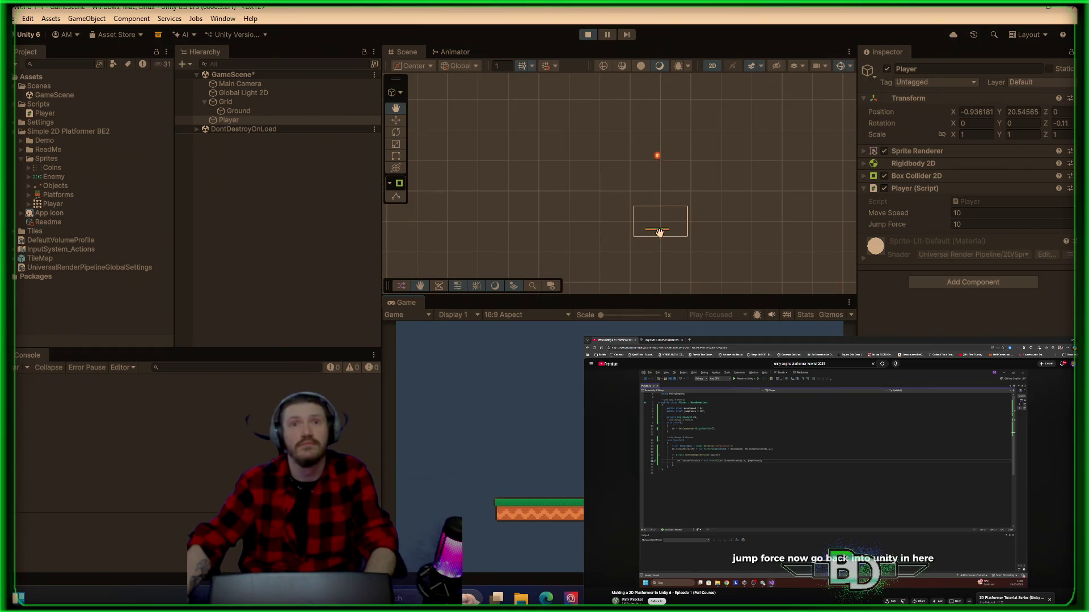
pyautogui.click(590, 32)
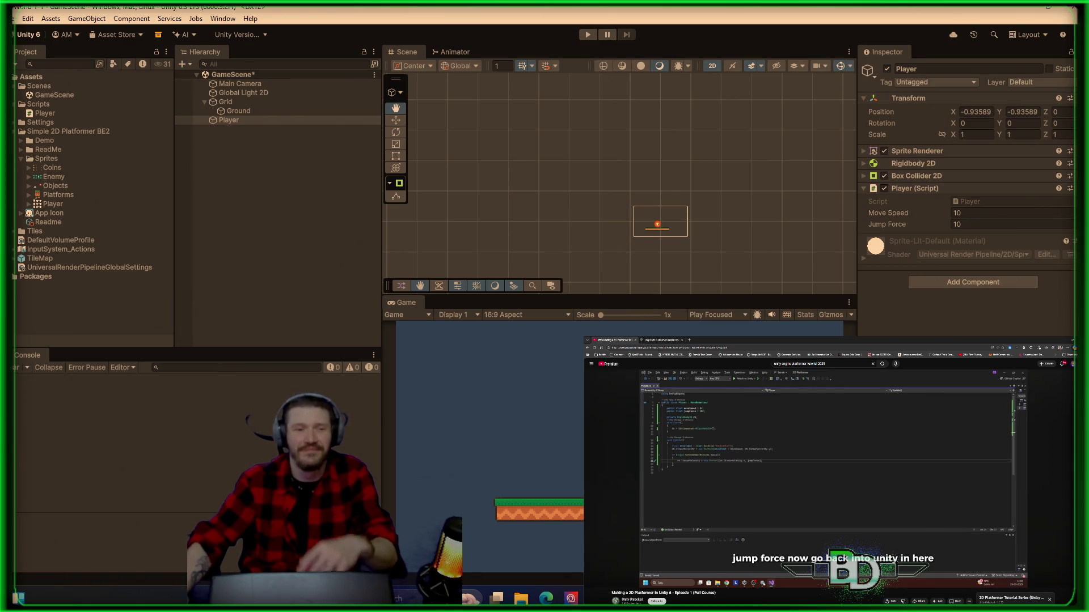
pyautogui.press('space')
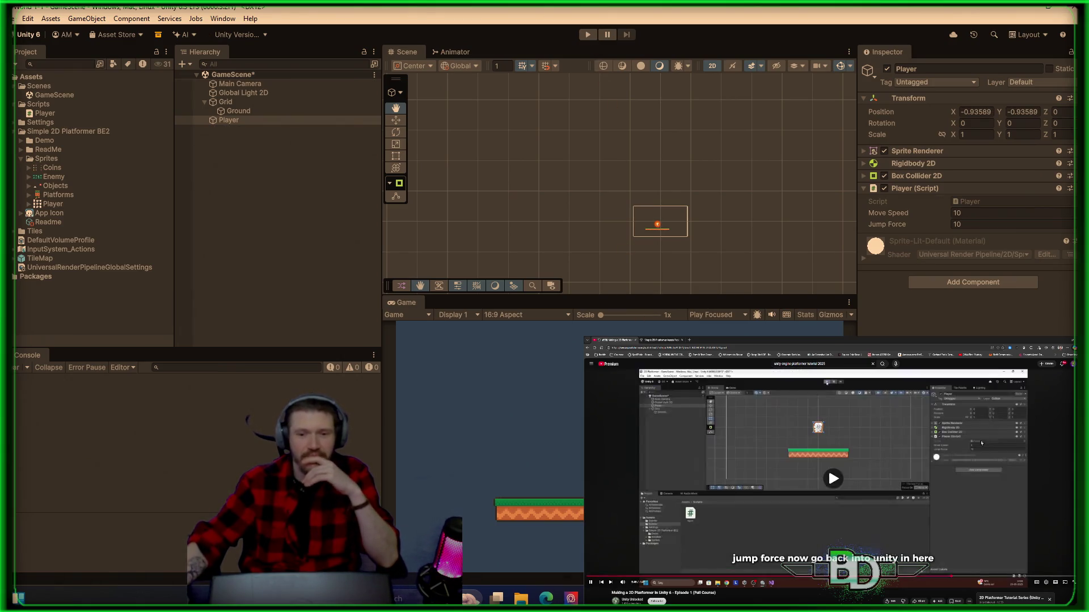